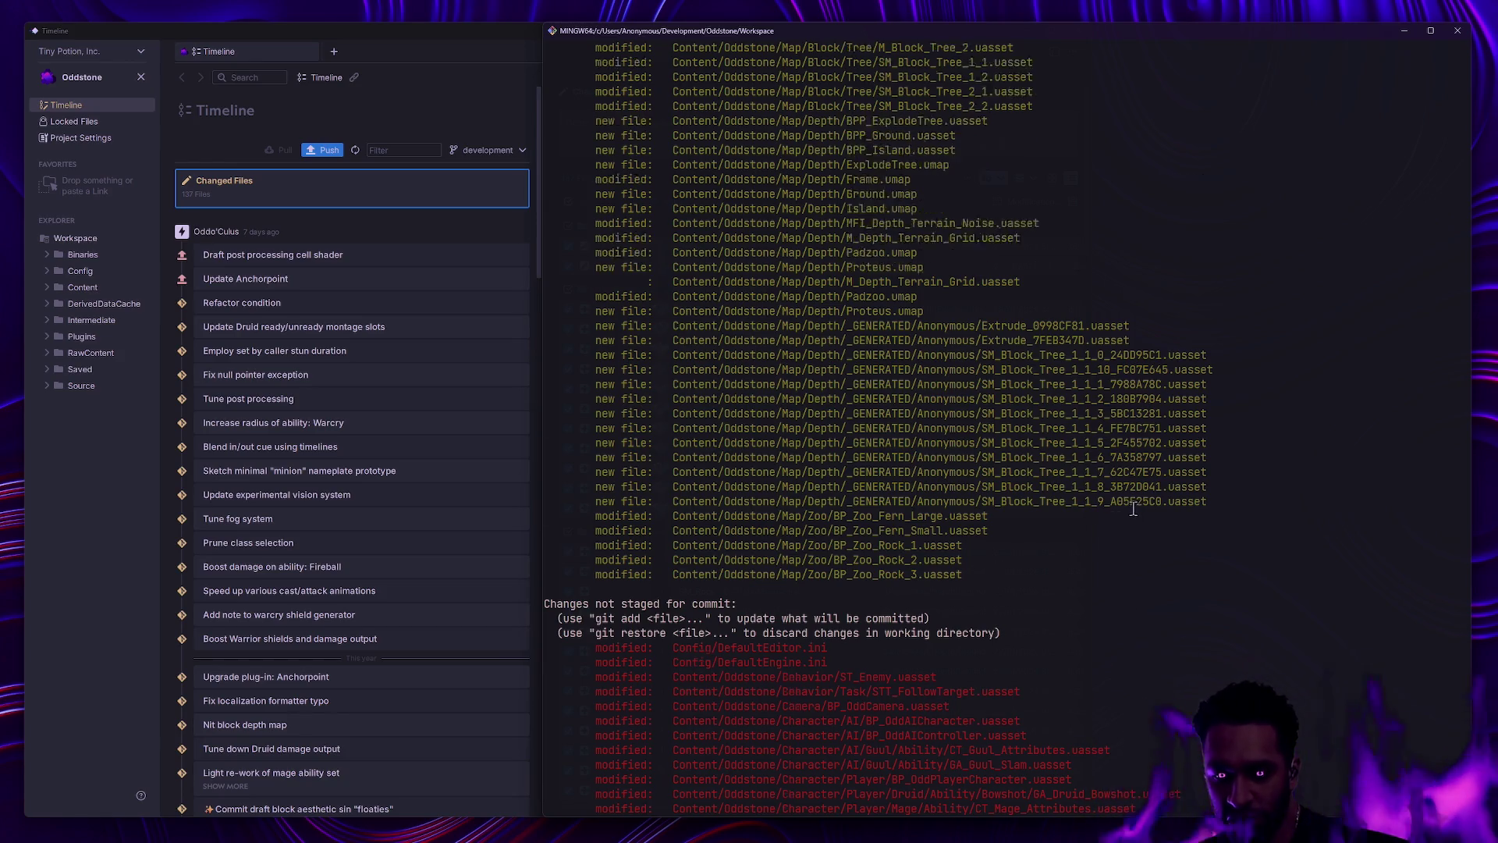
Step: Switch to the browser desktop and view the Lost Ark and Path of Exile 2 store pages
{"action": "scroll", "coordinate": [1134, 508], "scroll_direction": "down", "scroll_amount": 6}
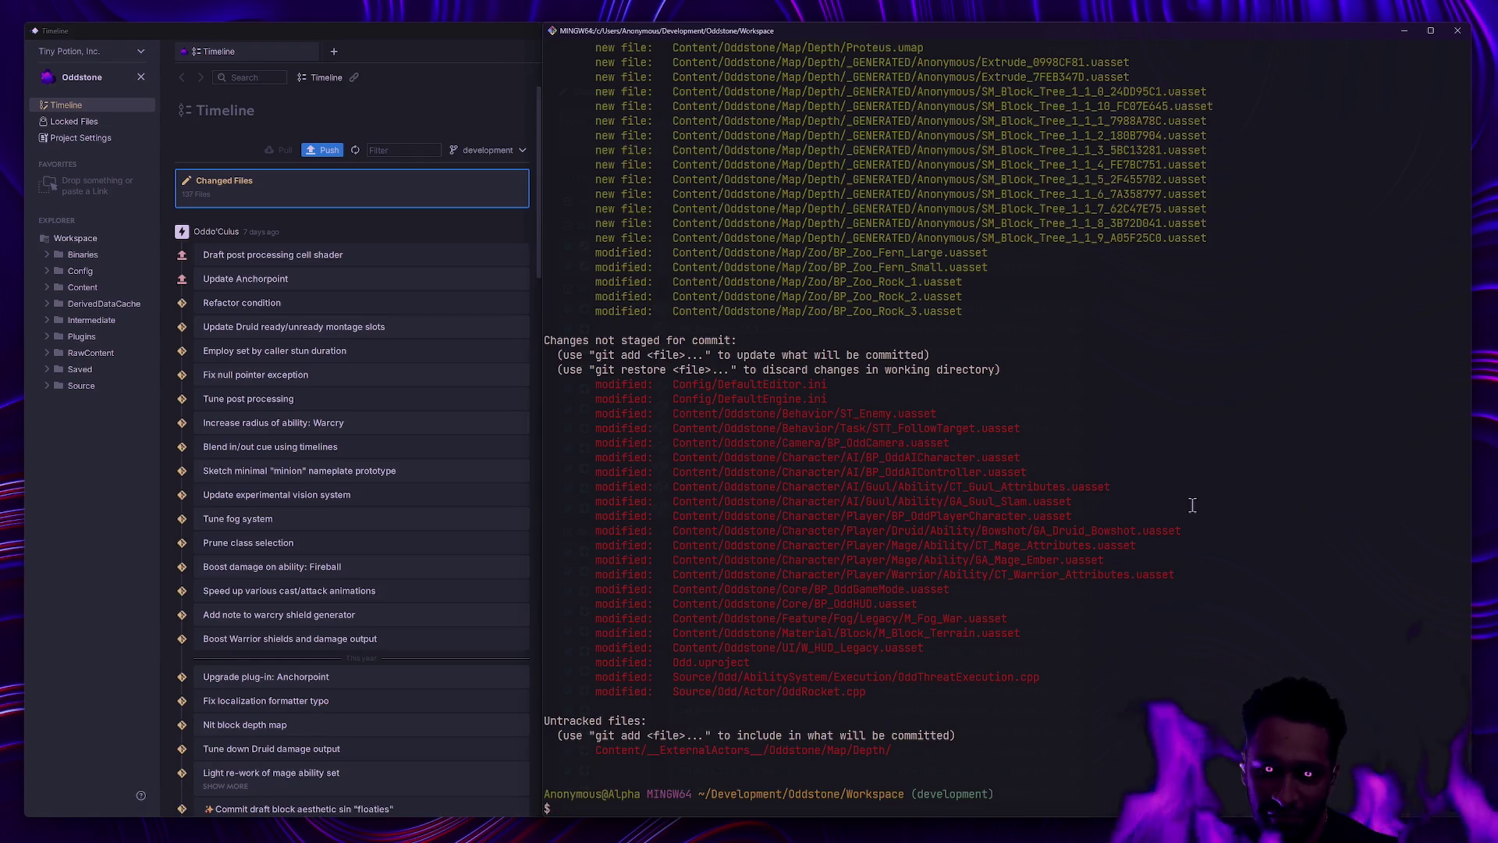
{"action": "key", "text": "ctrl+super+Left"}
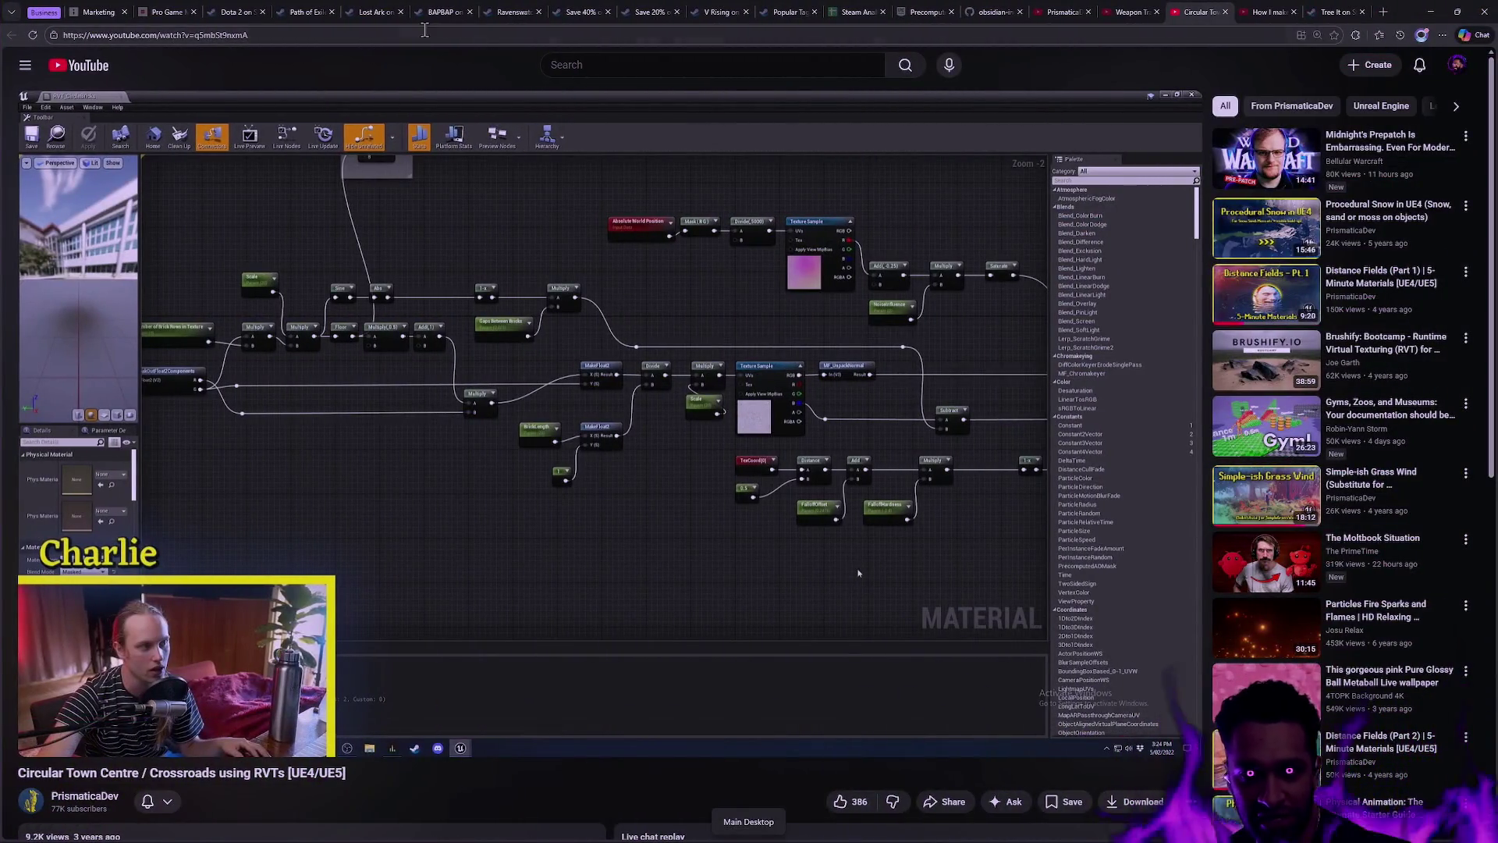
{"action": "left_click", "coordinate": [371, 15]}
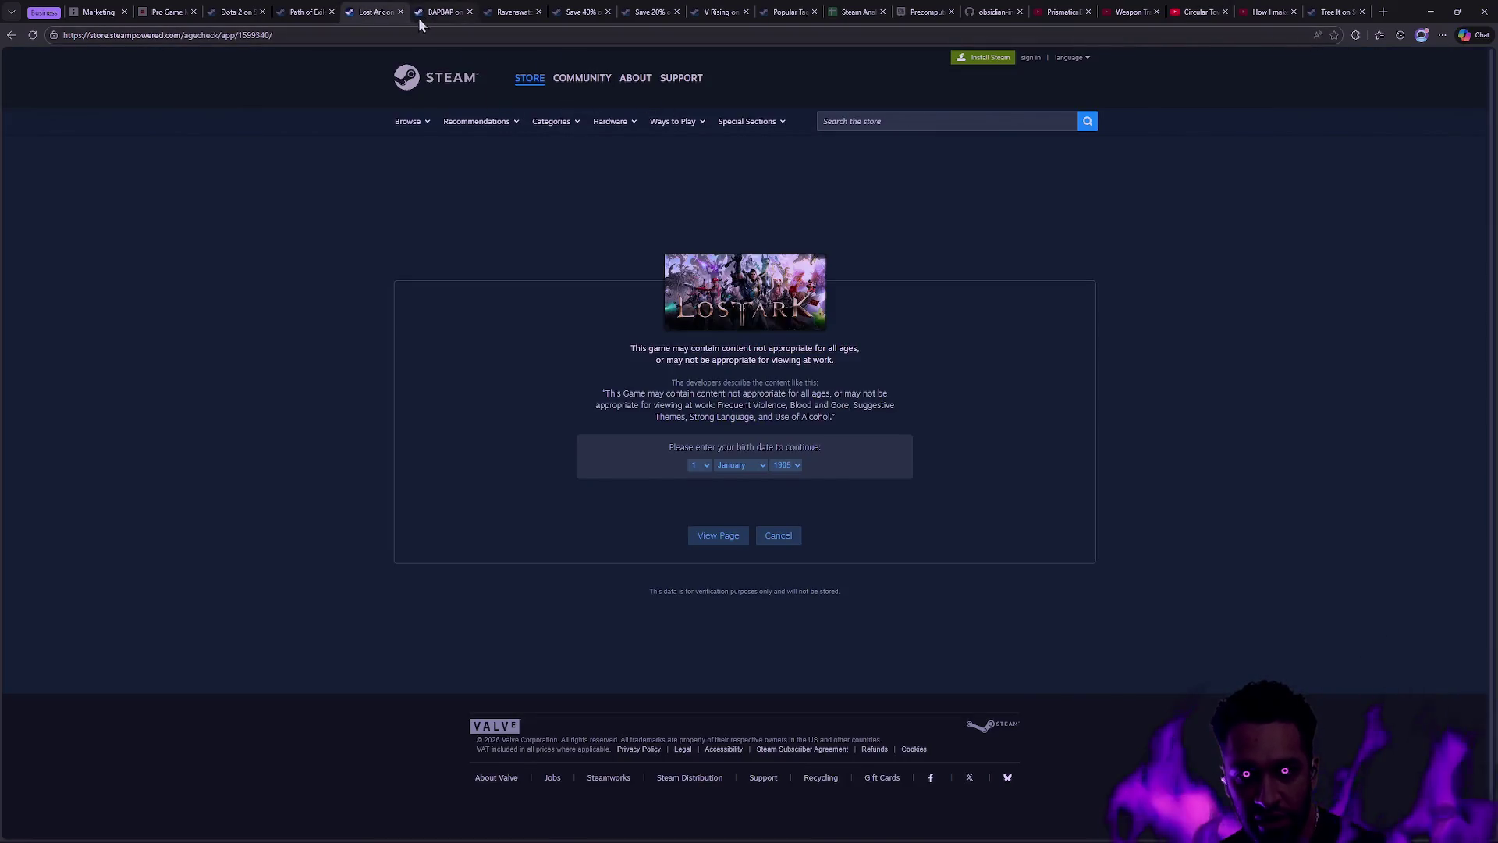
{"action": "left_click", "coordinate": [298, 12]}
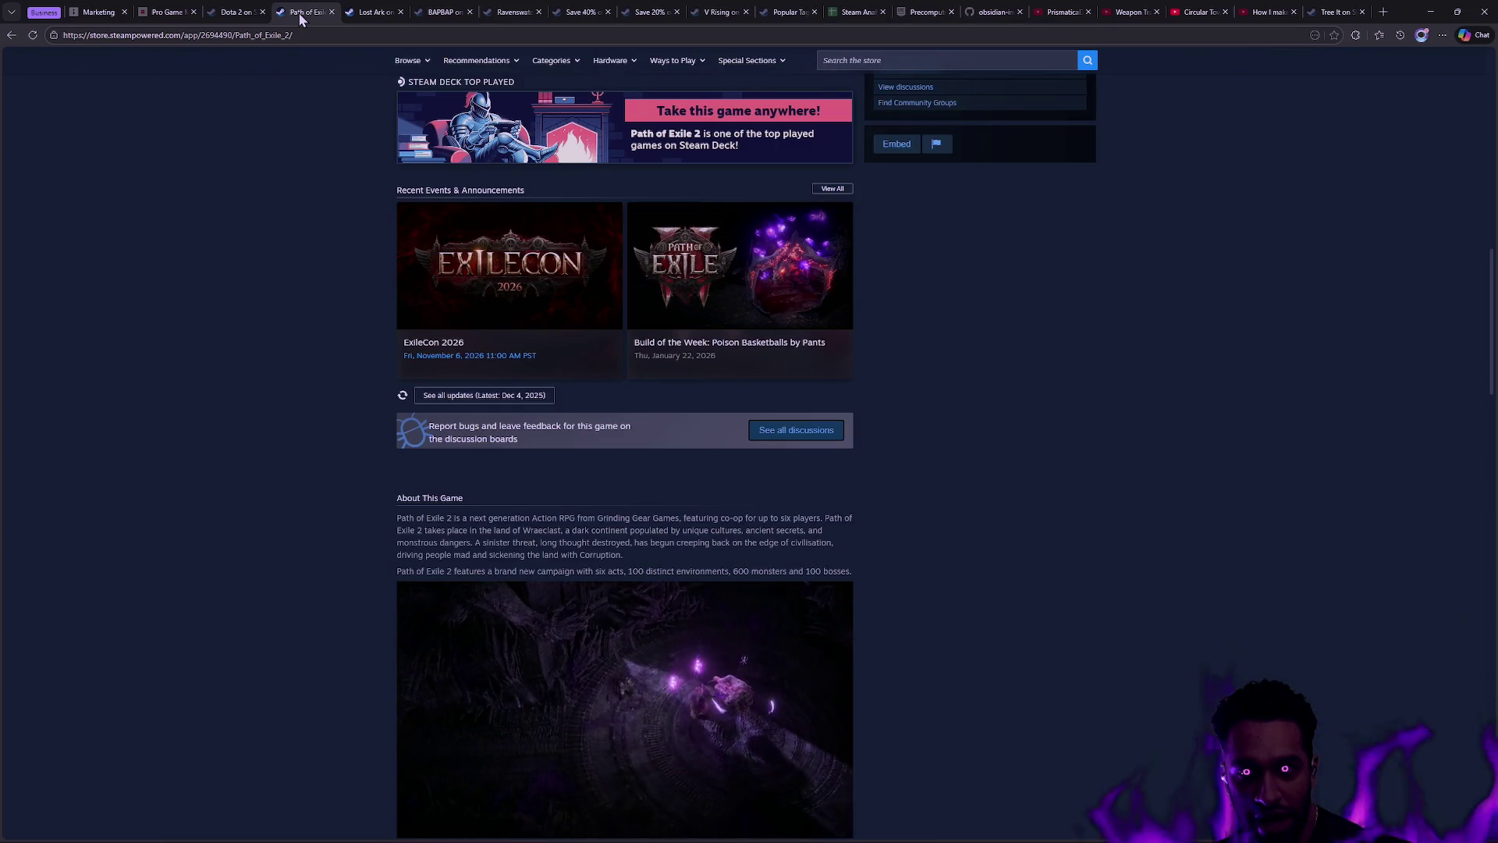
Step: Look over the Ravenswatch page, then bring up the No Rest for the Wicked store page
{"action": "left_click", "coordinate": [493, 13]}
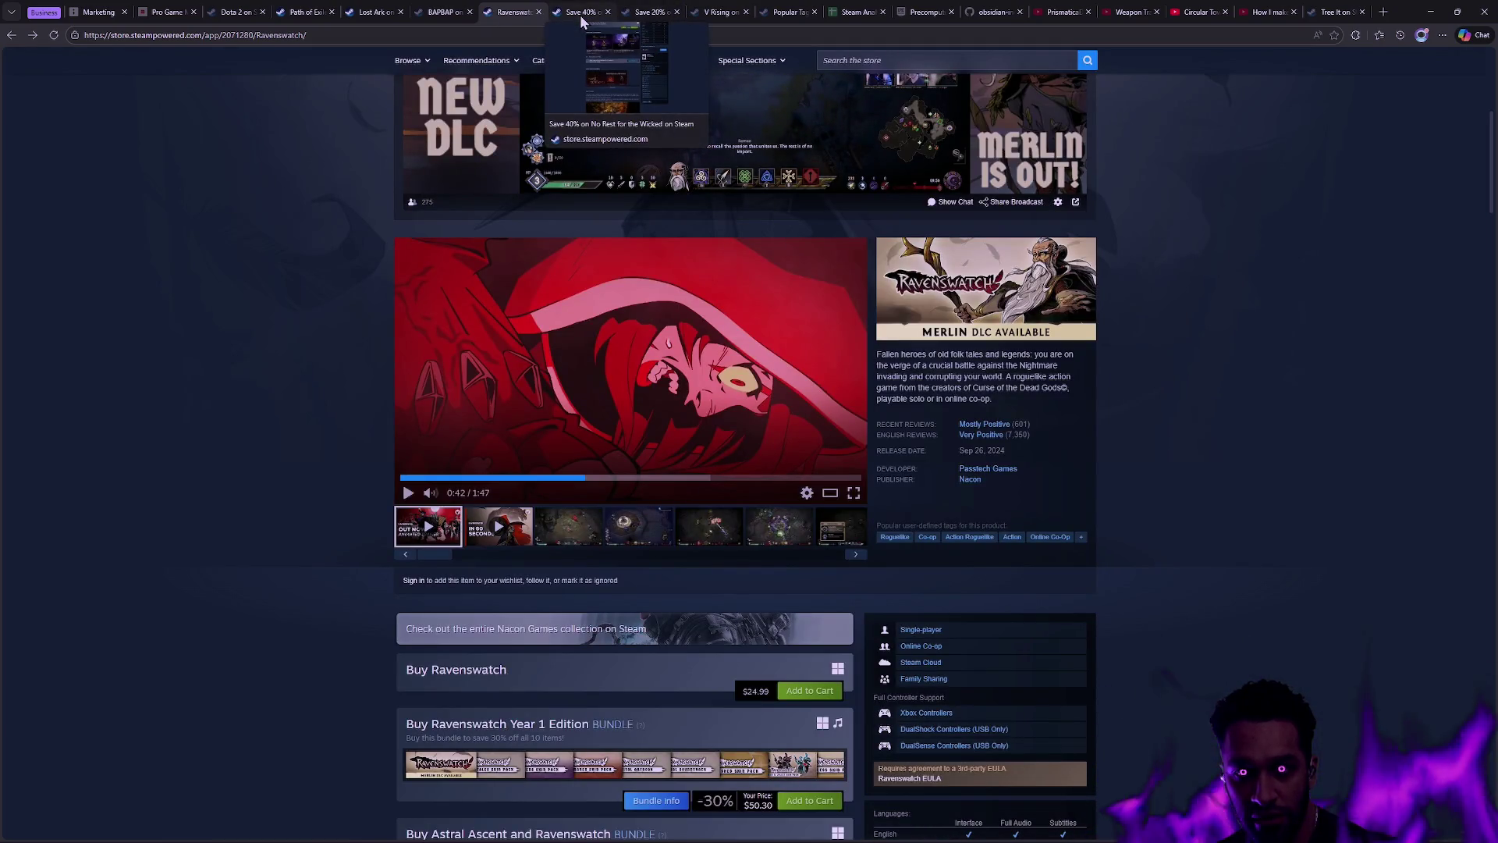
{"action": "scroll", "coordinate": [392, 327], "scroll_direction": "down", "scroll_amount": 15}
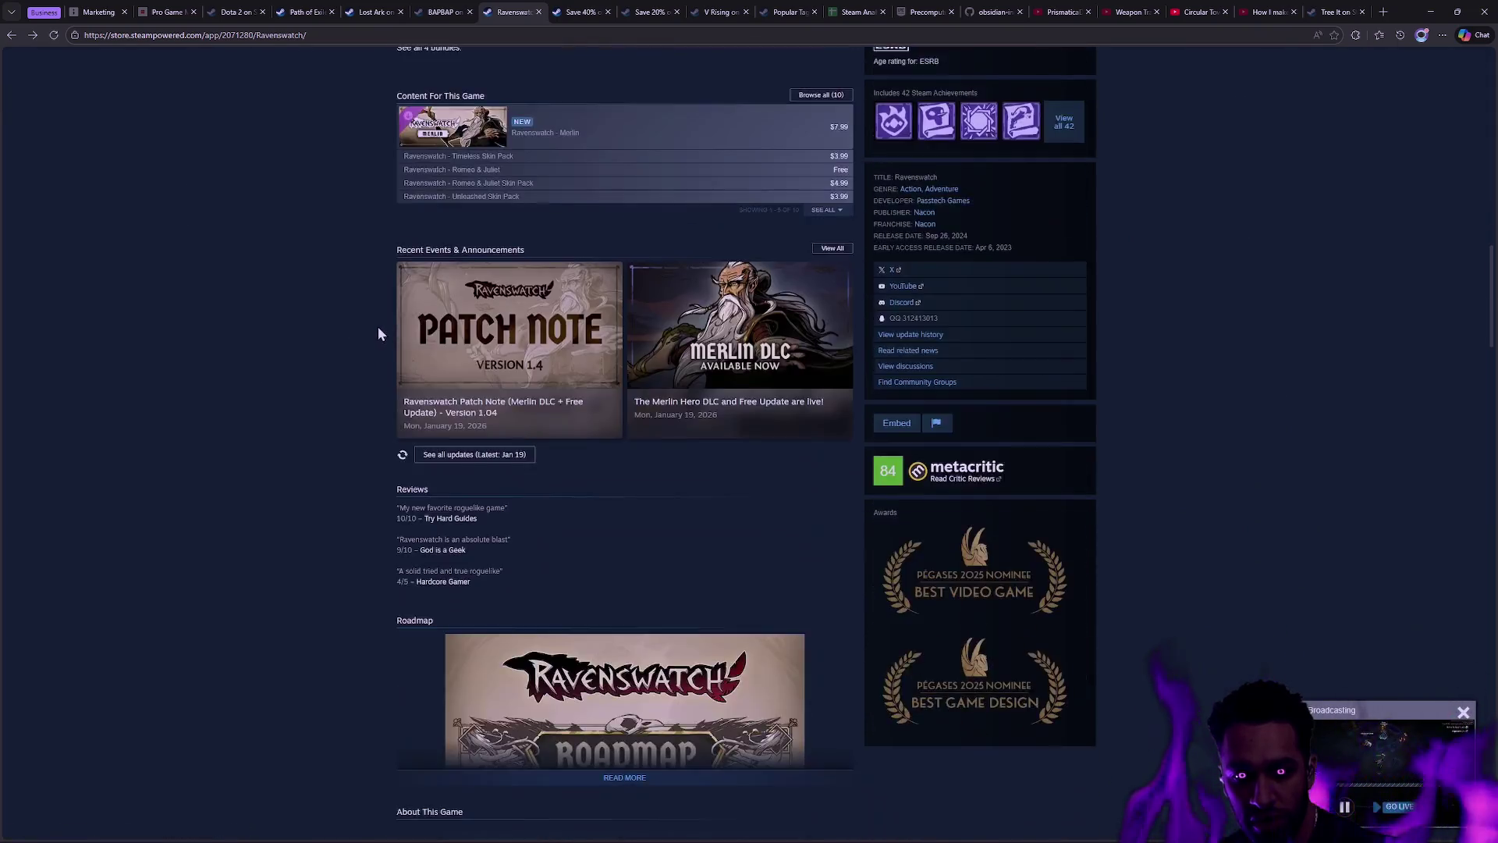
{"action": "scroll", "coordinate": [361, 336], "scroll_direction": "down", "scroll_amount": 9}
{"action": "scroll", "coordinate": [403, 334], "scroll_direction": "up", "scroll_amount": 5}
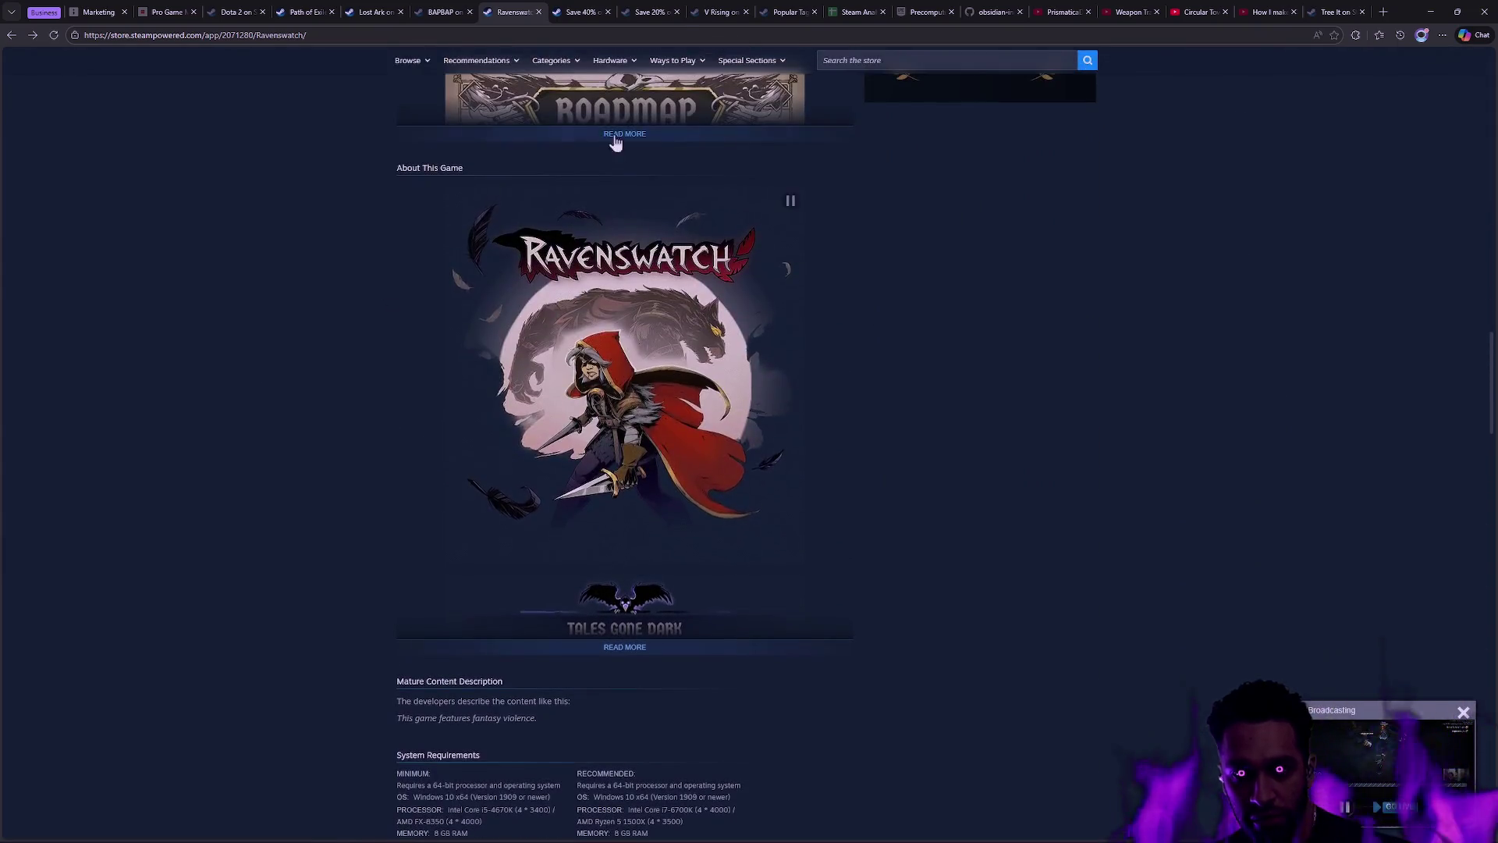
{"action": "left_click", "coordinate": [578, 14]}
{"action": "scroll", "coordinate": [695, 529], "scroll_direction": "down", "scroll_amount": 5}
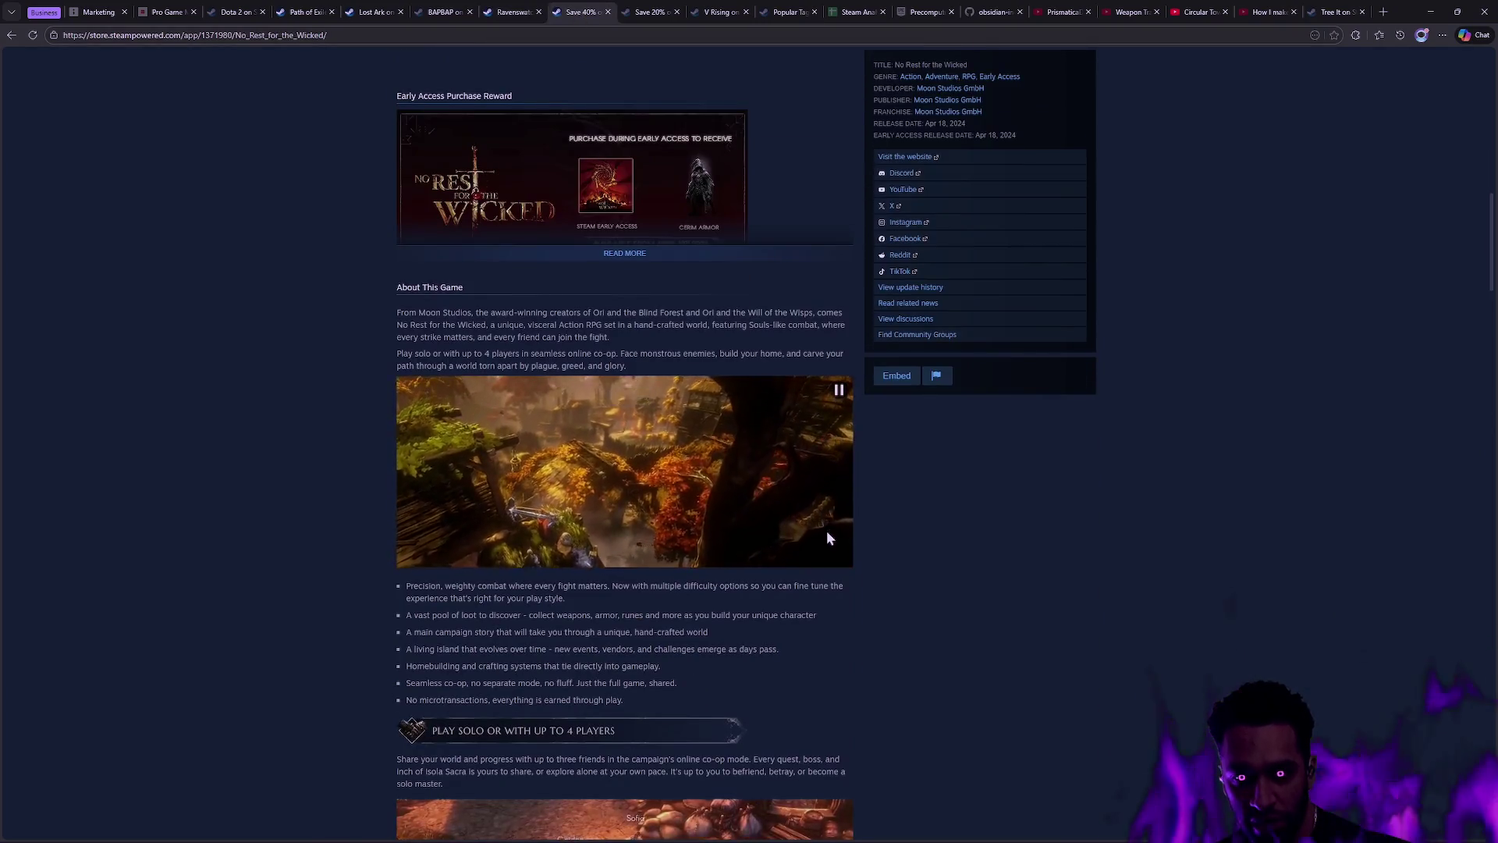
Step: Scroll through the No Rest for the Wicked page, ending back at its trailer and header
{"action": "scroll", "coordinate": [827, 529], "scroll_direction": "up", "scroll_amount": 7}
{"action": "scroll", "coordinate": [836, 528], "scroll_direction": "up", "scroll_amount": 7}
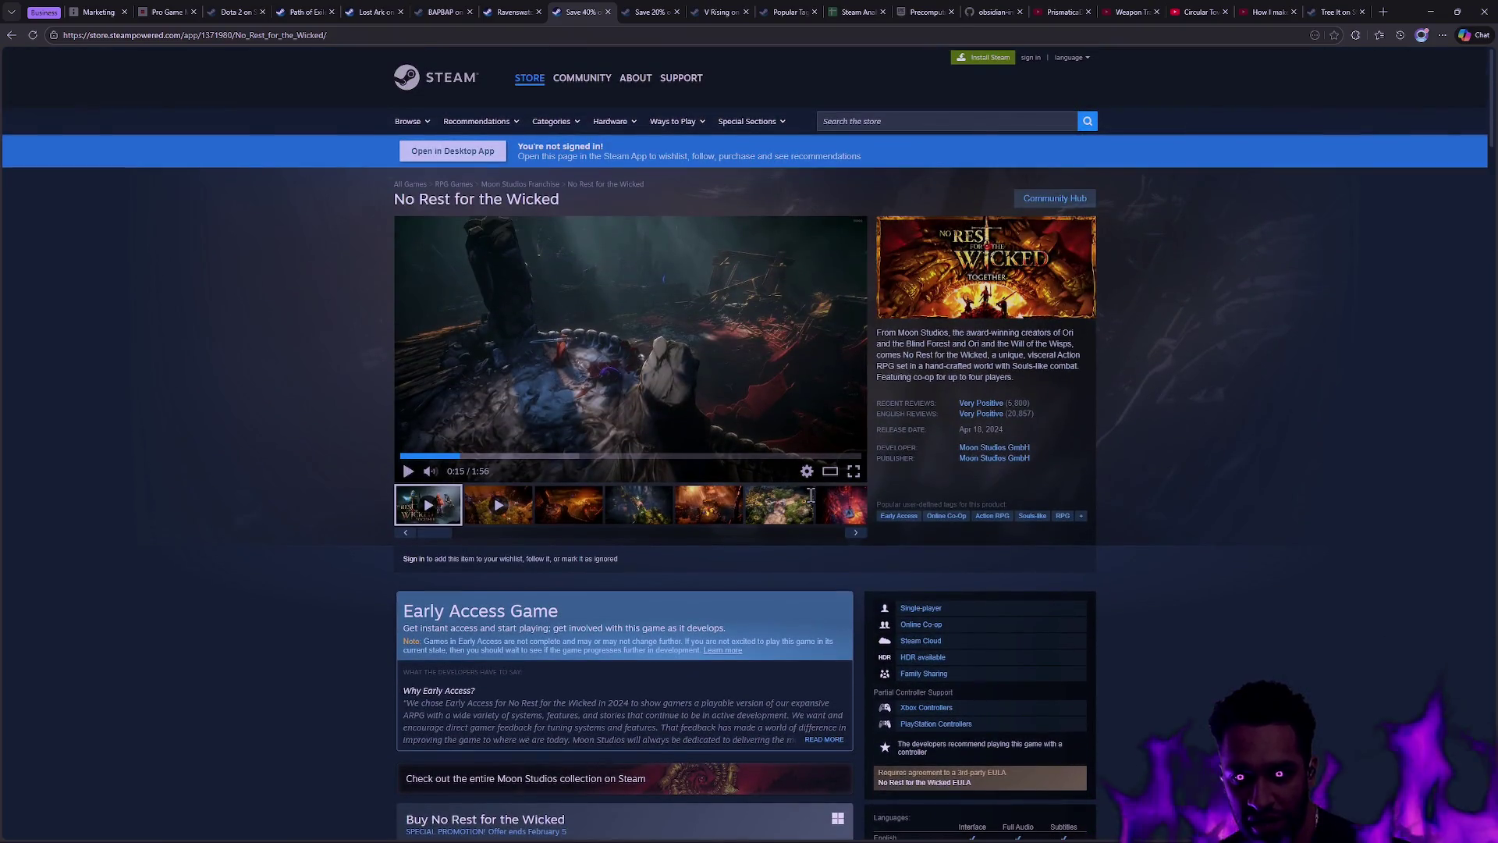
{"action": "scroll", "coordinate": [1069, 544], "scroll_direction": "down", "scroll_amount": 10}
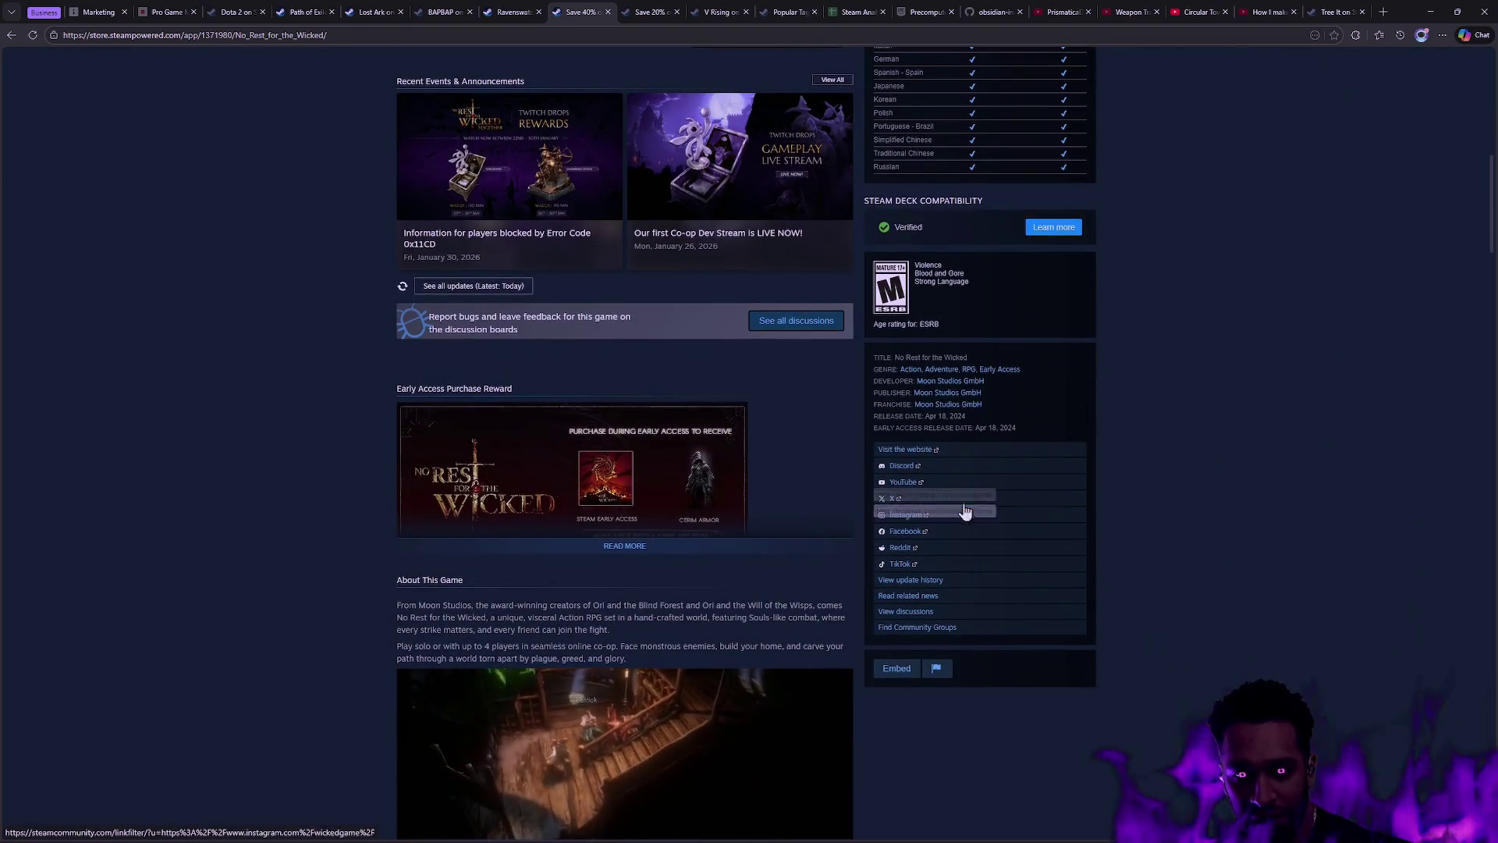
{"action": "scroll", "coordinate": [864, 490], "scroll_direction": "down", "scroll_amount": 4}
{"action": "scroll", "coordinate": [831, 484], "scroll_direction": "down", "scroll_amount": 4}
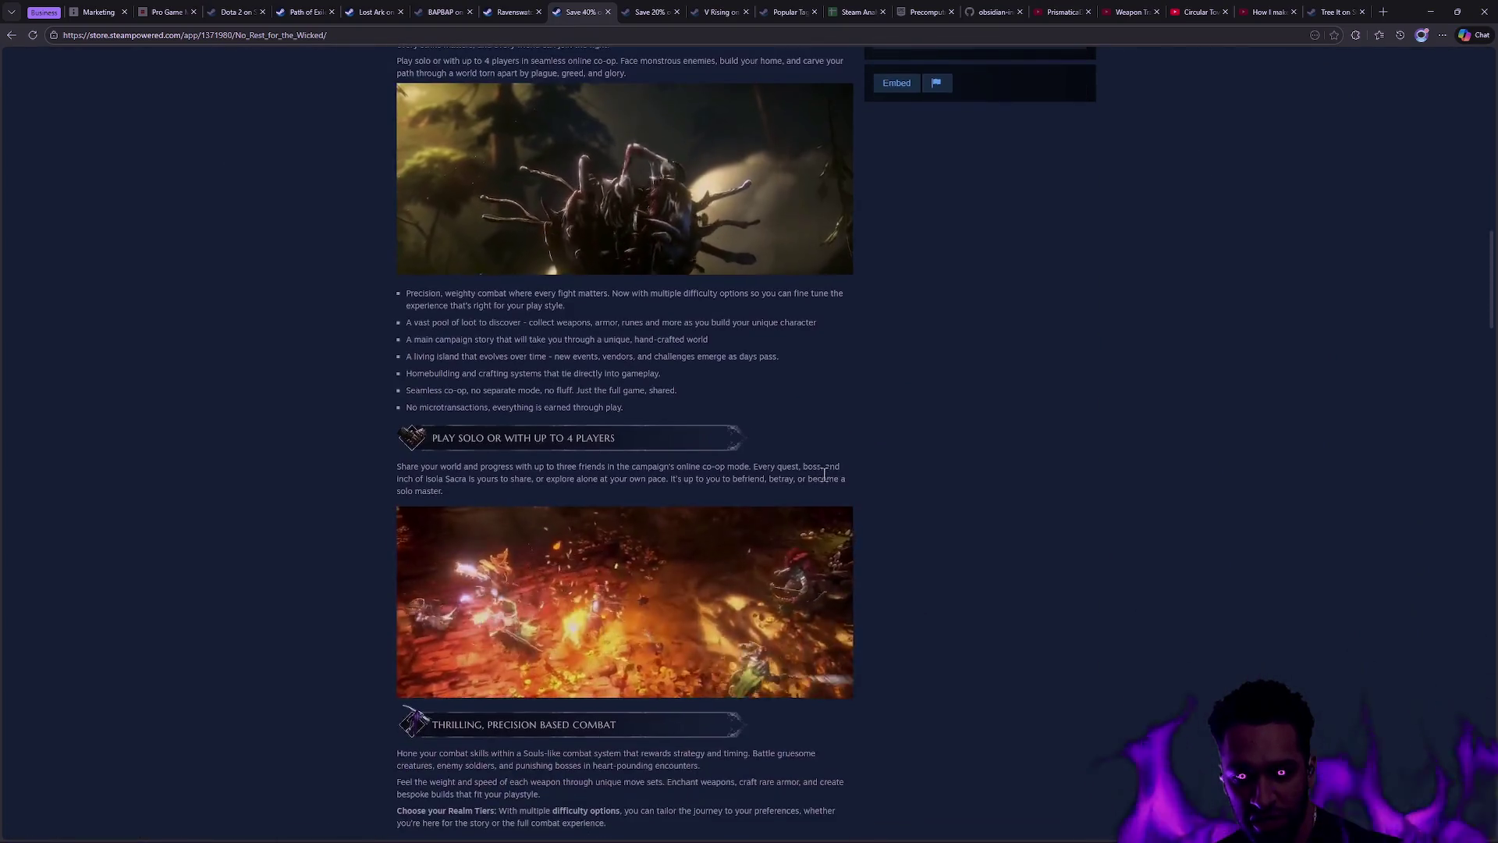
{"action": "scroll", "coordinate": [383, 406], "scroll_direction": "up", "scroll_amount": 3}
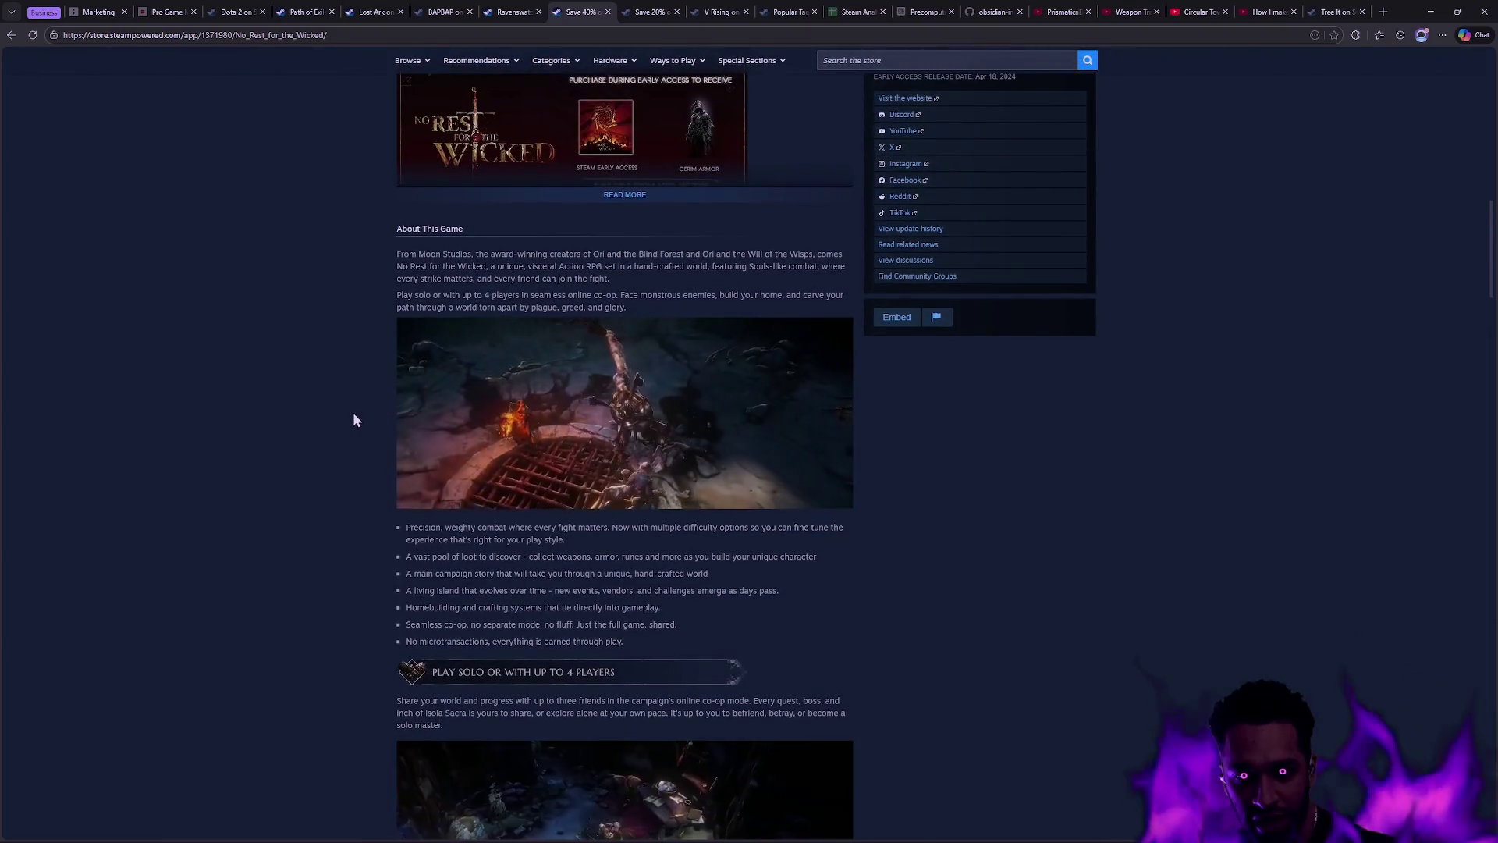
{"action": "scroll", "coordinate": [353, 420], "scroll_direction": "down", "scroll_amount": 4}
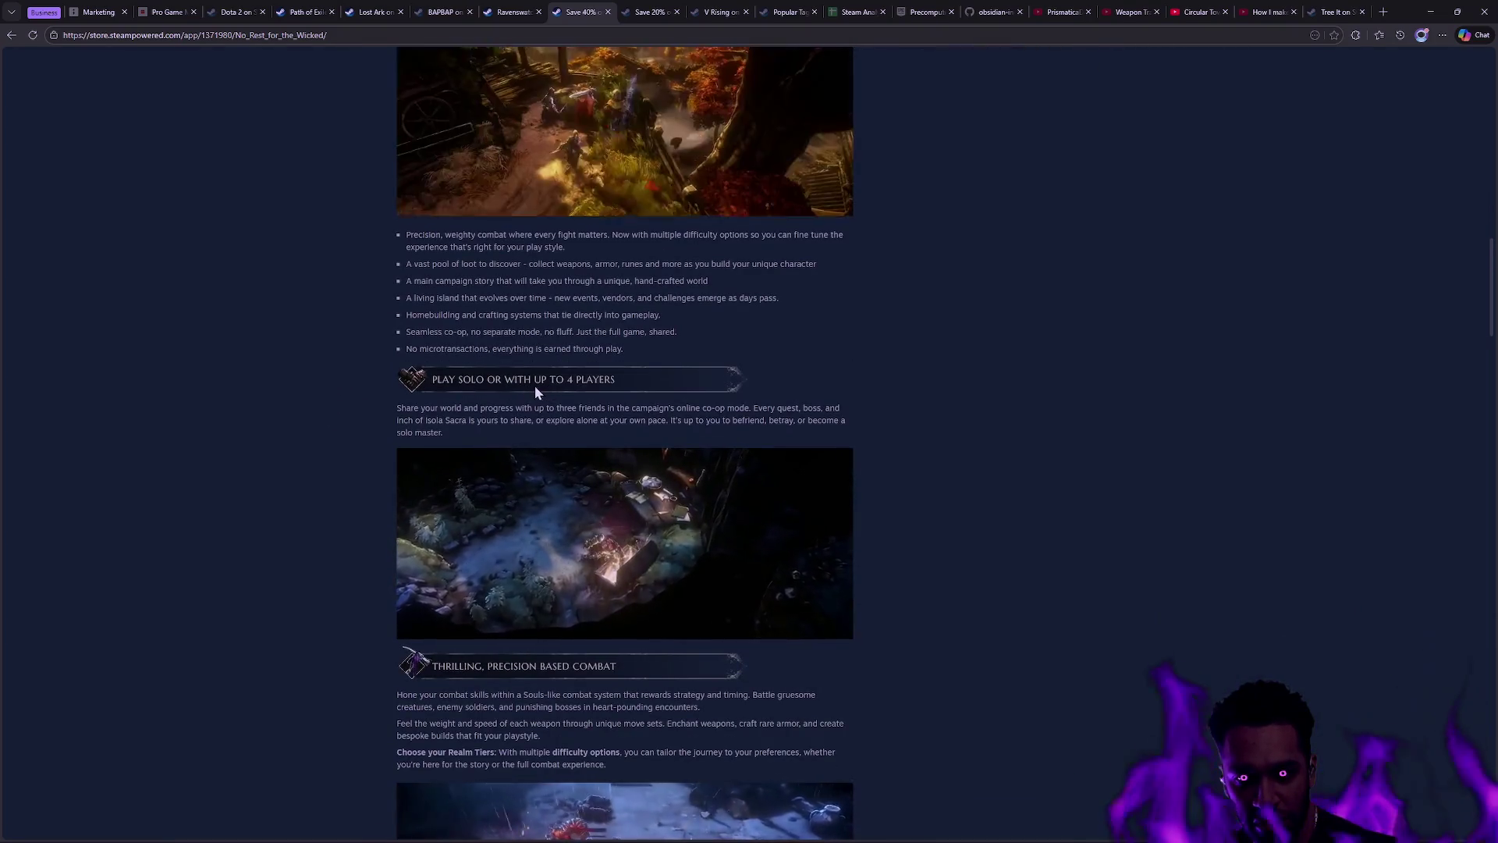
{"action": "scroll", "coordinate": [546, 352], "scroll_direction": "down", "scroll_amount": 5}
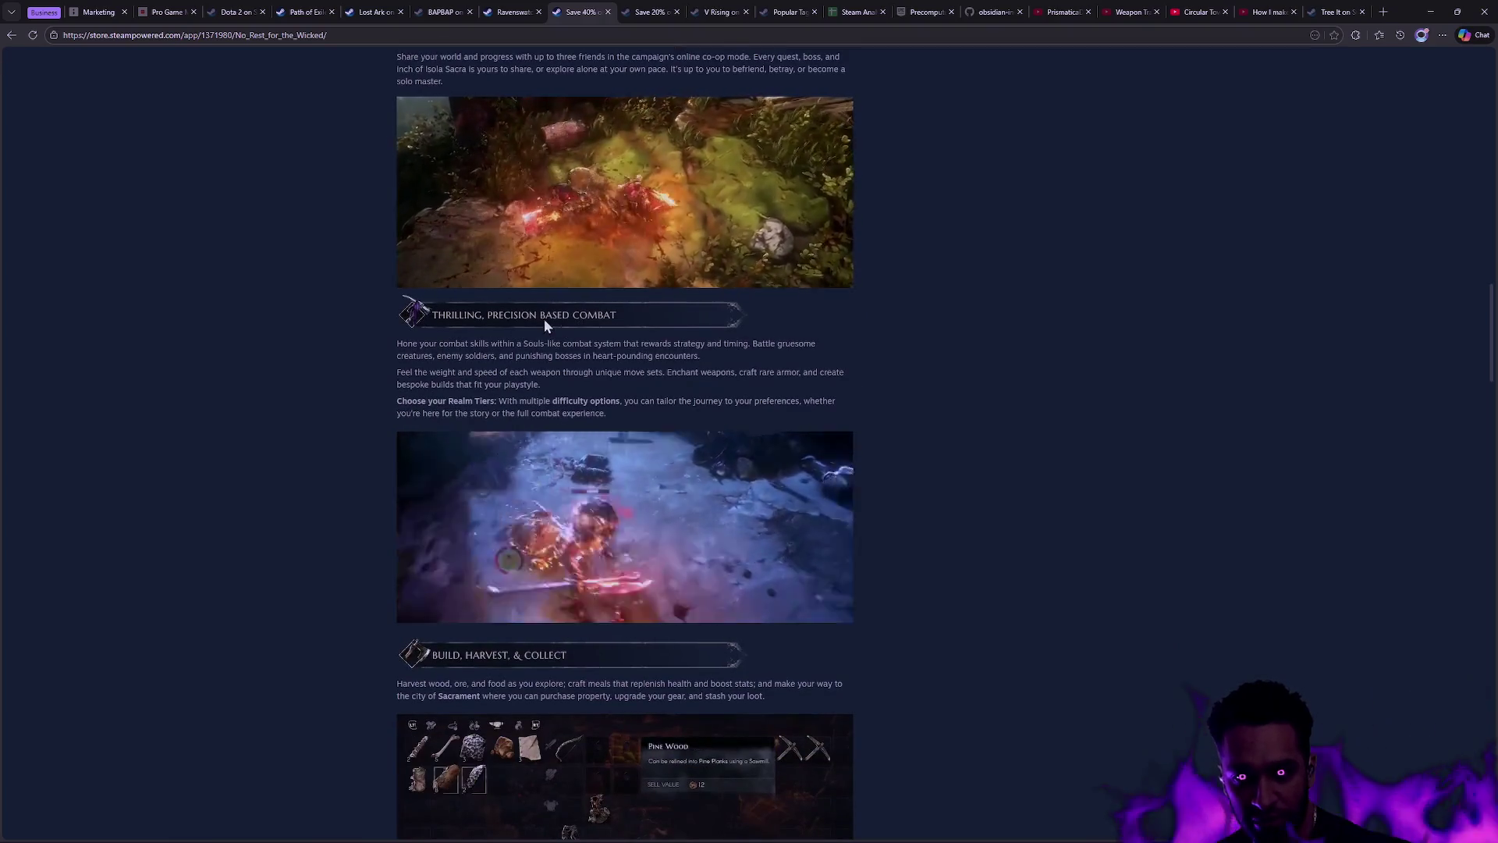
{"action": "scroll", "coordinate": [500, 406], "scroll_direction": "down", "scroll_amount": 3}
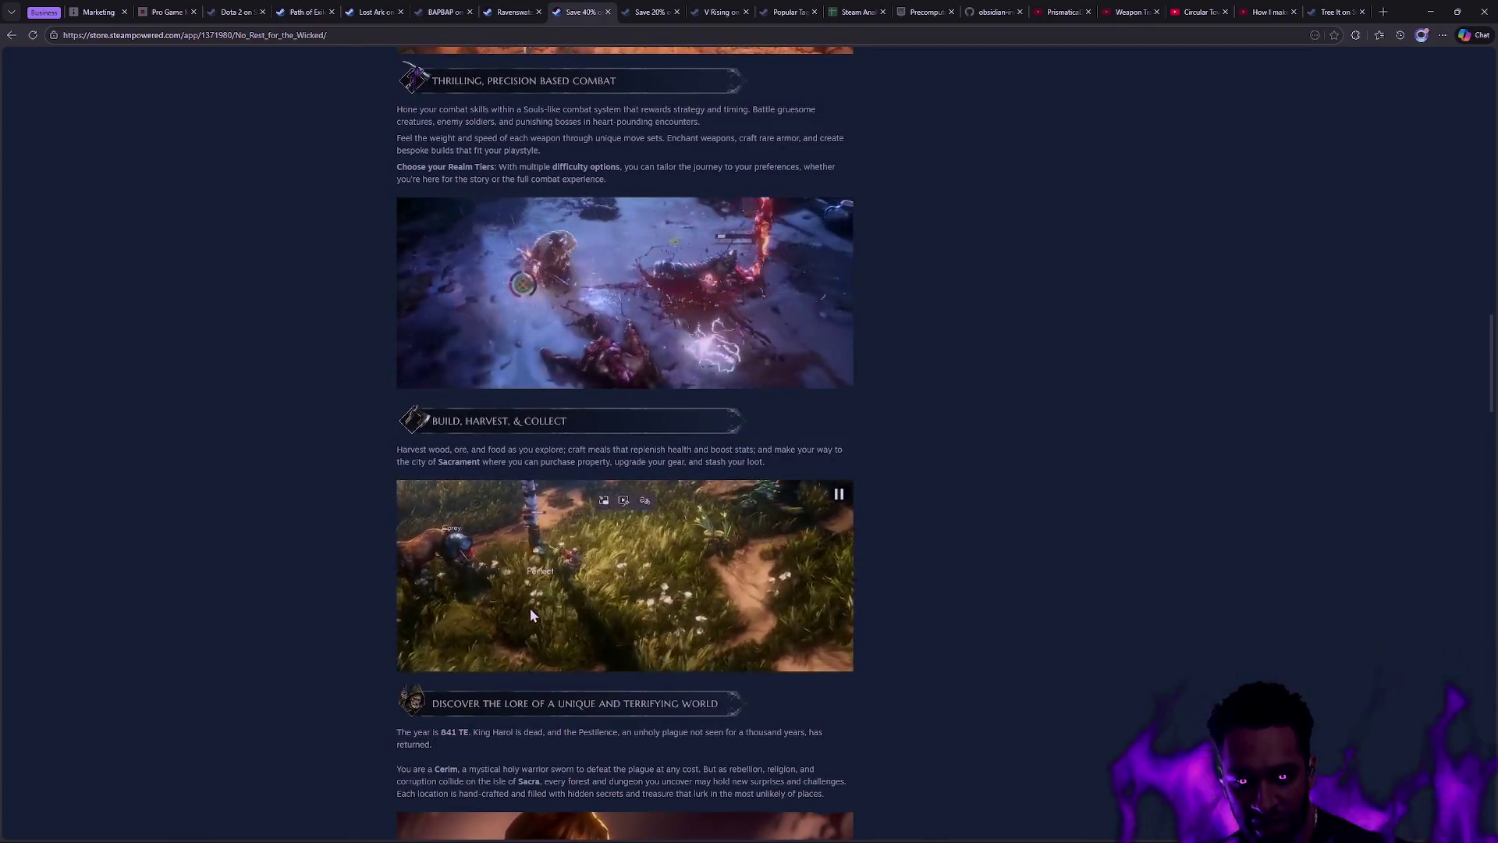
{"action": "scroll", "coordinate": [533, 610], "scroll_direction": "down", "scroll_amount": 4}
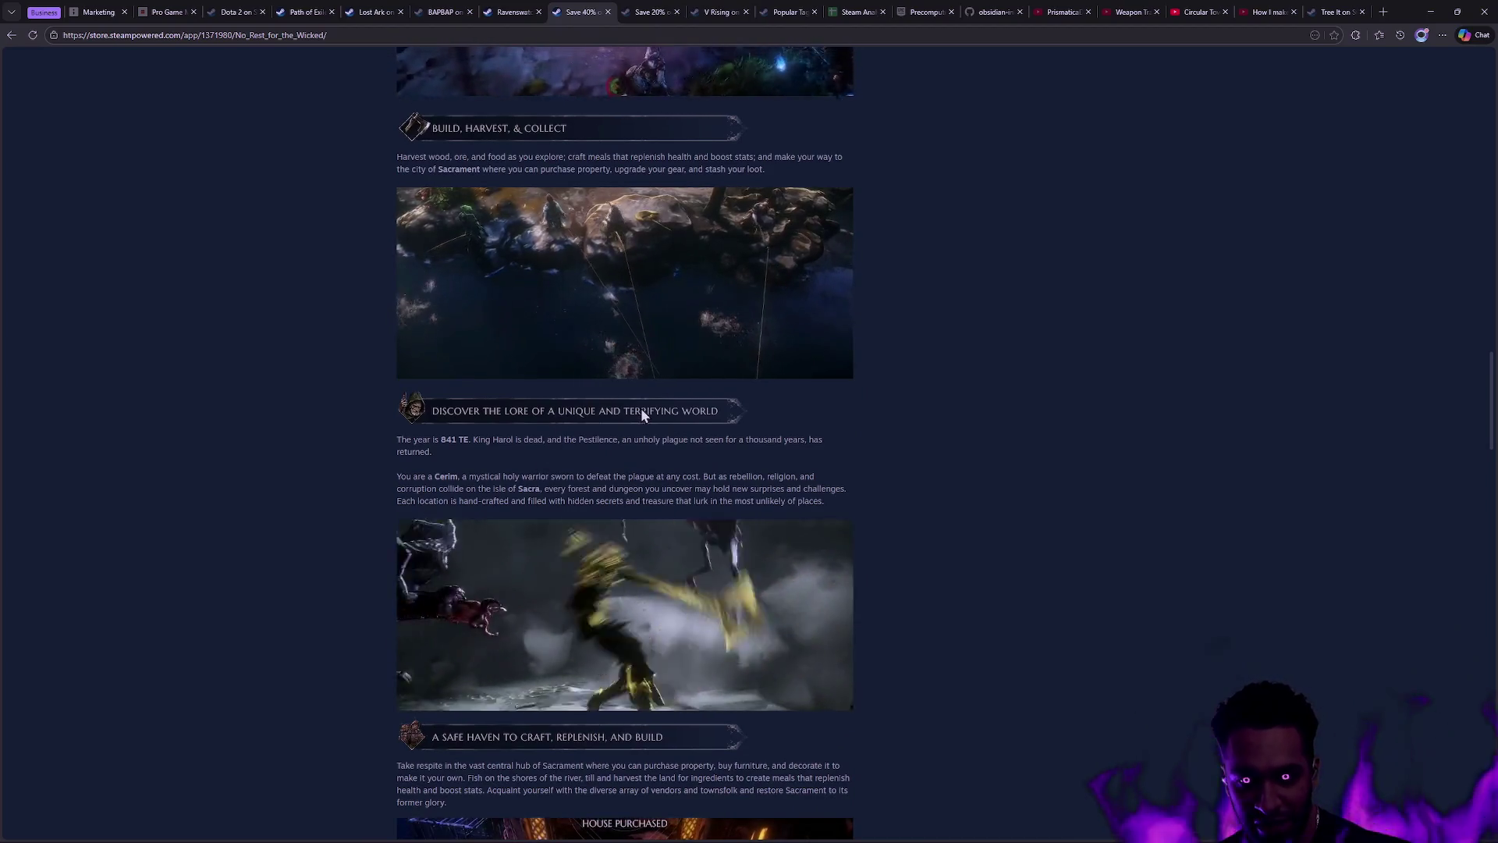
{"action": "scroll", "coordinate": [547, 620], "scroll_direction": "down", "scroll_amount": 4}
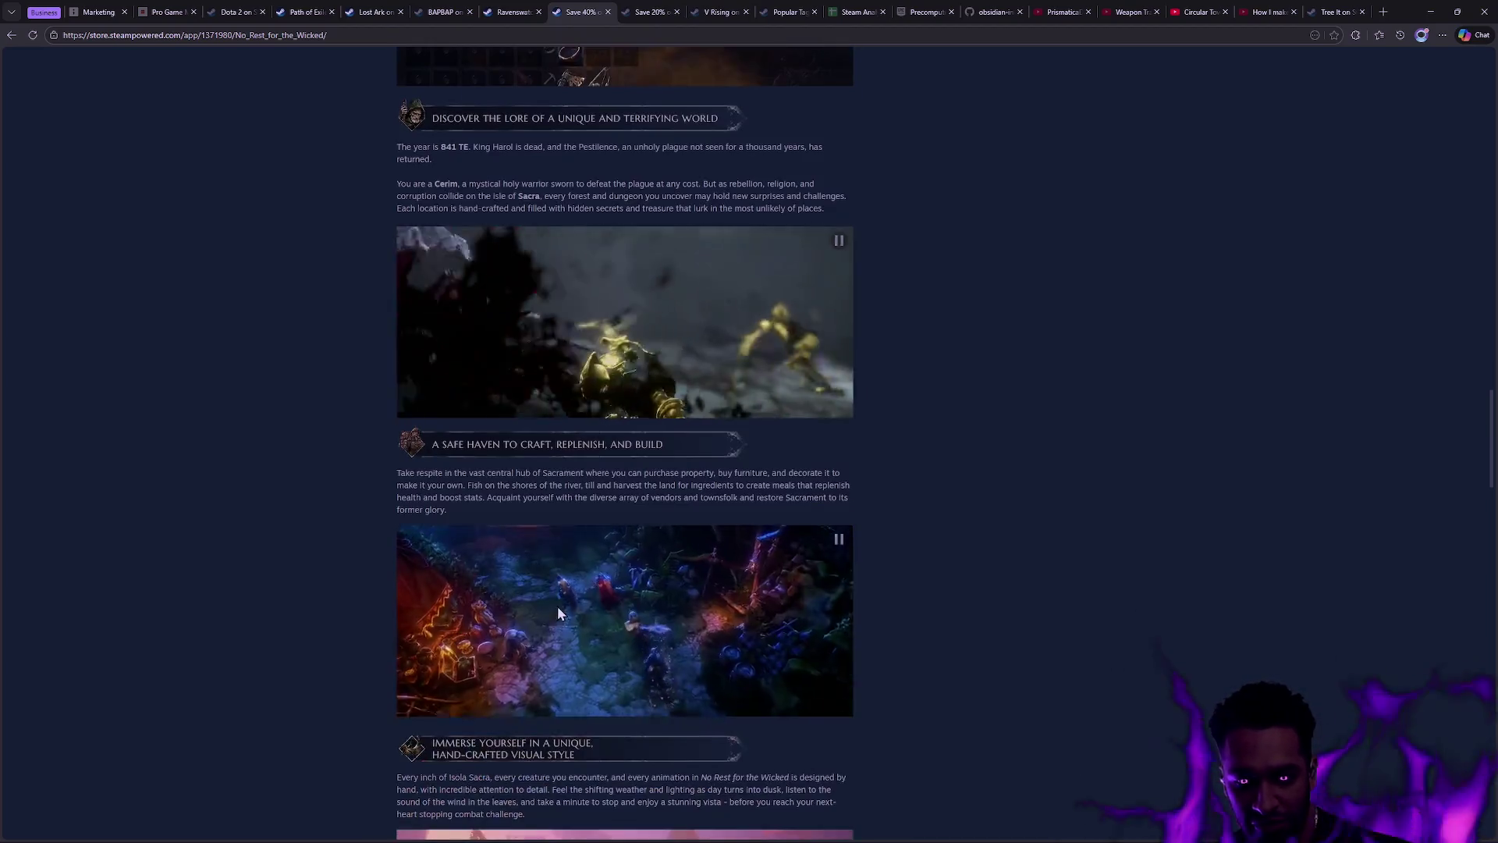
{"action": "scroll", "coordinate": [557, 609], "scroll_direction": "down", "scroll_amount": 10}
{"action": "scroll", "coordinate": [679, 574], "scroll_direction": "up", "scroll_amount": 11}
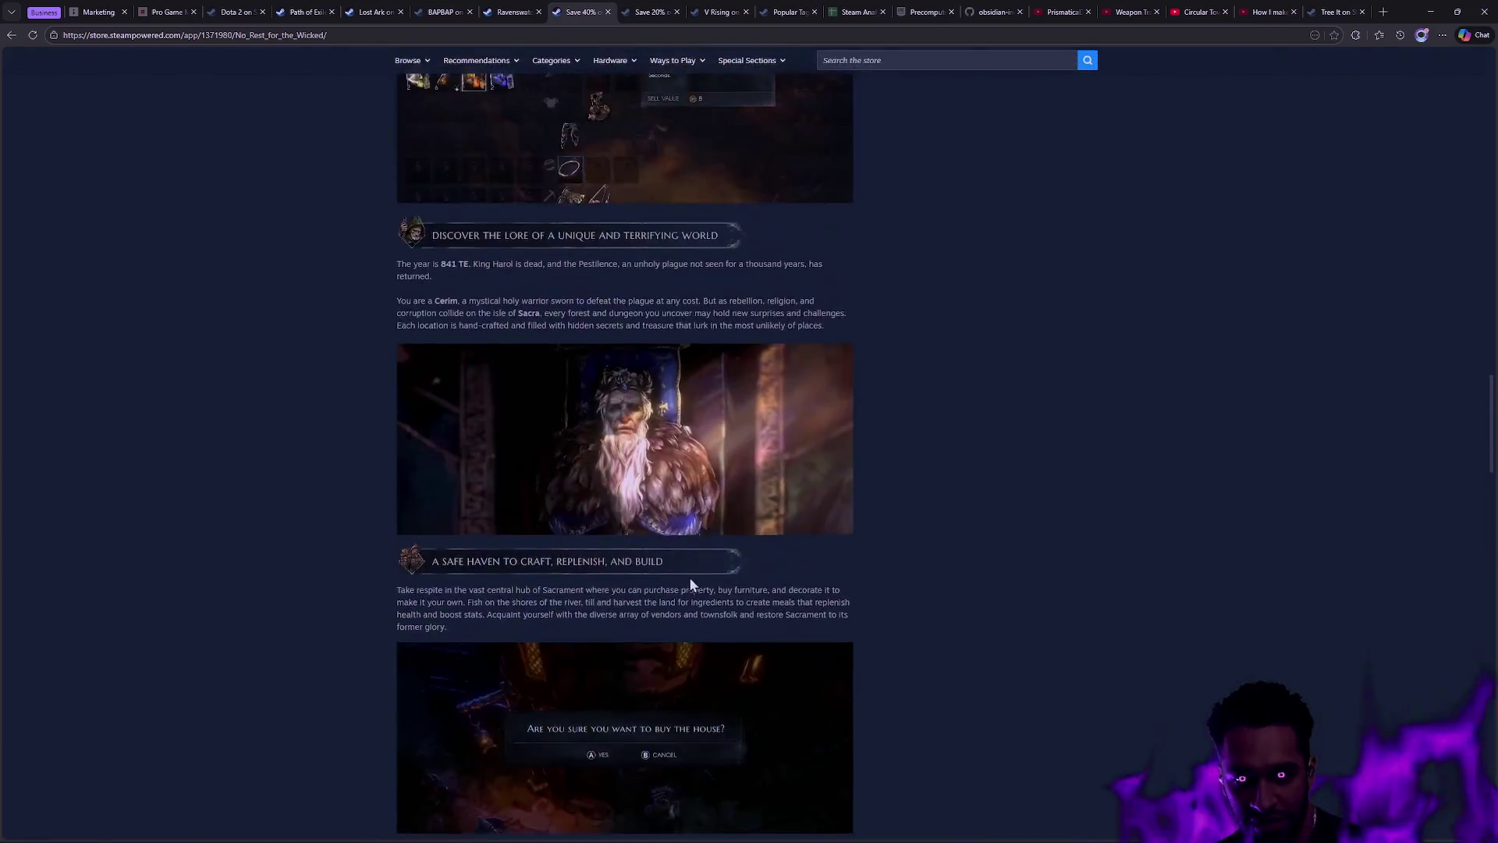
{"action": "scroll", "coordinate": [690, 579], "scroll_direction": "up", "scroll_amount": 12}
{"action": "scroll", "coordinate": [732, 566], "scroll_direction": "up", "scroll_amount": 5}
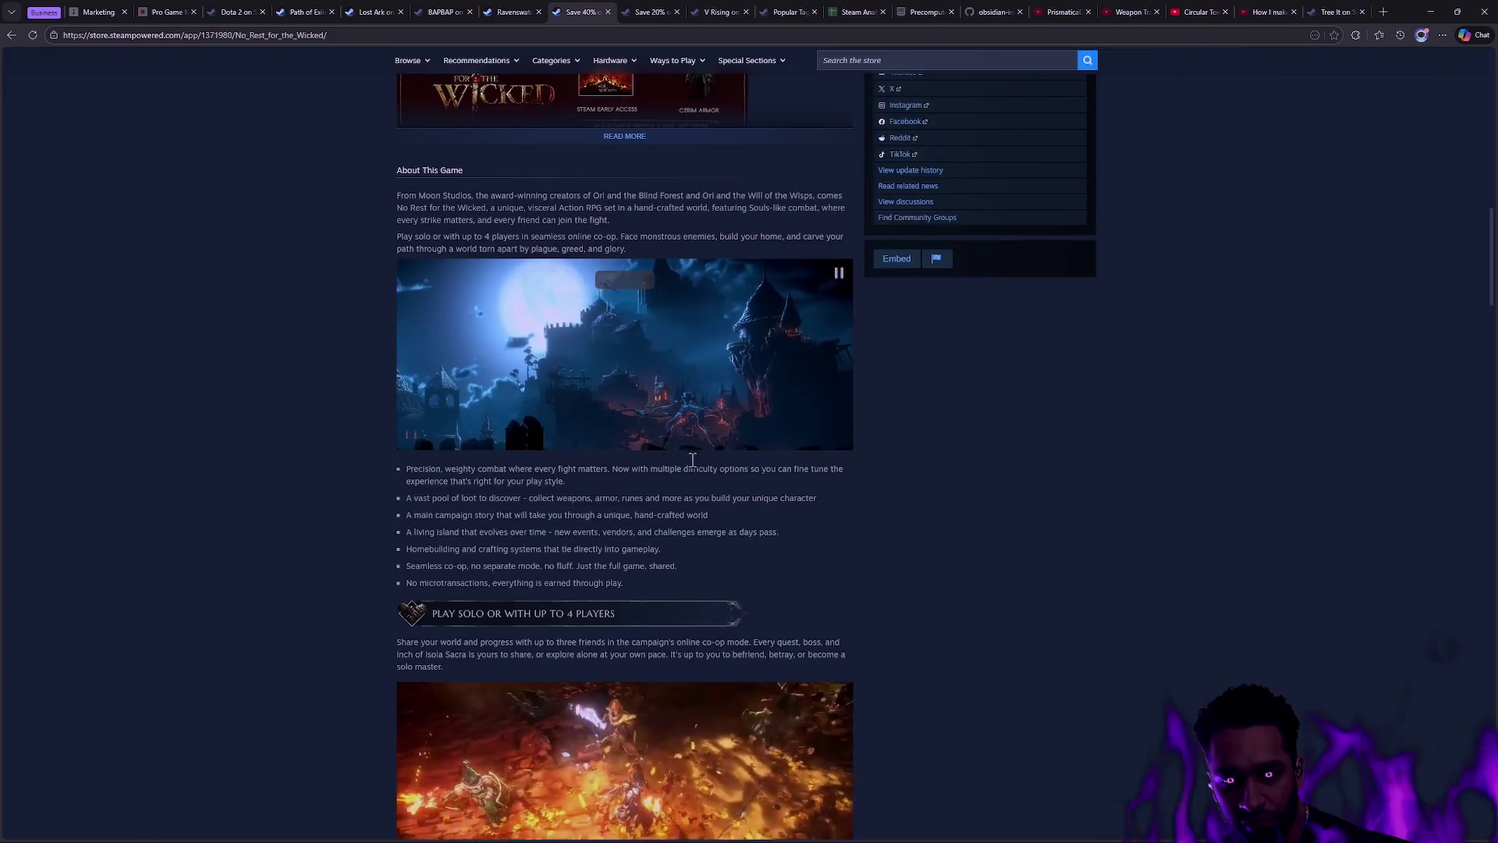
{"action": "scroll", "coordinate": [693, 467], "scroll_direction": "down", "scroll_amount": 2}
{"action": "scroll", "coordinate": [550, 558], "scroll_direction": "down", "scroll_amount": 4}
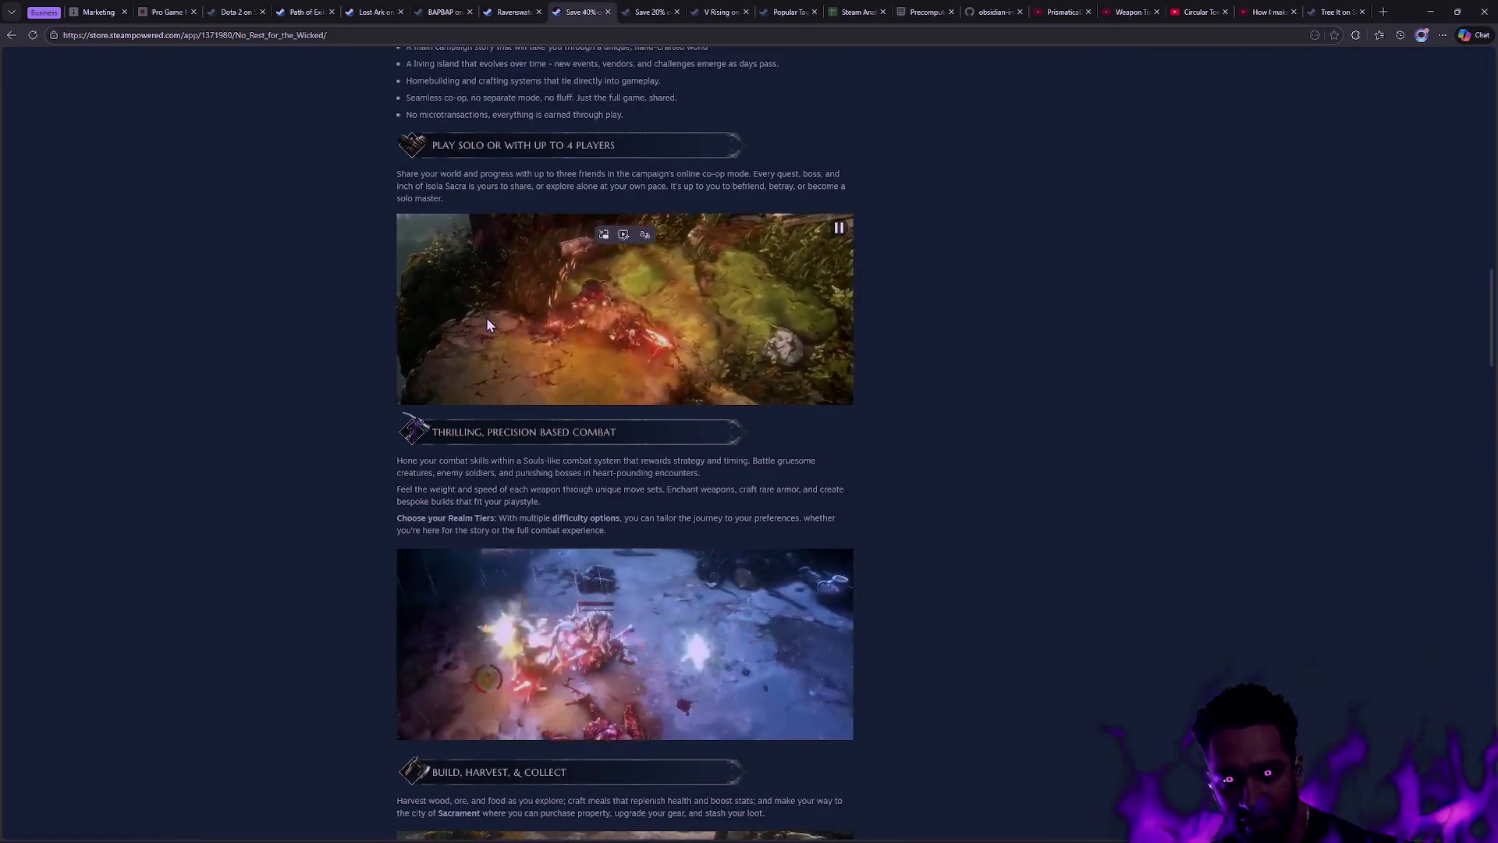
{"action": "scroll", "coordinate": [486, 324], "scroll_direction": "up", "scroll_amount": 4}
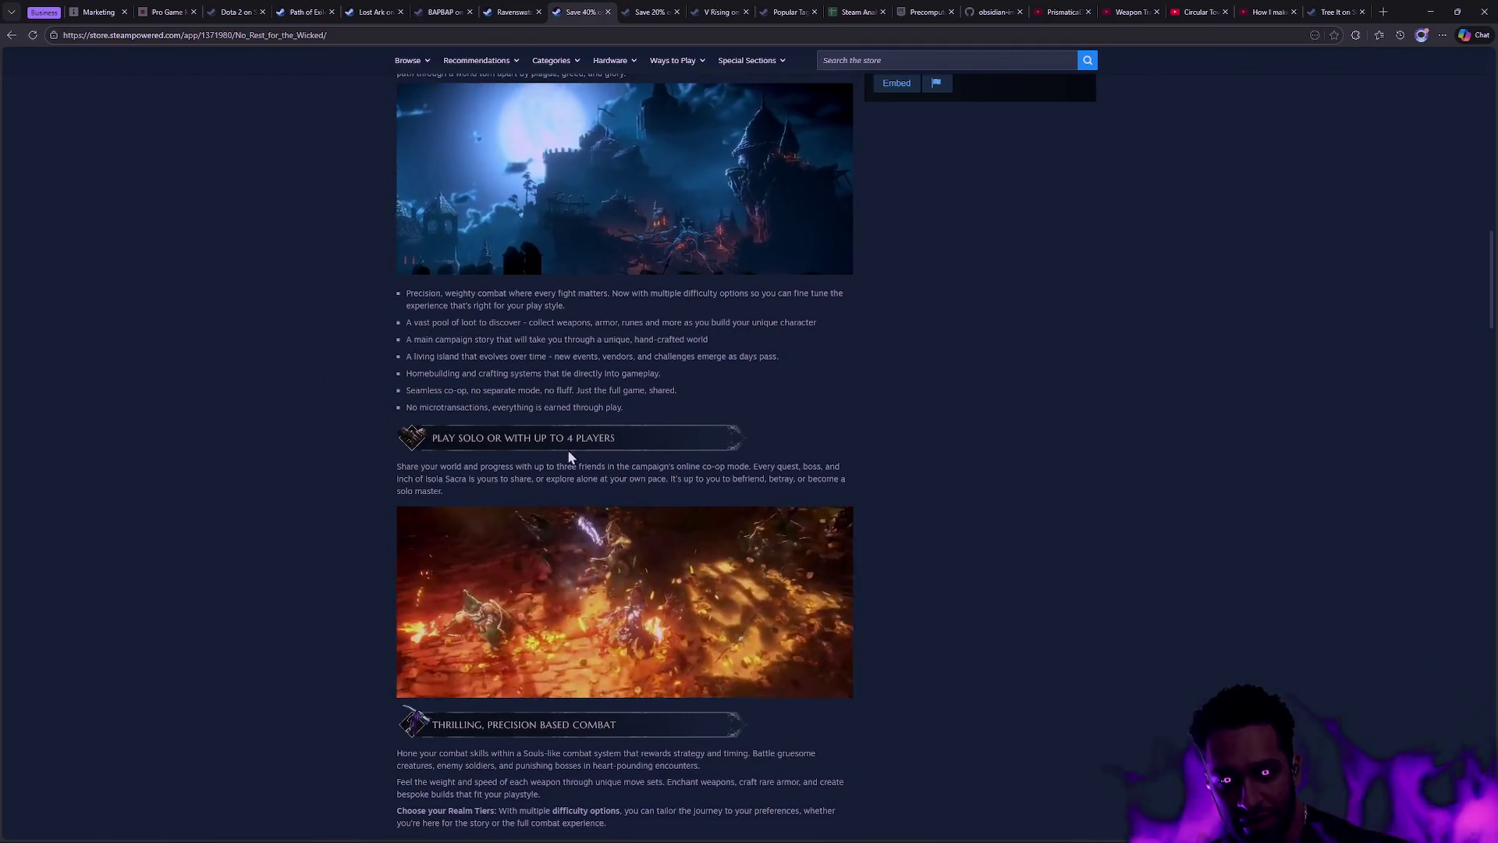
{"action": "scroll", "coordinate": [568, 456], "scroll_direction": "up", "scroll_amount": 3}
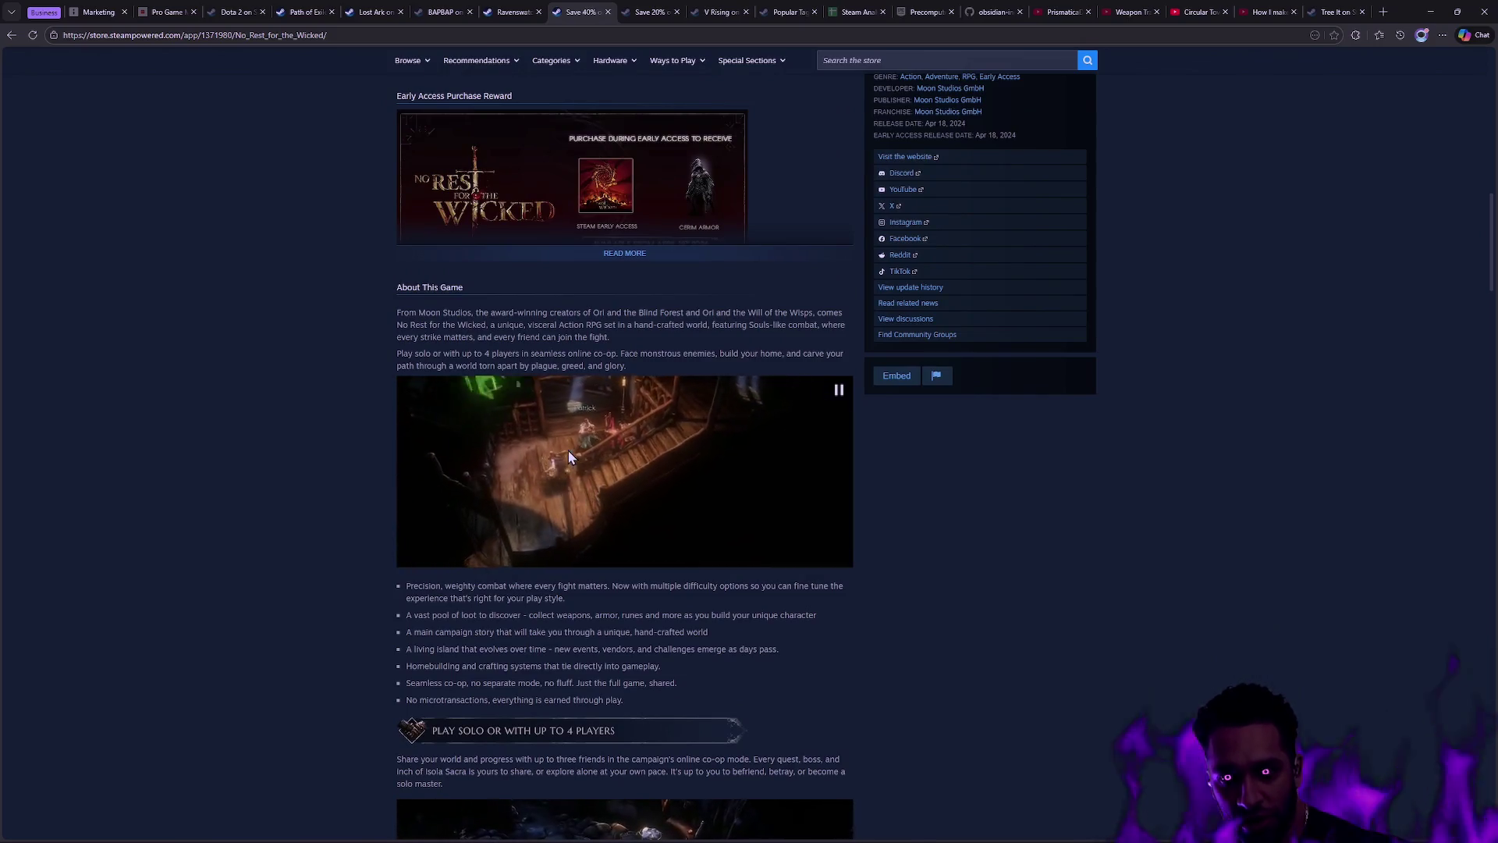
{"action": "scroll", "coordinate": [788, 482], "scroll_direction": "down", "scroll_amount": 3}
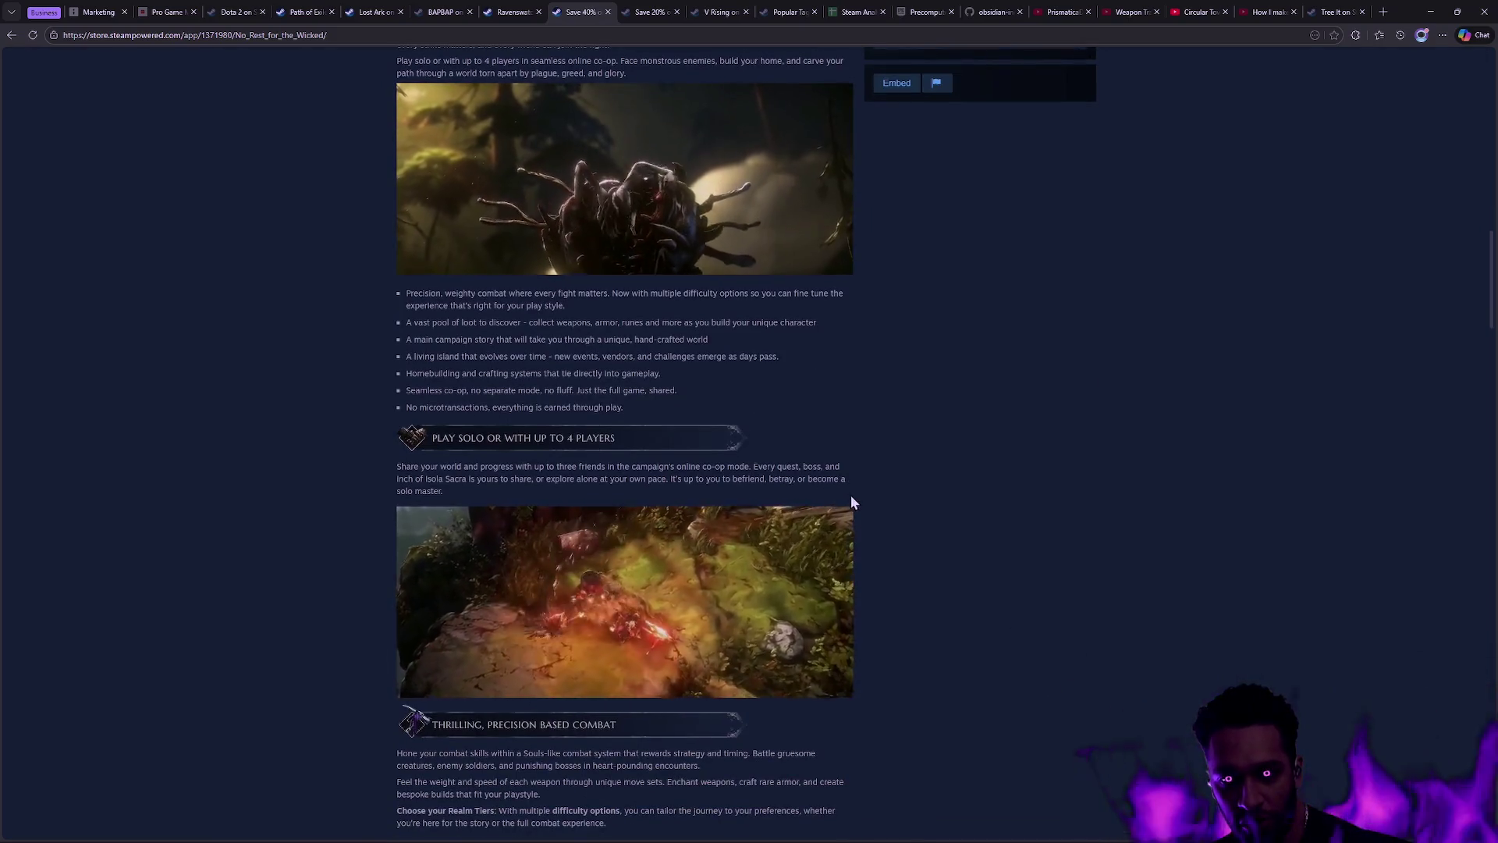
{"action": "scroll", "coordinate": [853, 498], "scroll_direction": "down", "scroll_amount": 3}
{"action": "scroll", "coordinate": [859, 498], "scroll_direction": "down", "scroll_amount": 4}
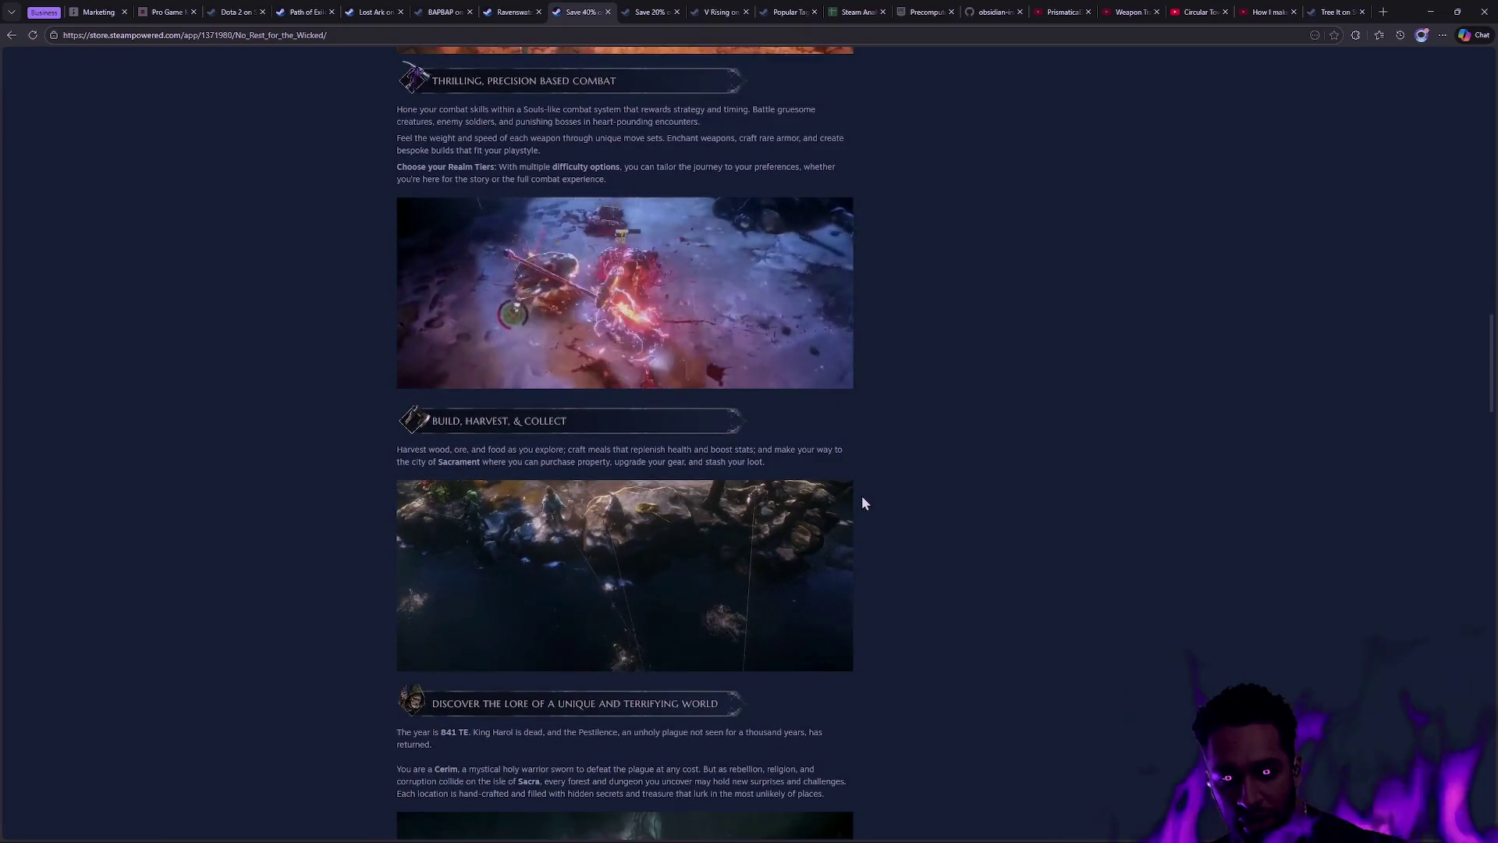
{"action": "scroll", "coordinate": [881, 498], "scroll_direction": "down", "scroll_amount": 3}
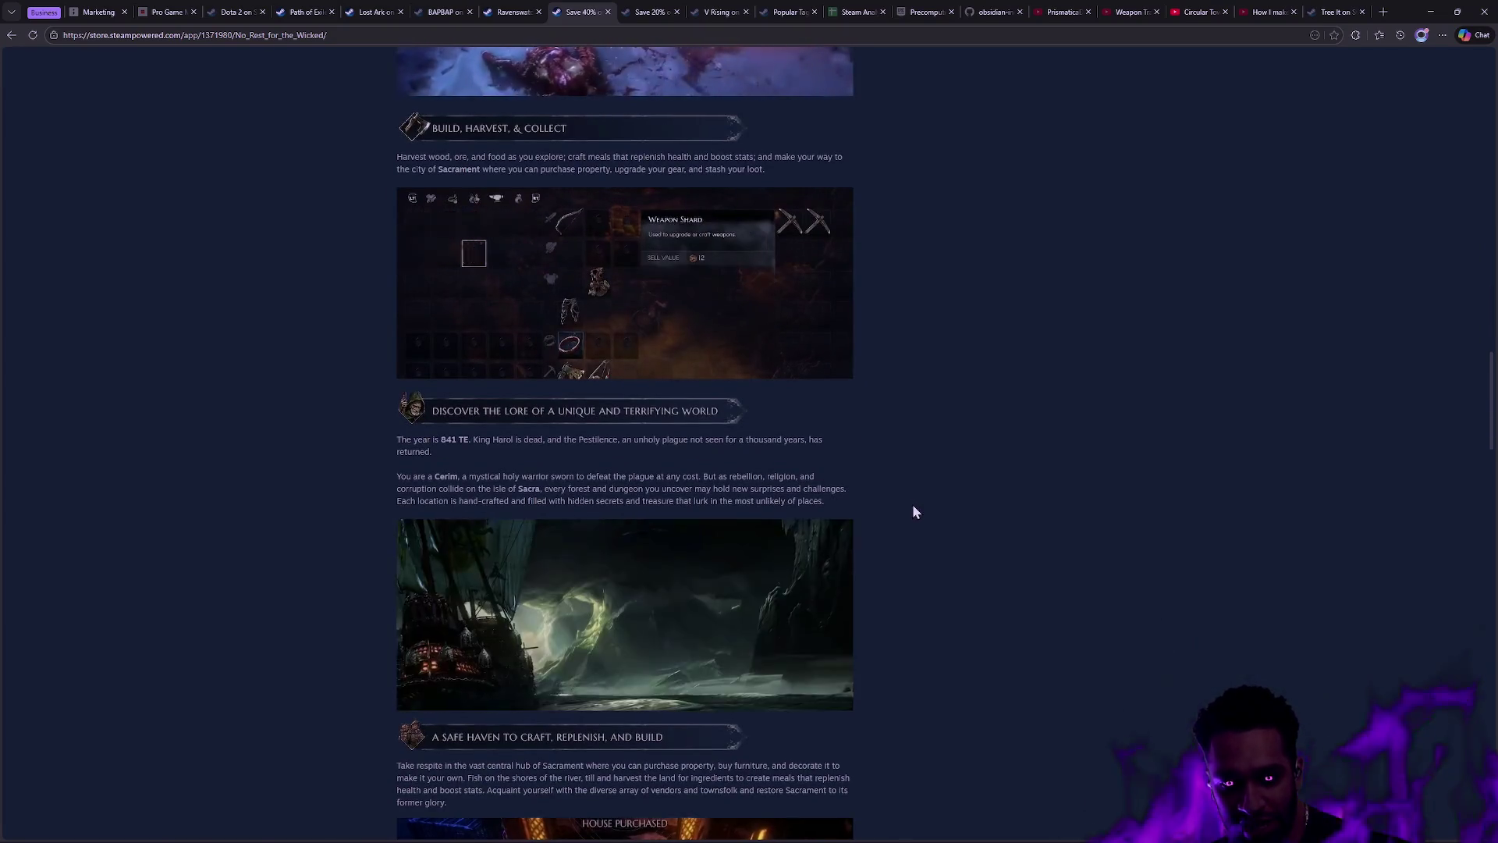
{"action": "scroll", "coordinate": [915, 511], "scroll_direction": "up", "scroll_amount": 3}
{"action": "scroll", "coordinate": [917, 519], "scroll_direction": "down", "scroll_amount": 4}
{"action": "scroll", "coordinate": [909, 521], "scroll_direction": "down", "scroll_amount": 4}
{"action": "scroll", "coordinate": [905, 522], "scroll_direction": "up", "scroll_amount": 20}
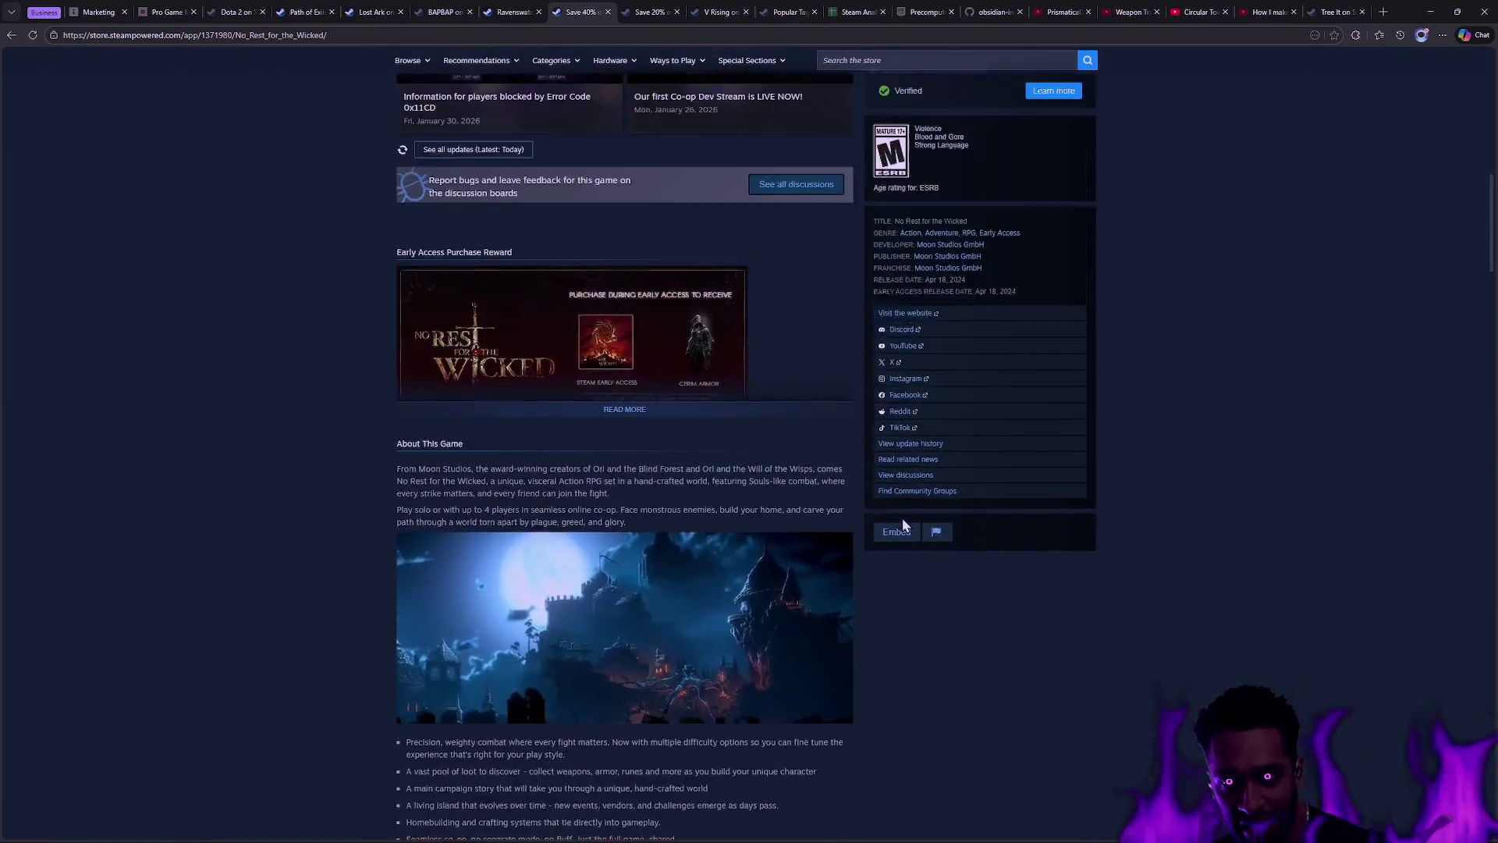
{"action": "scroll", "coordinate": [903, 520], "scroll_direction": "up", "scroll_amount": 10}
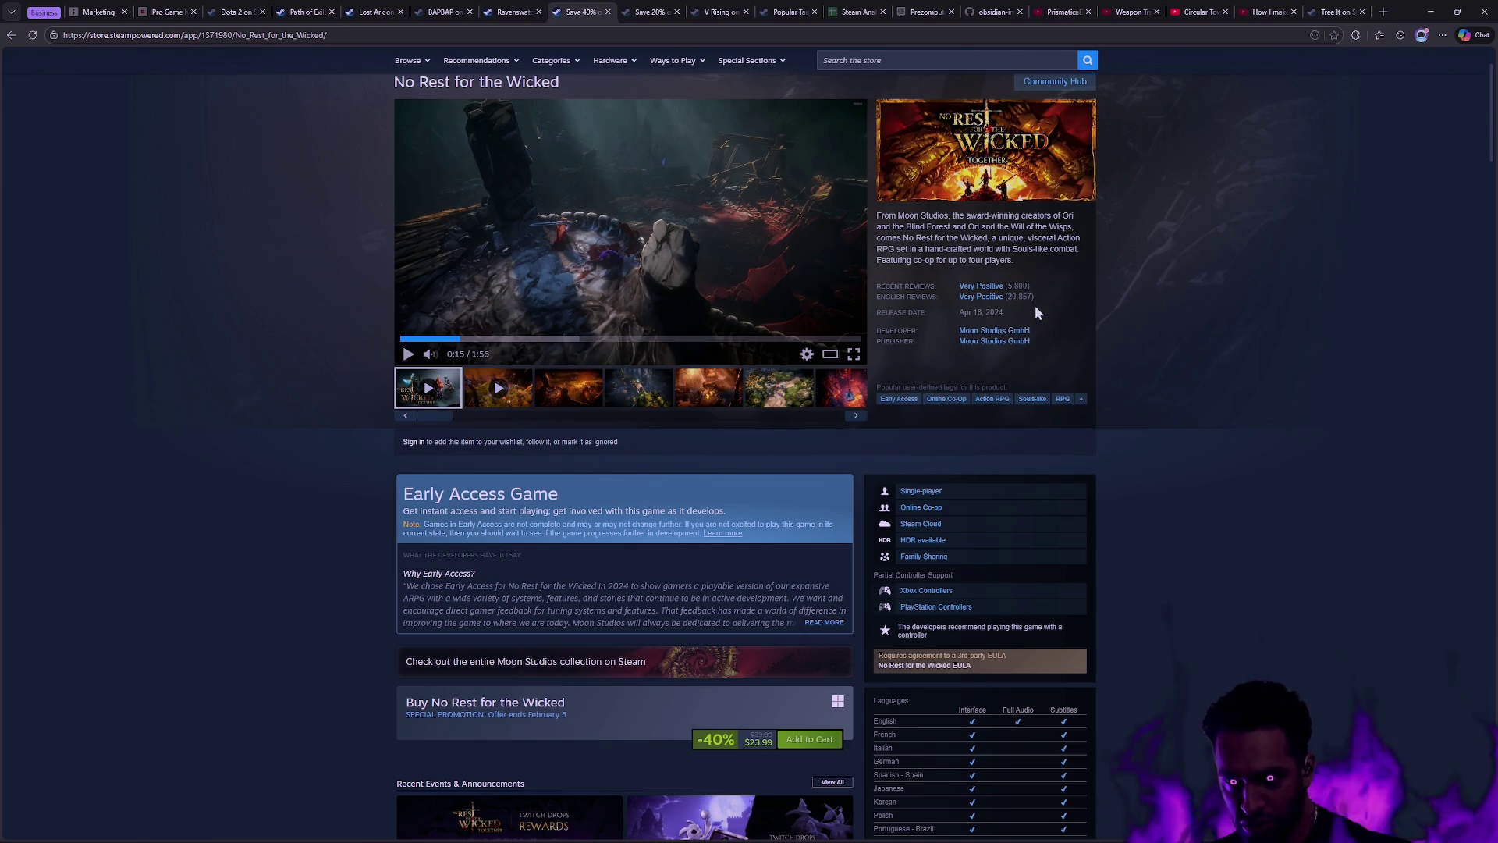
{"action": "mouse_move", "coordinate": [1036, 297]}
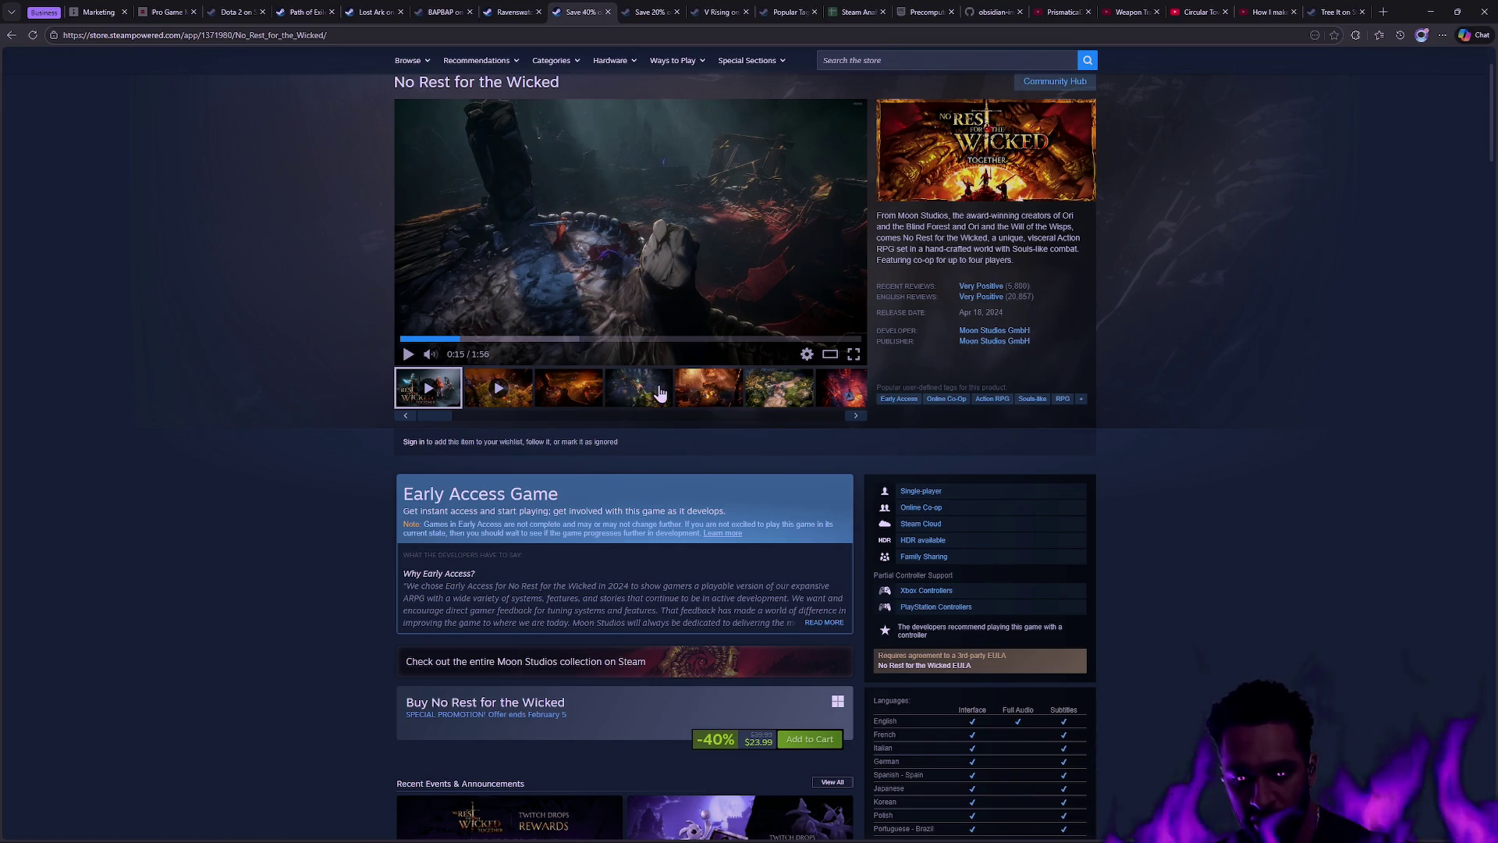
{"action": "scroll", "coordinate": [376, 466], "scroll_direction": "down", "scroll_amount": 3}
{"action": "scroll", "coordinate": [377, 465], "scroll_direction": "down", "scroll_amount": 3}
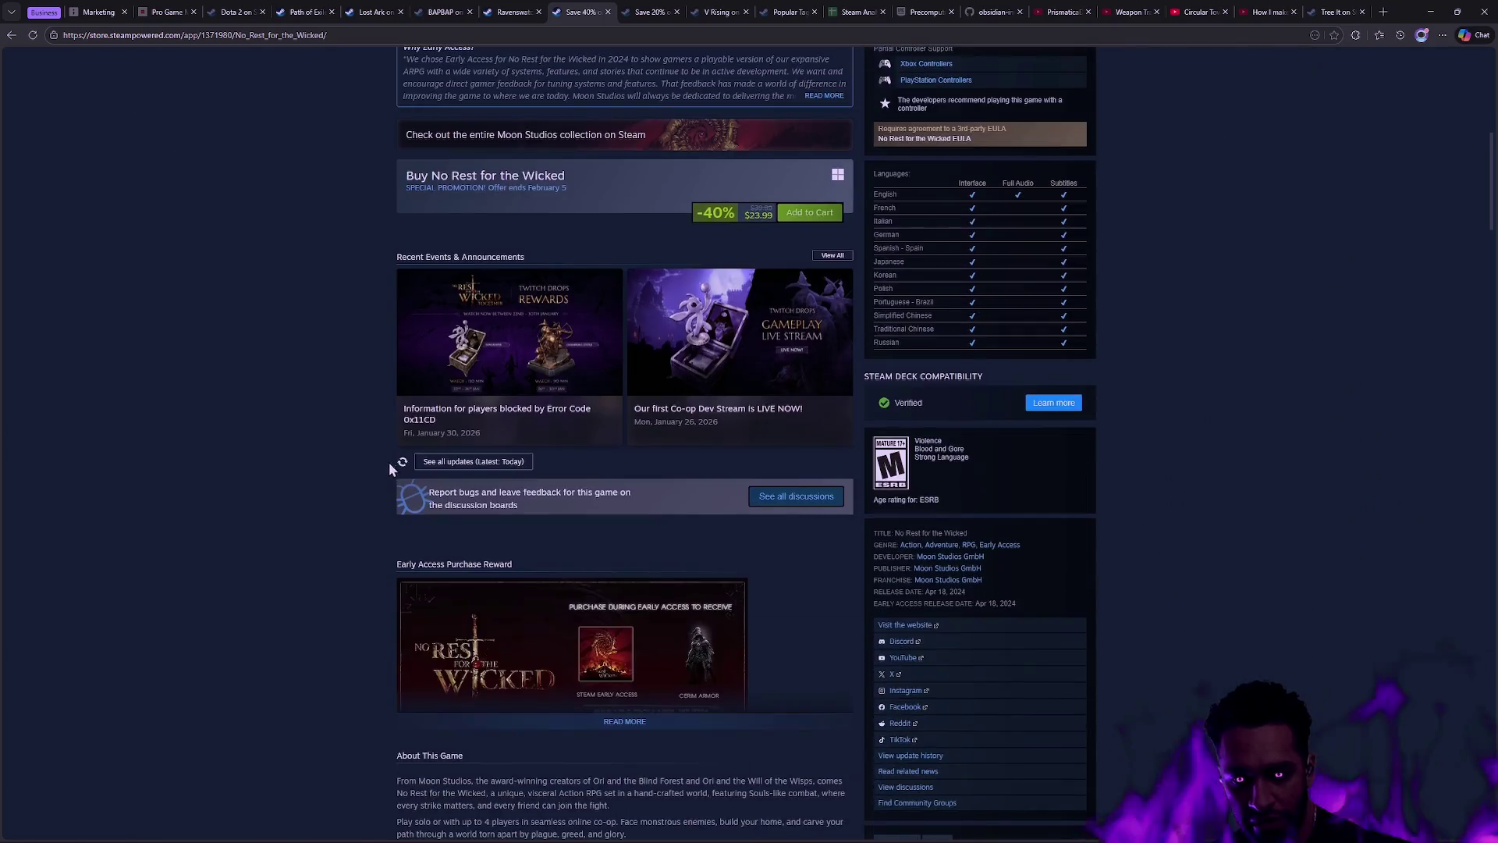
{"action": "scroll", "coordinate": [373, 485], "scroll_direction": "up", "scroll_amount": 7}
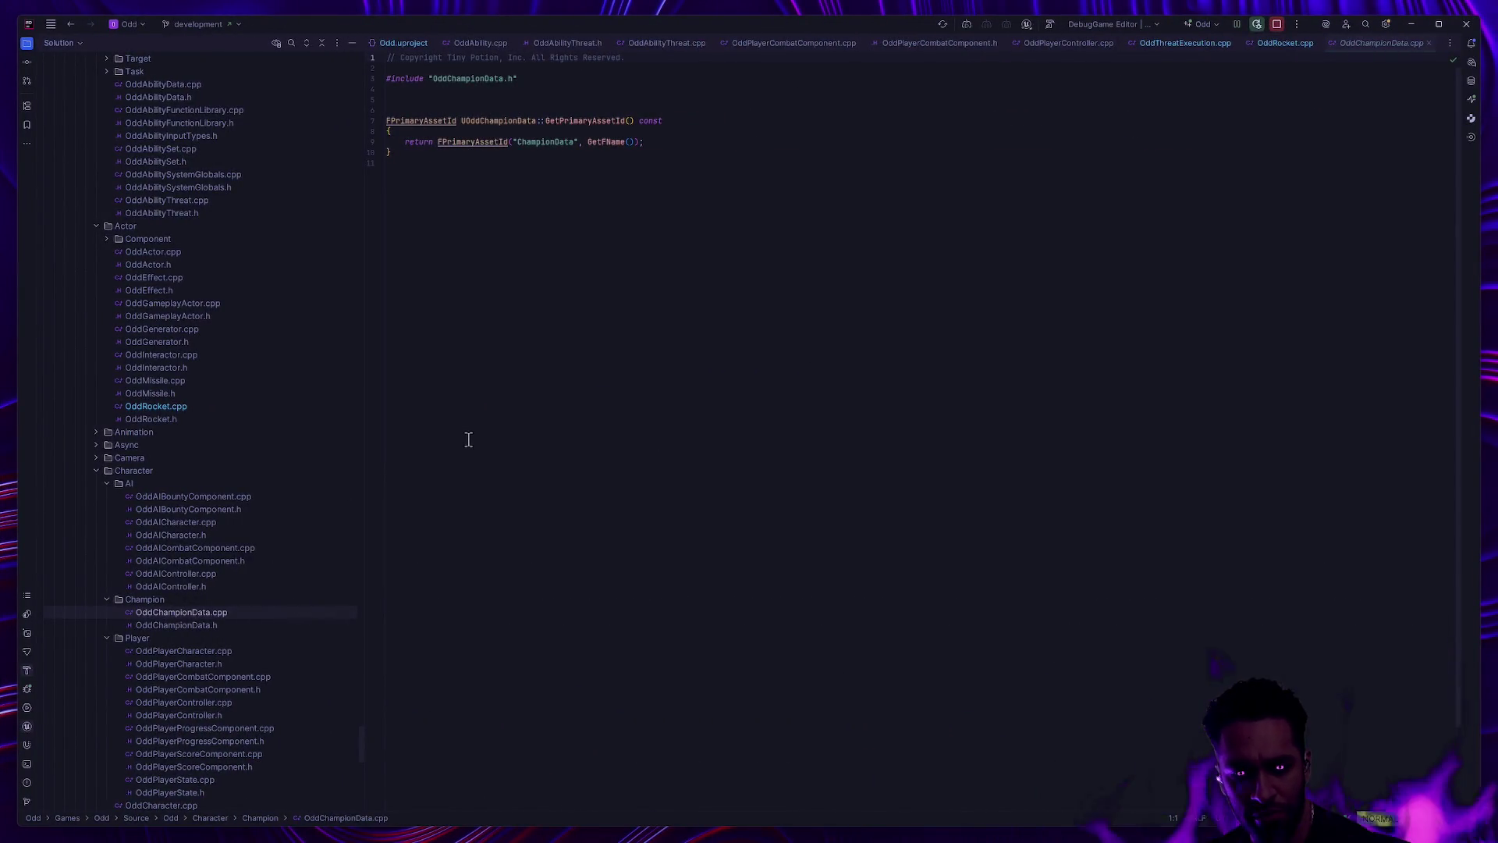
Step: Switch from Rider over to the Unreal Editor window
{"action": "key", "text": "alt+Tab"}
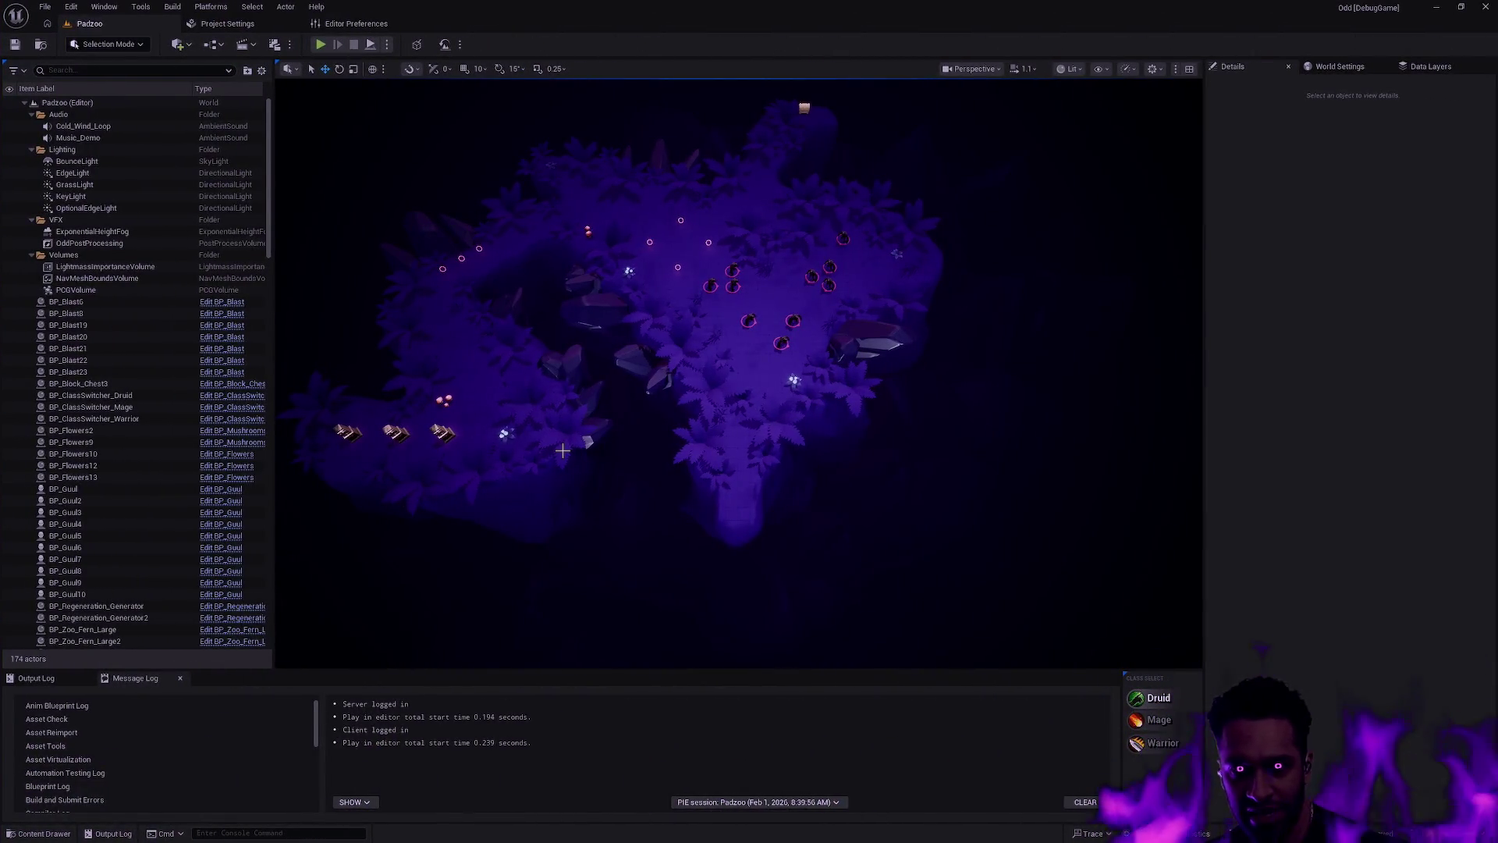
Step: Open the Content Drawer and navigate to the Map > Depth folder
{"action": "key", "text": "ctrl+space"}
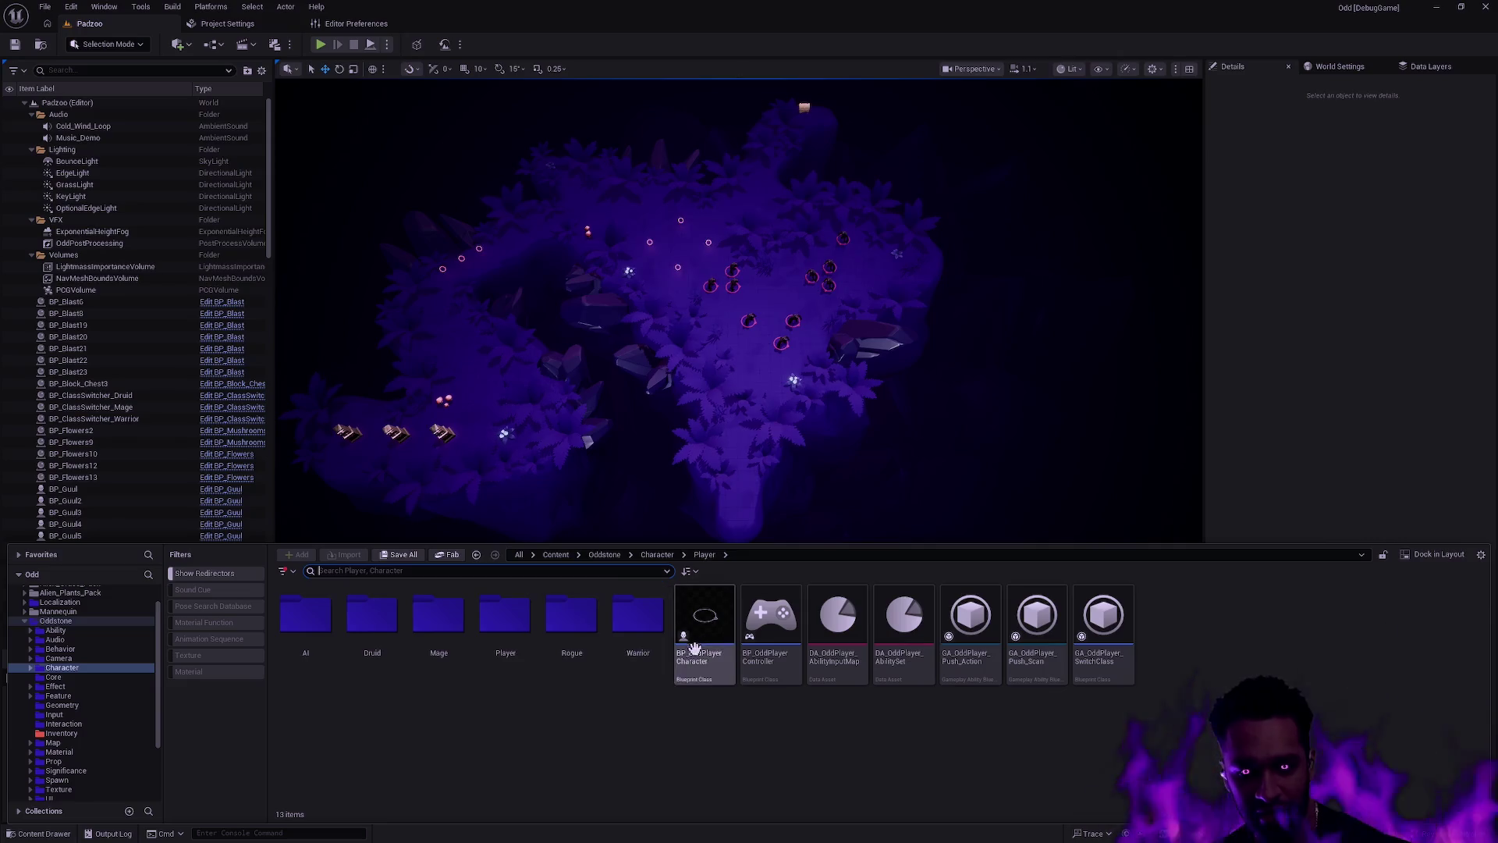
{"action": "left_click", "coordinate": [160, 651]}
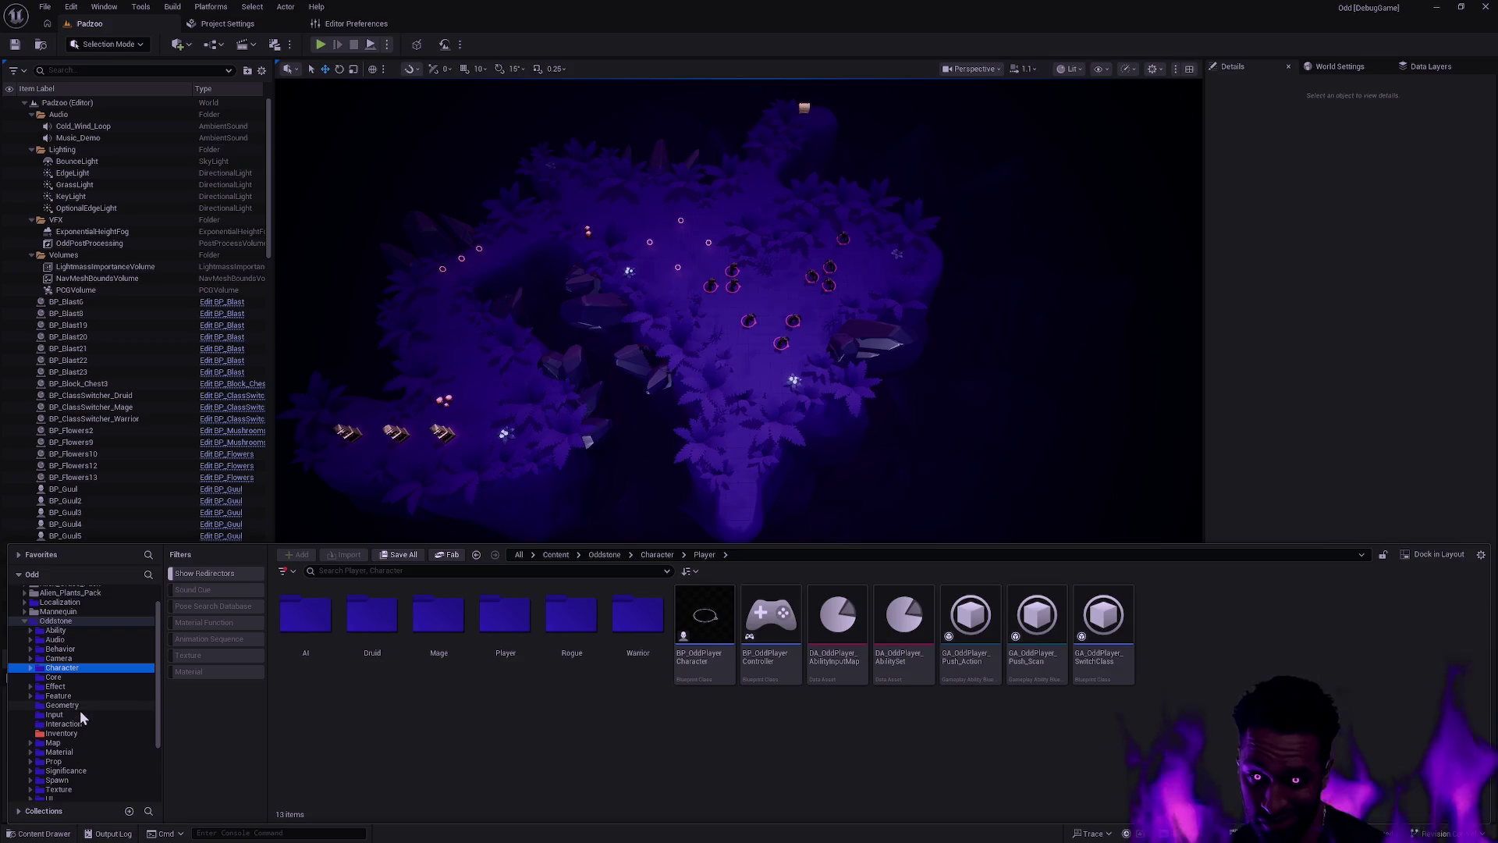
{"action": "left_click", "coordinate": [53, 742]}
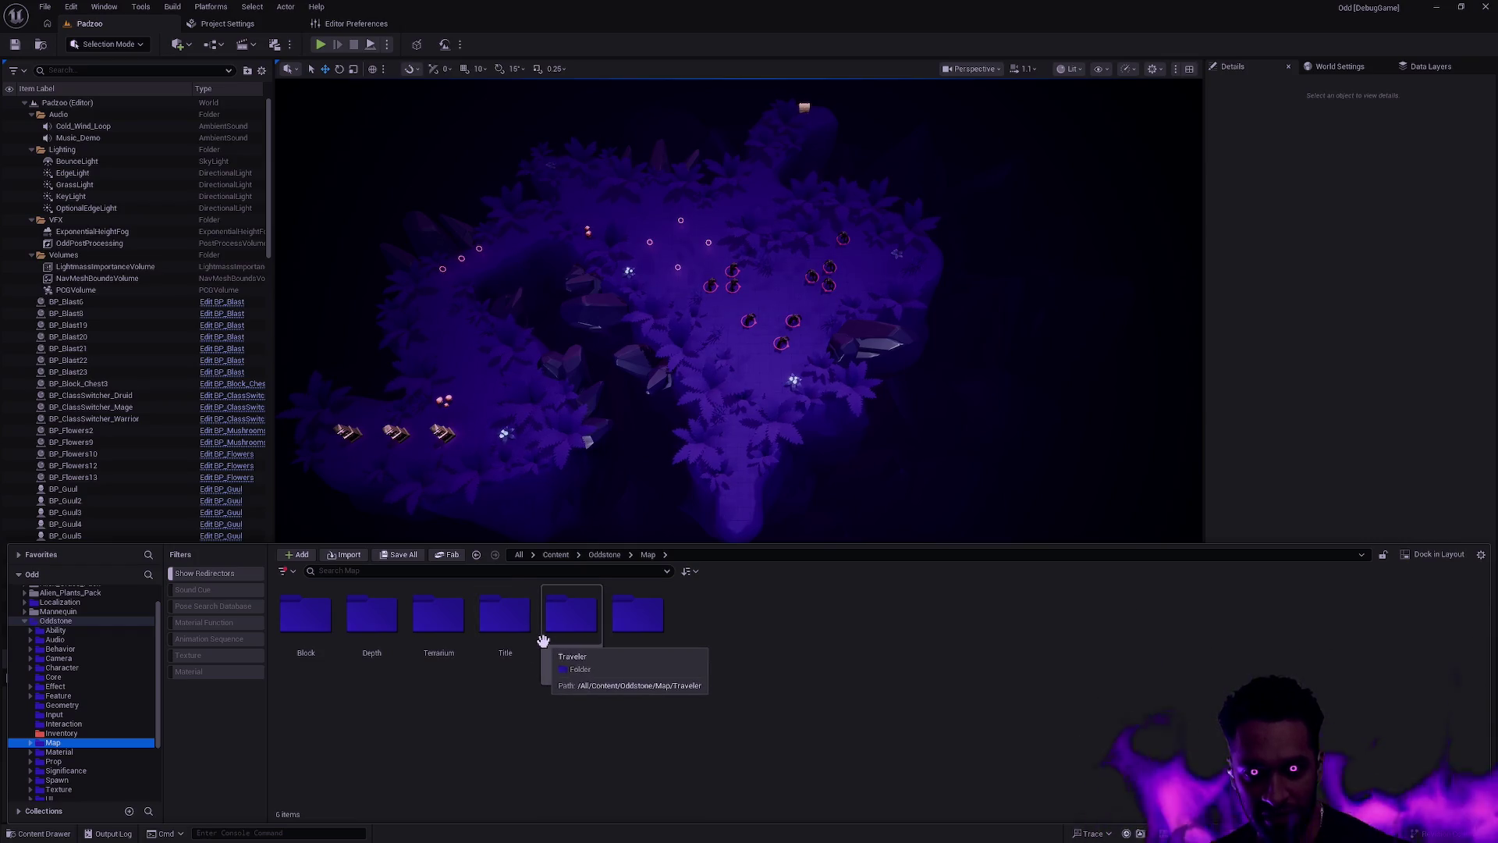
{"action": "double_click", "coordinate": [306, 615]}
{"action": "key", "text": "alt+Left"}
{"action": "double_click", "coordinate": [372, 622]}
Step: Open the Padzoo level, answering the save prompt so it loads
{"action": "left_click", "coordinate": [1422, 680]}
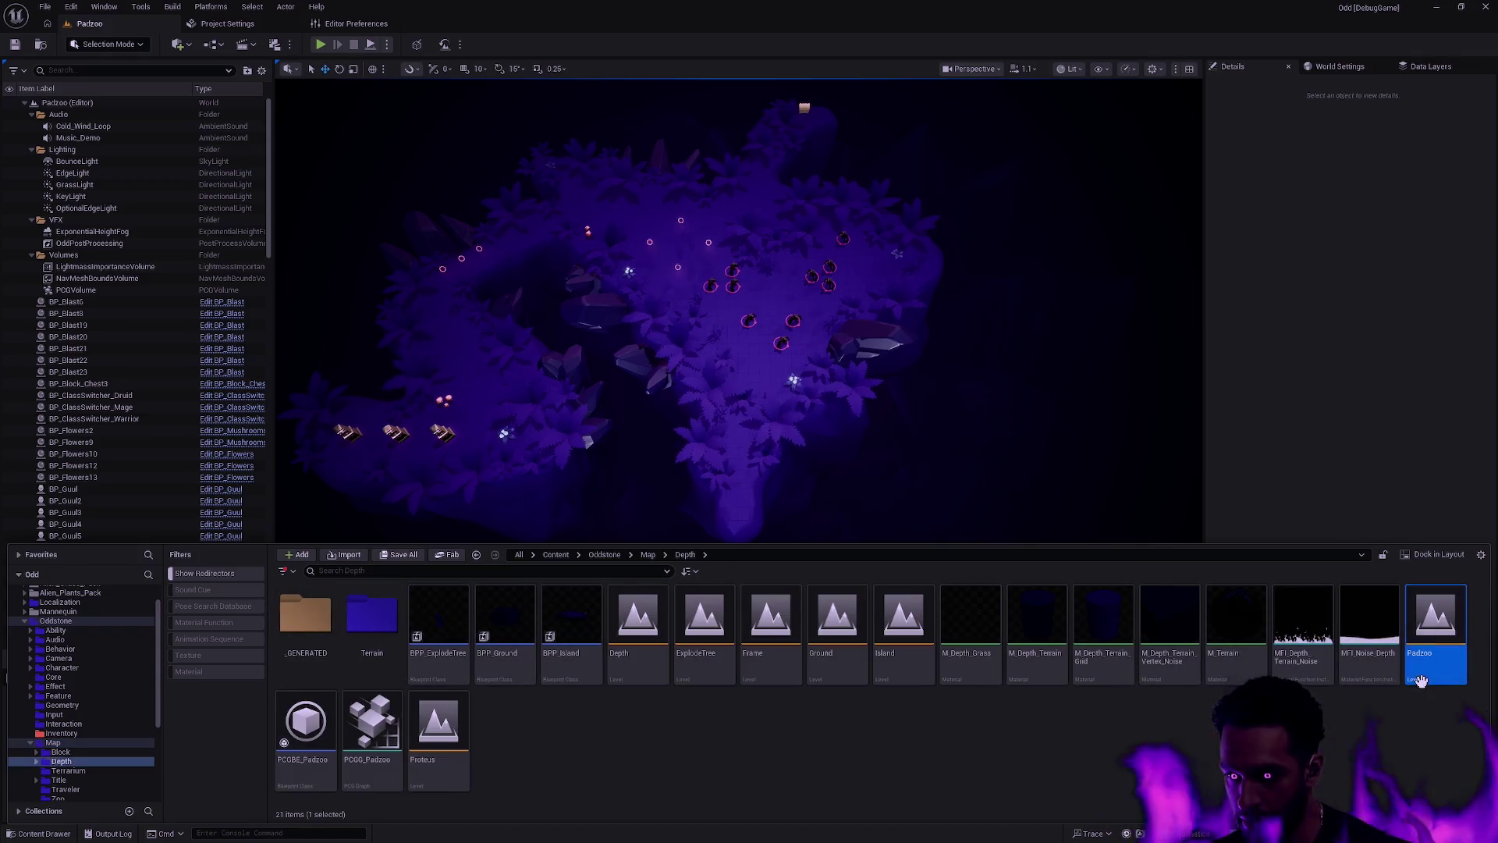
{"action": "double_click", "coordinate": [1421, 680]}
{"action": "left_click", "coordinate": [786, 560]}
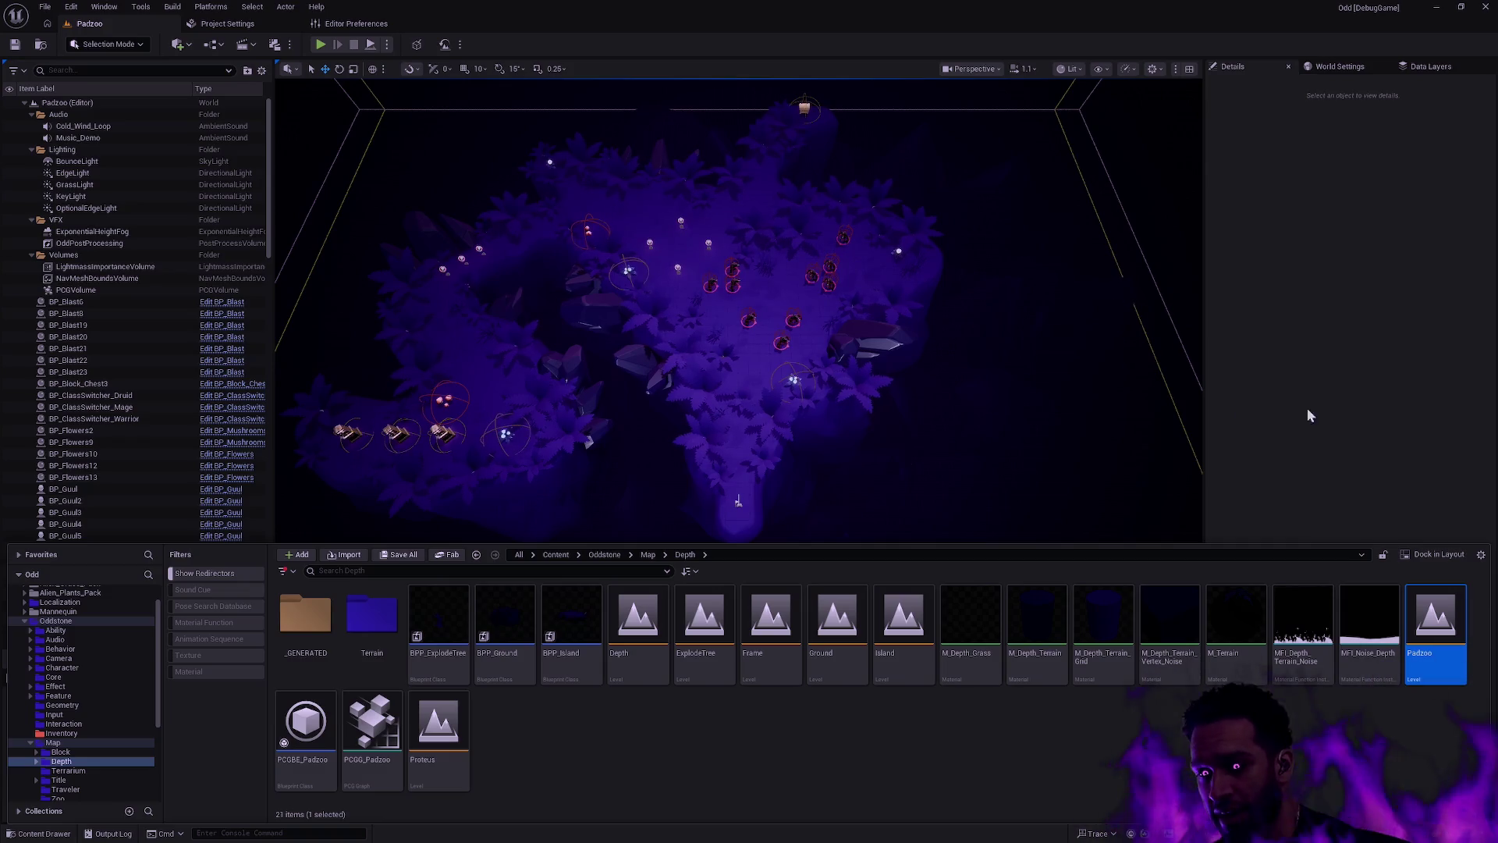
Step: Close and reopen the Content Drawer, returning to the Map > Block folder
{"action": "left_click", "coordinate": [1252, 398]}
{"action": "key", "text": "ctrl+space"}
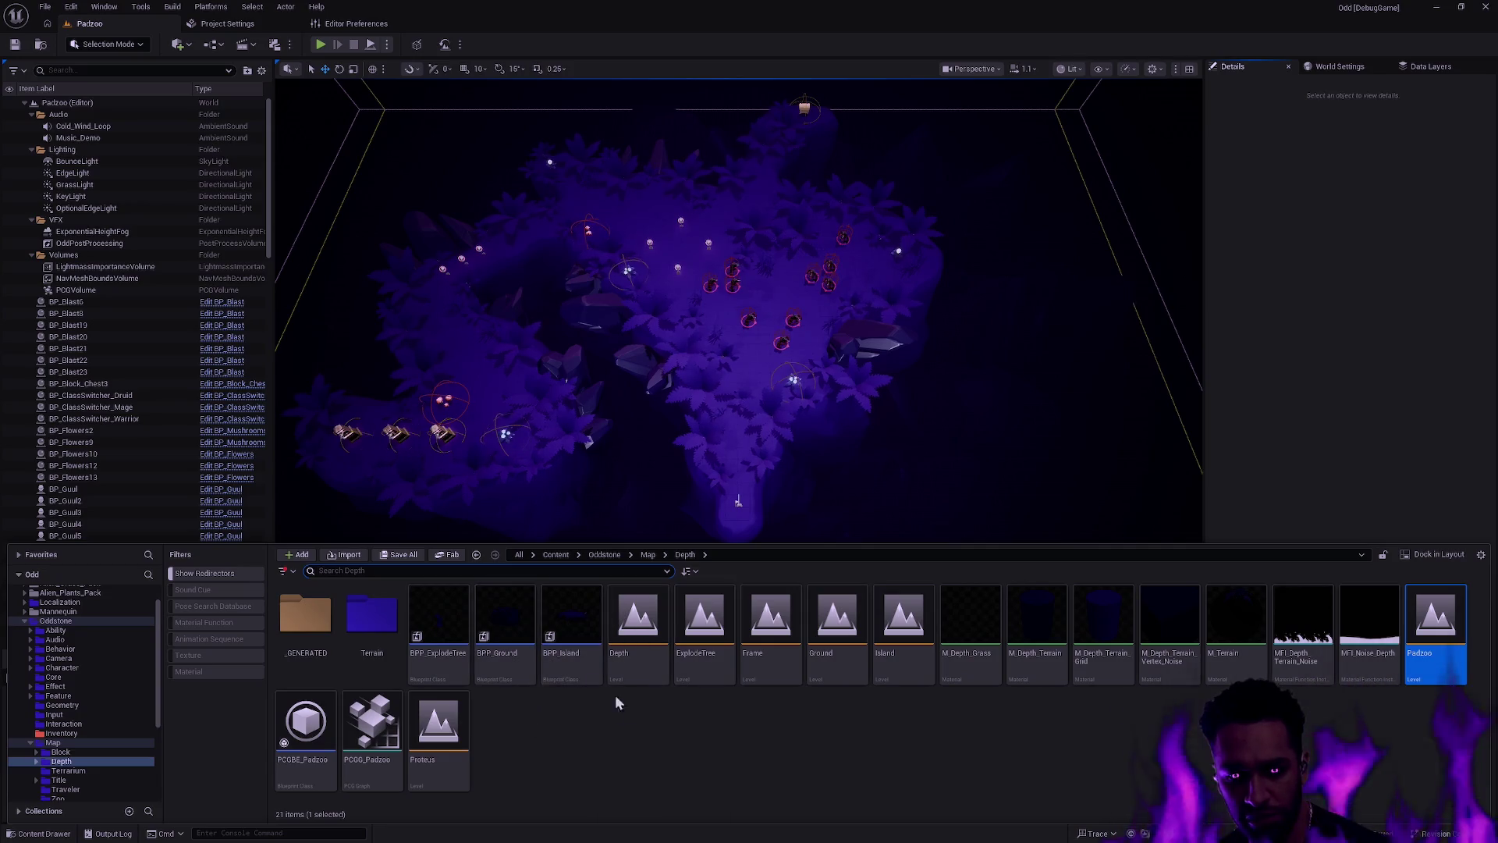
{"action": "key", "text": "alt+Left"}
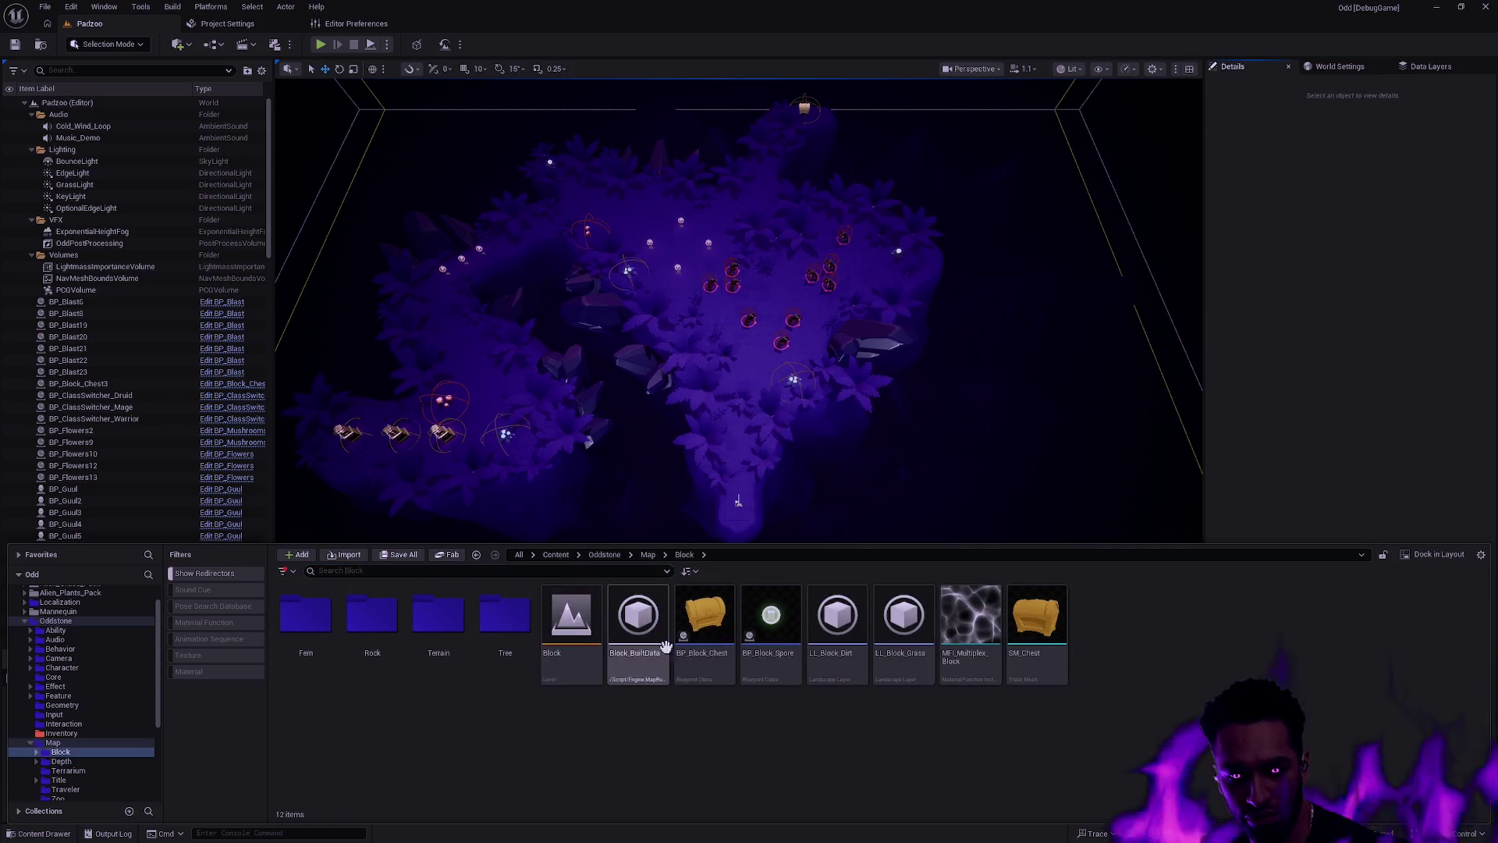
Step: Open the Block level, close the Content Drawer, and fly the camera over the forest
{"action": "double_click", "coordinate": [567, 662]}
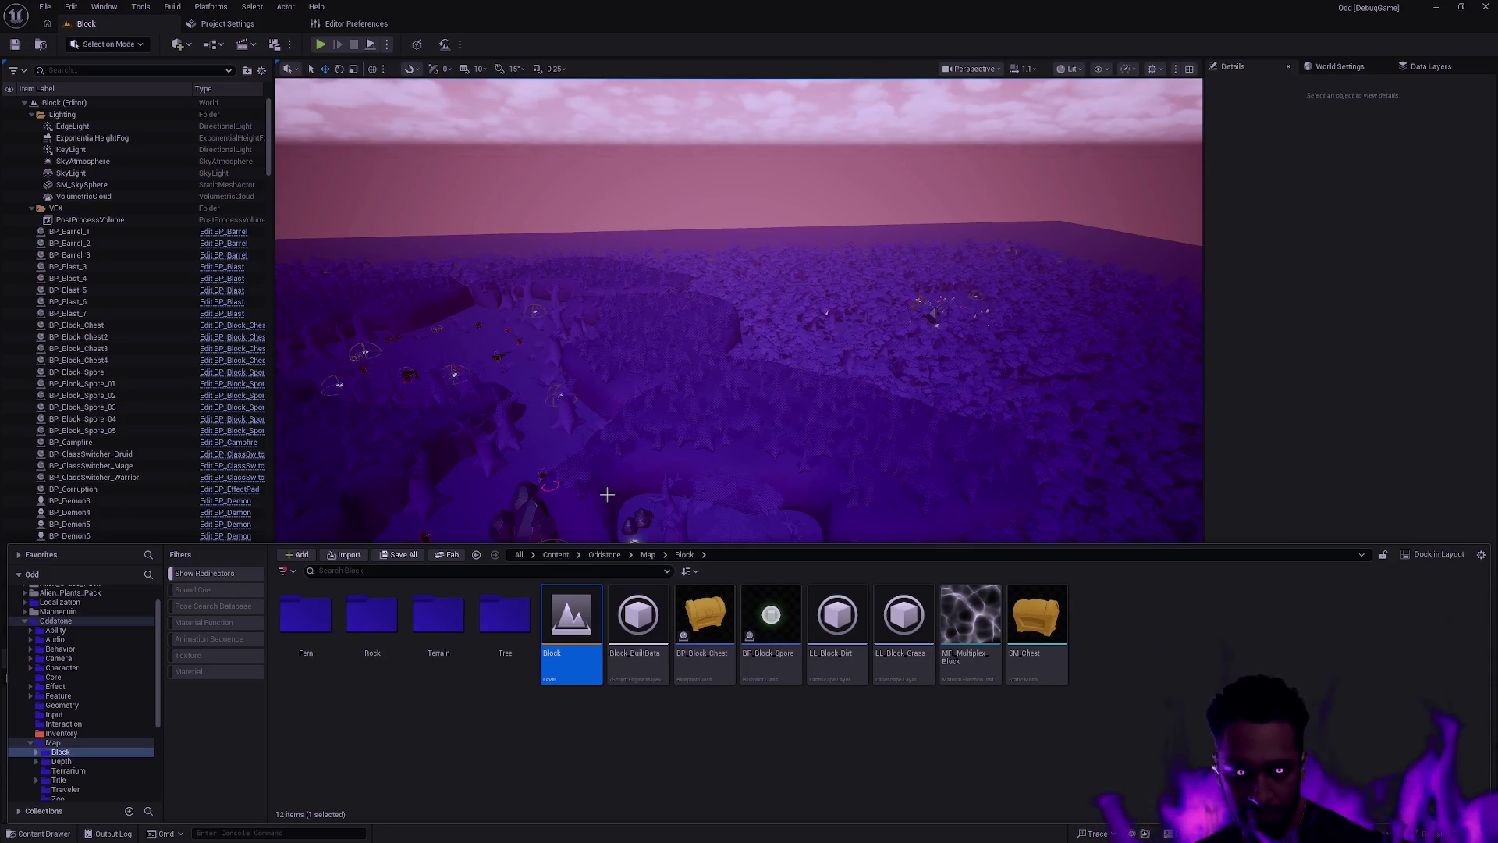
{"action": "left_click", "coordinate": [863, 438]}
{"action": "mouse_move", "coordinate": [852, 456]}
{"action": "left_mouse_down"}
{"action": "mouse_move", "coordinate": [819, 418]}
{"action": "mouse_move", "coordinate": [820, 355]}
{"action": "mouse_move", "coordinate": [819, 398]}
{"action": "mouse_move", "coordinate": [850, 398]}
{"action": "mouse_move", "coordinate": [819, 383]}
{"action": "mouse_move", "coordinate": [828, 466]}
{"action": "left_mouse_up"}
{"action": "scroll", "coordinate": [819, 410], "scroll_direction": "up", "scroll_amount": 2}
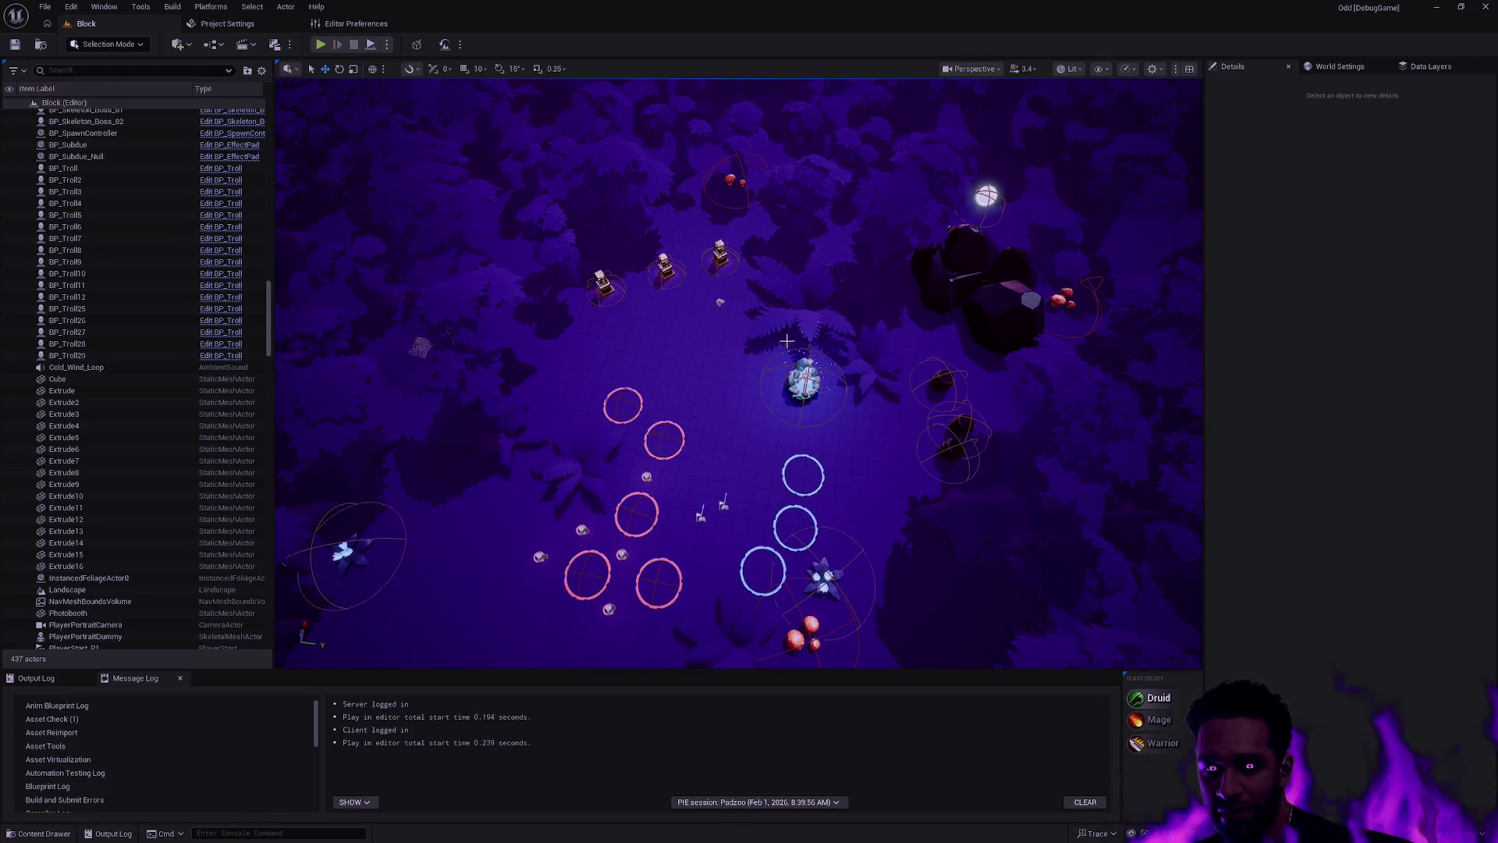
Step: Select then deselect the Landscape, and pan sideways across the Block level's enemy arena
{"action": "left_click", "coordinate": [706, 362]}
{"action": "key", "text": "Escape"}
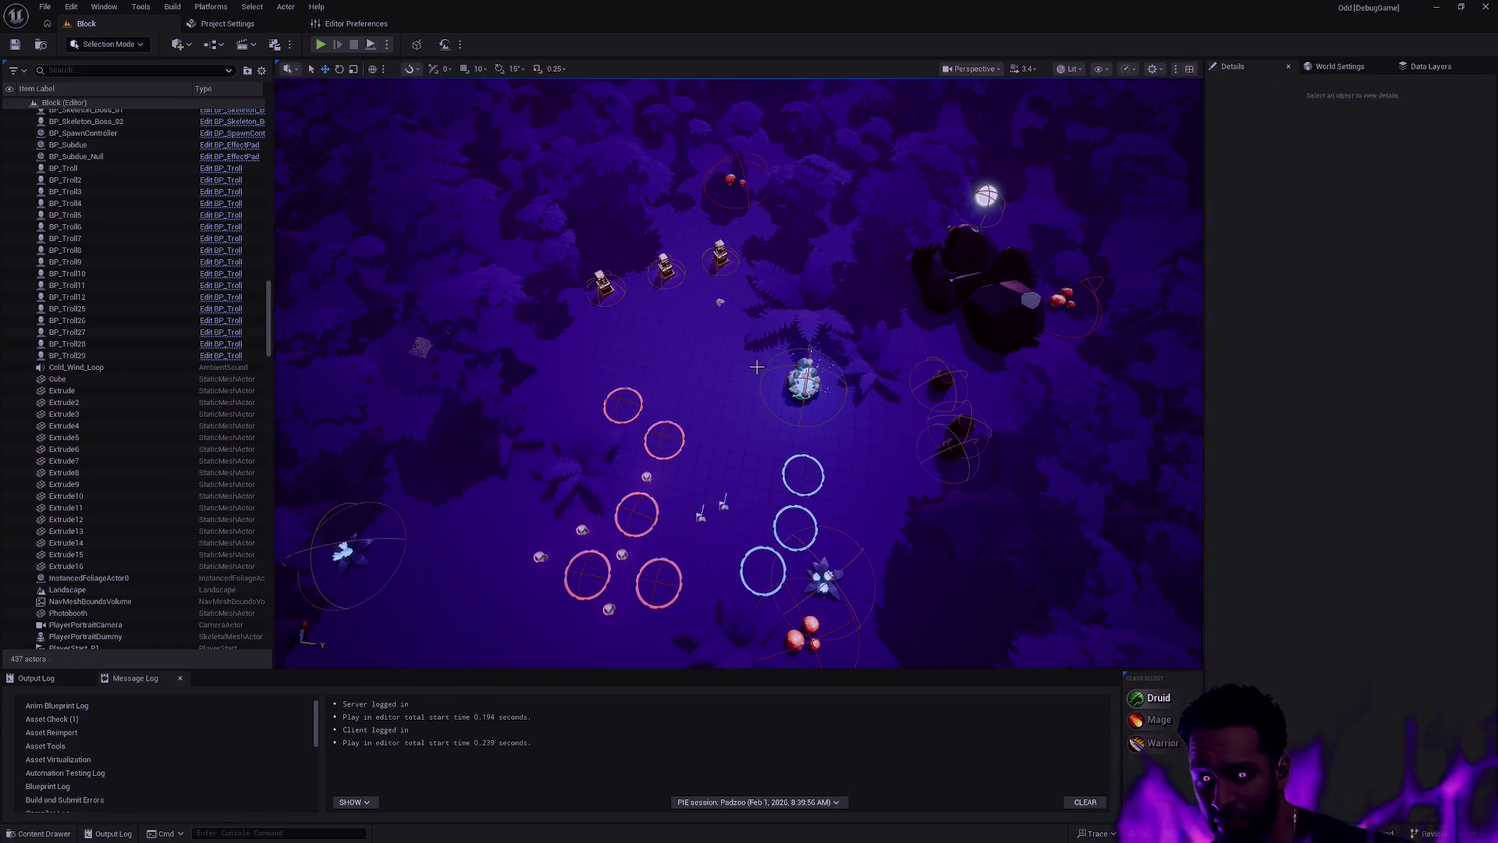
{"action": "key", "text": "a"}
{"action": "key", "text": "d"}
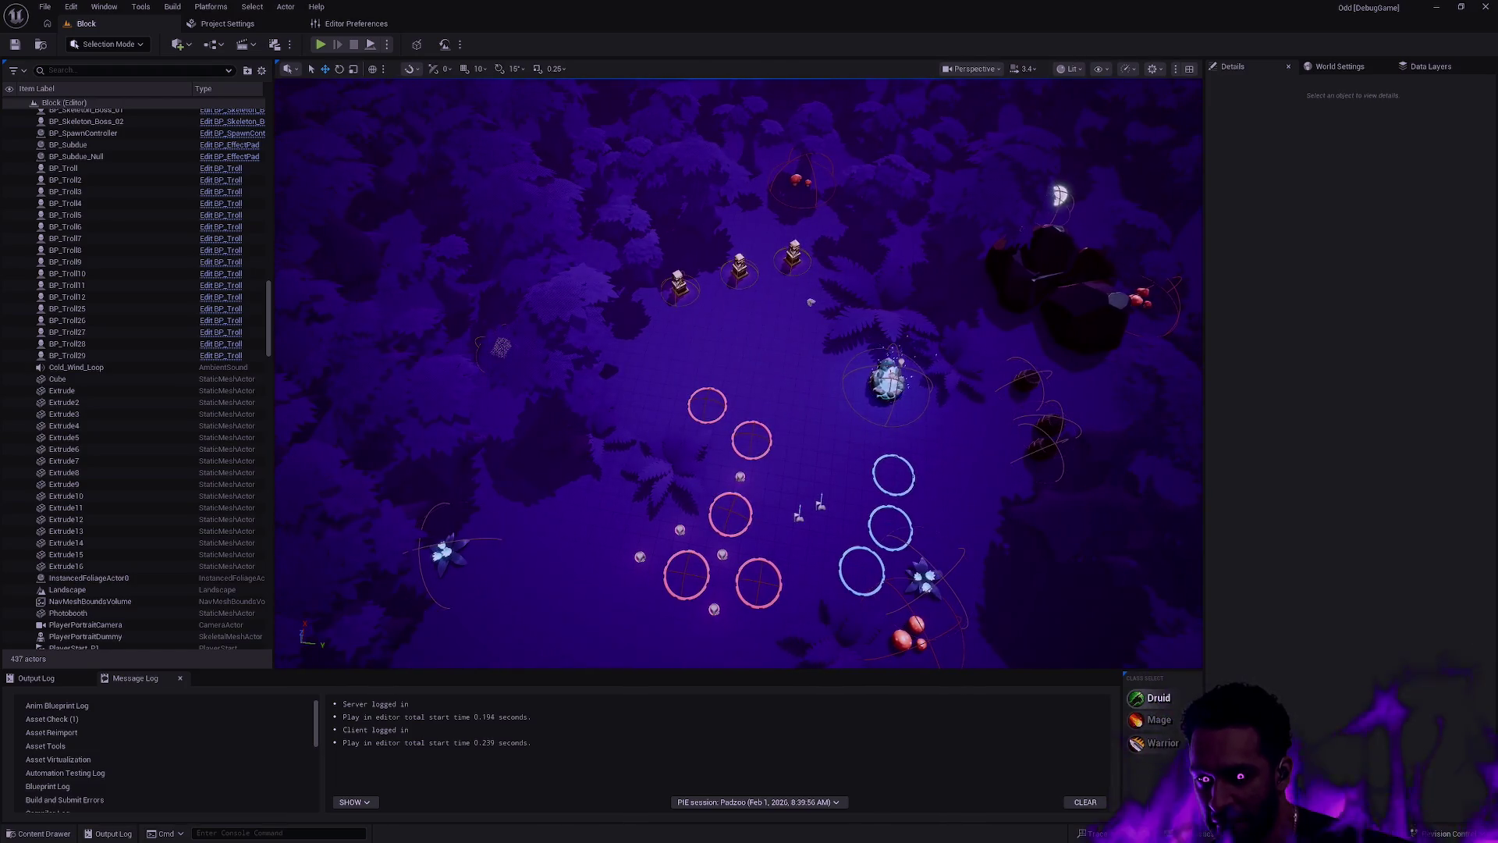
{"action": "key", "text": "d"}
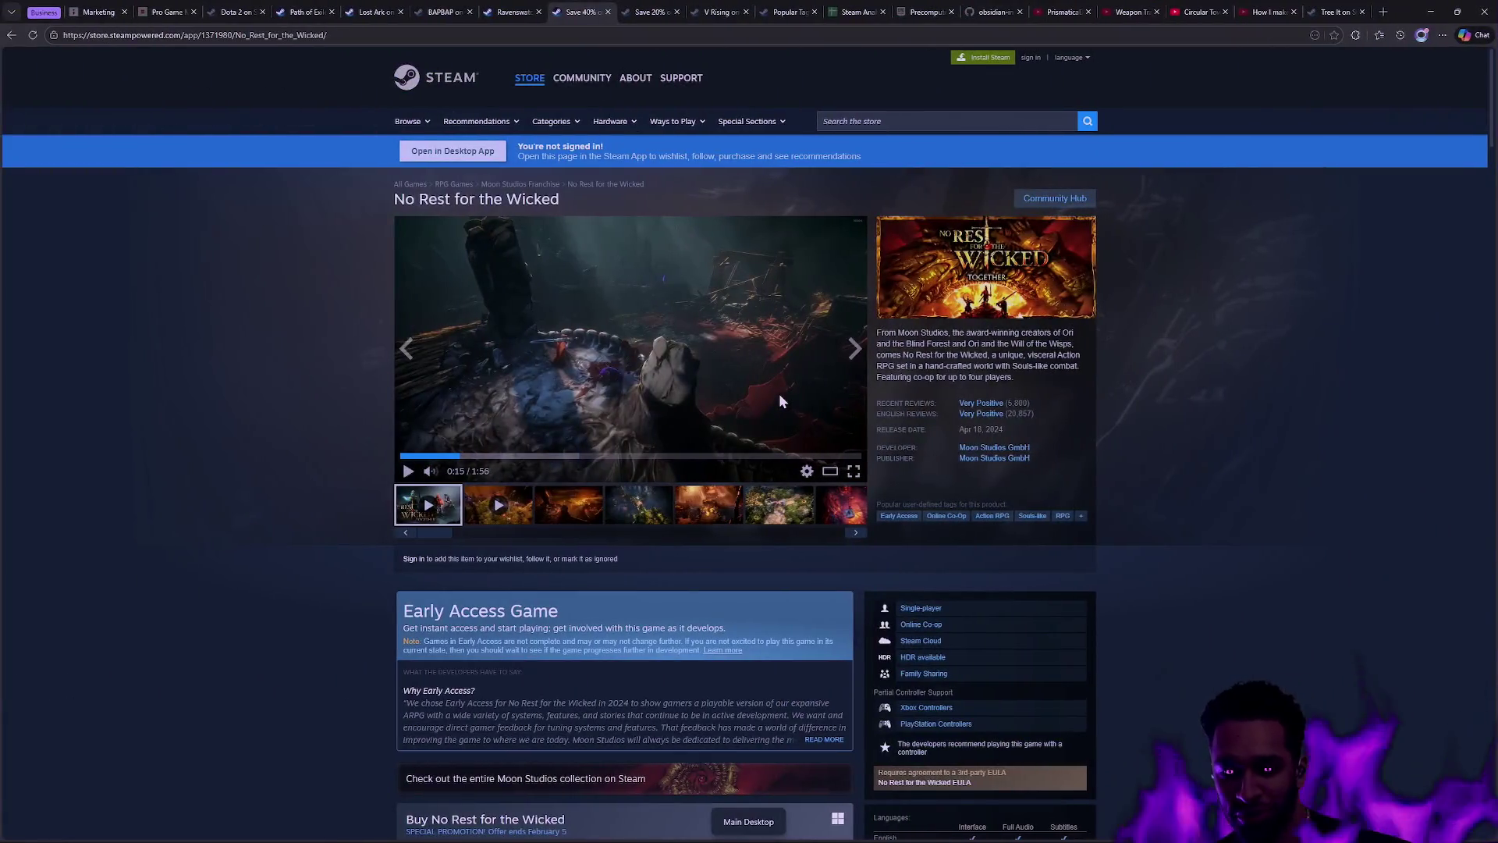
Step: Scroll down the description, selecting and clearing text down to the mature content notice
{"action": "scroll", "coordinate": [363, 371], "scroll_direction": "down", "scroll_amount": 20}
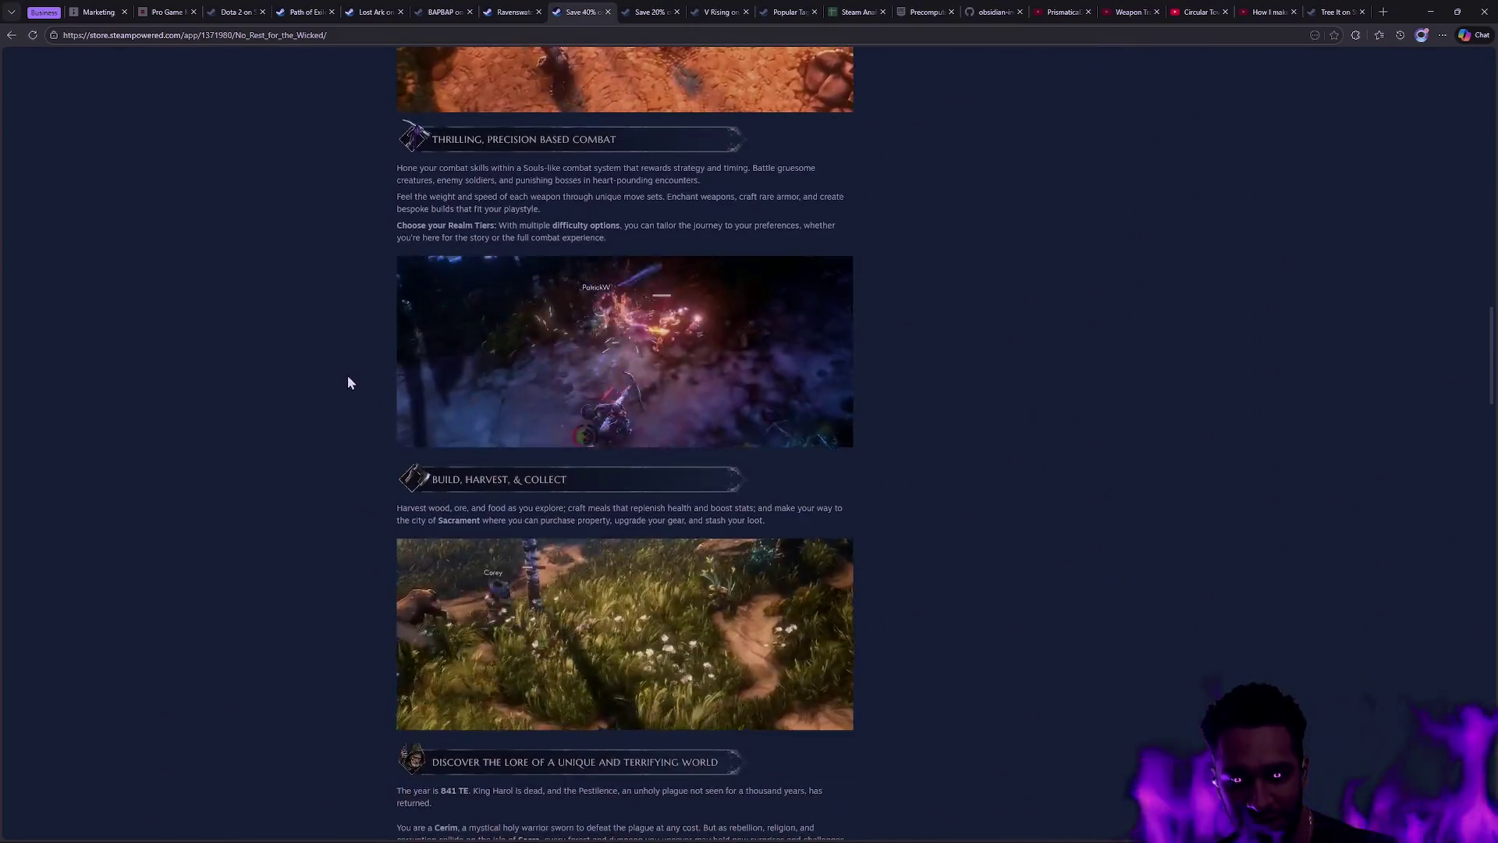
{"action": "scroll", "coordinate": [323, 378], "scroll_direction": "down", "scroll_amount": 4}
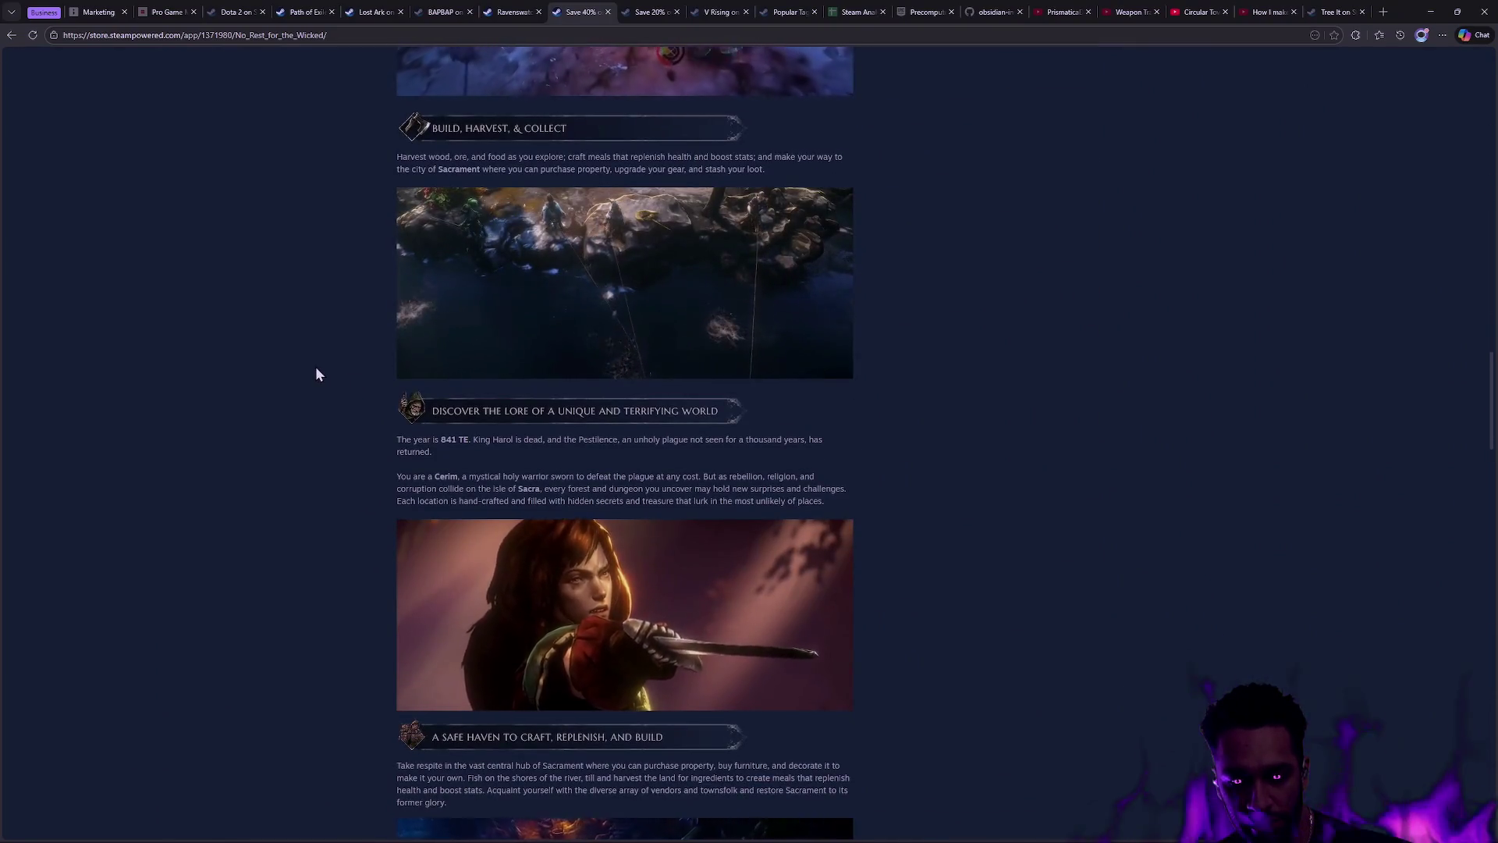
{"action": "scroll", "coordinate": [312, 368], "scroll_direction": "down", "scroll_amount": 4}
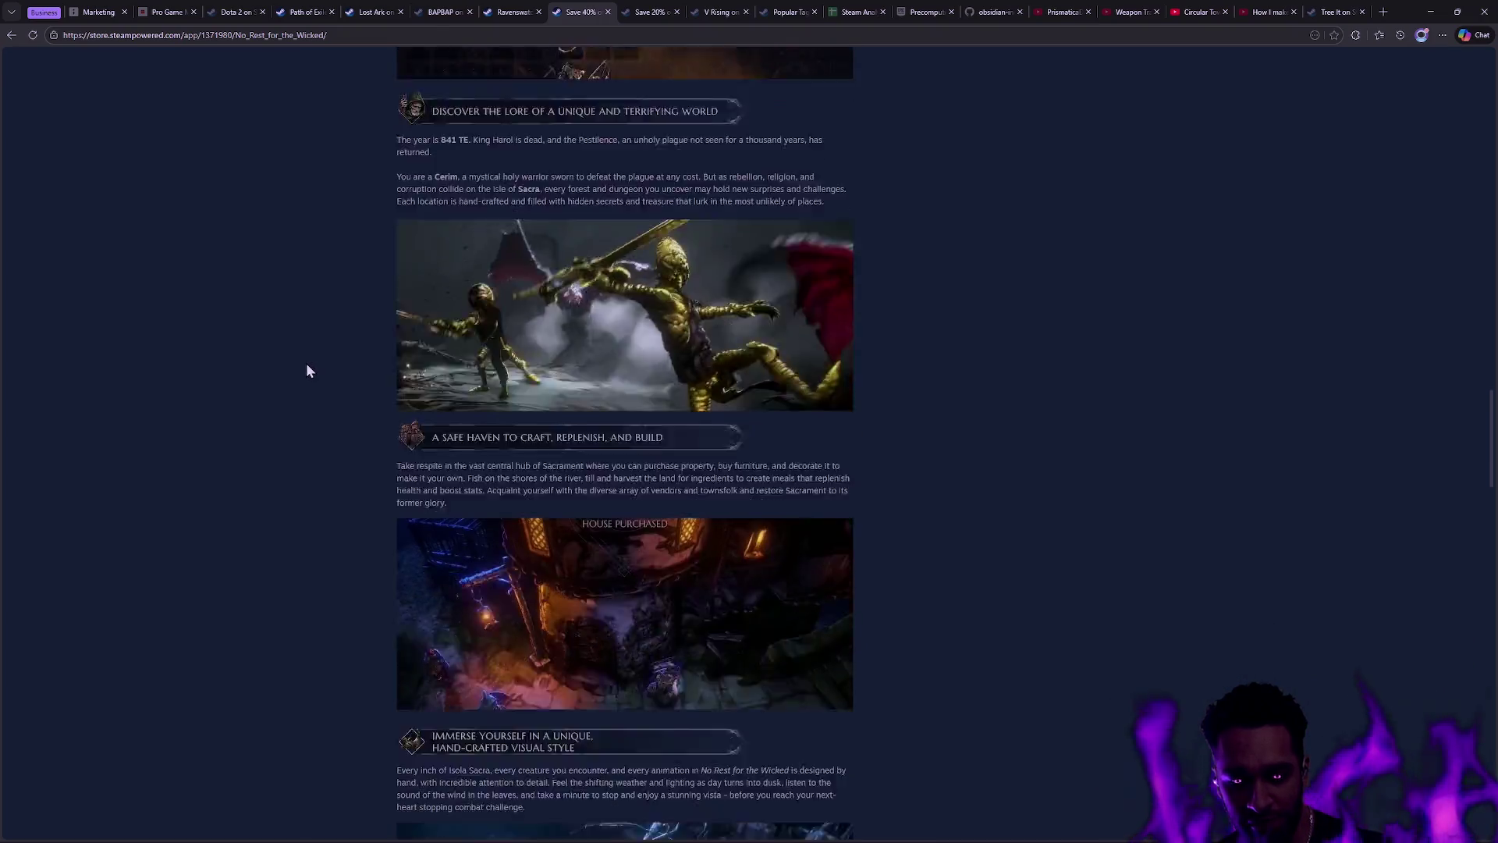
{"action": "scroll", "coordinate": [305, 368], "scroll_direction": "down", "scroll_amount": 2}
{"action": "scroll", "coordinate": [565, 530], "scroll_direction": "down", "scroll_amount": 3}
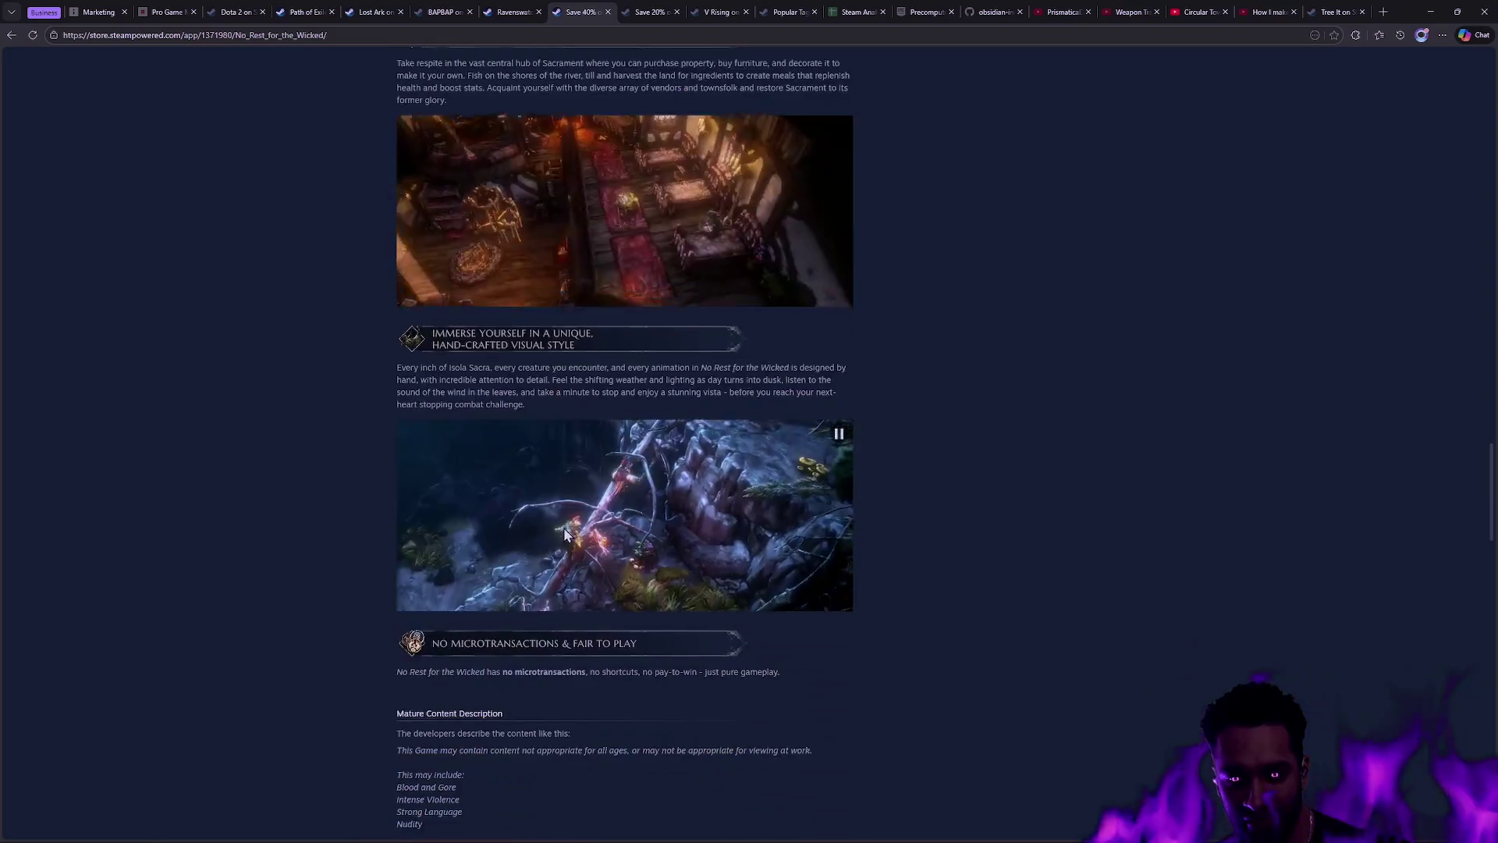
{"action": "left_click_drag", "start_coordinate": [395, 334], "coordinate": [437, 823]}
{"action": "left_click", "coordinate": [905, 563]}
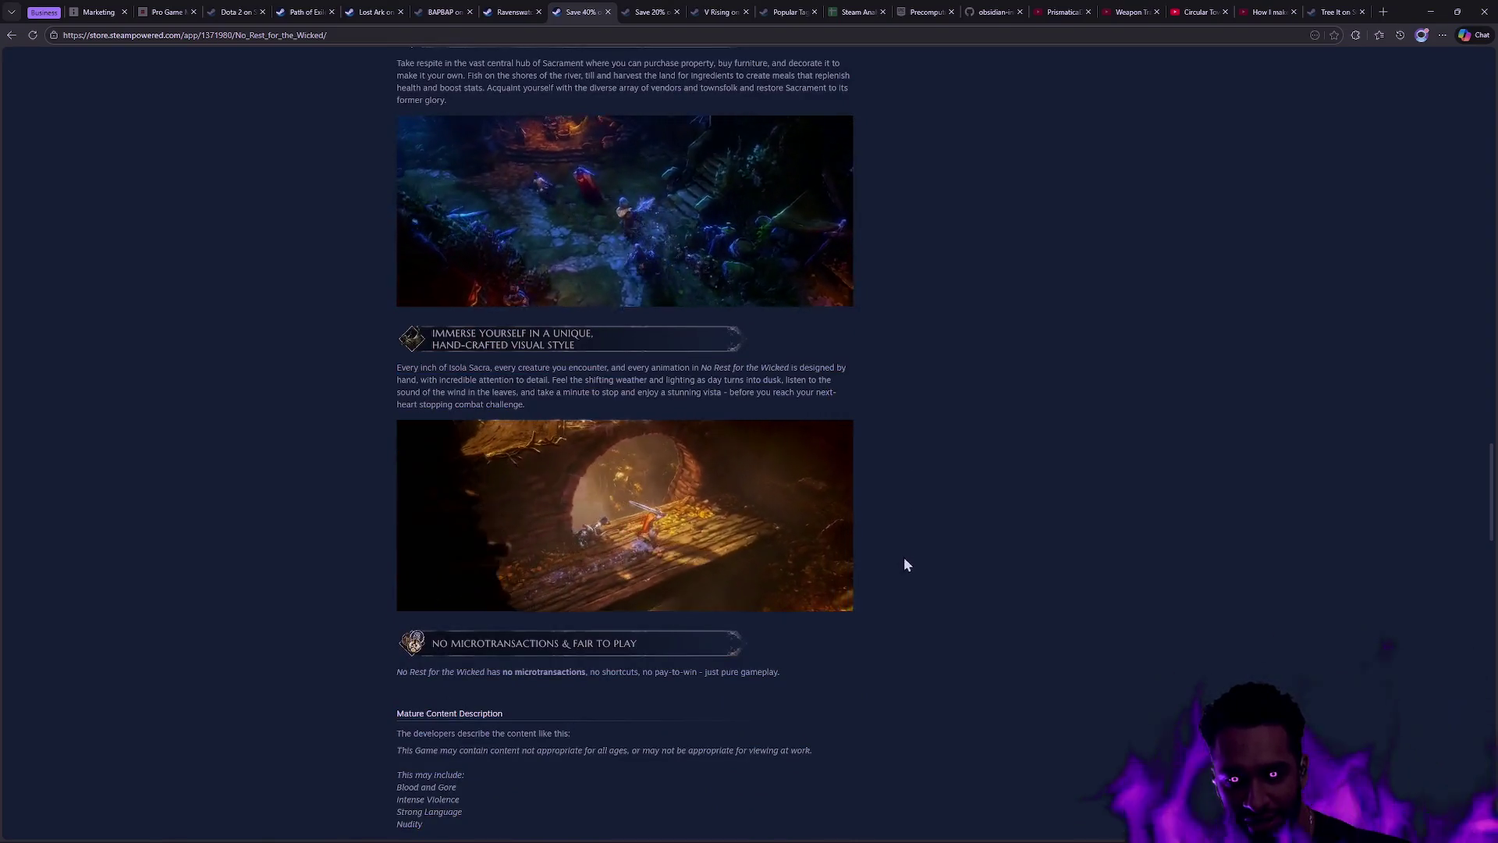
Step: Select and clear the visual style and NO MICROTRANSACTIONS text, then scroll back to combat
{"action": "left_click_drag", "start_coordinate": [405, 365], "coordinate": [546, 819]}
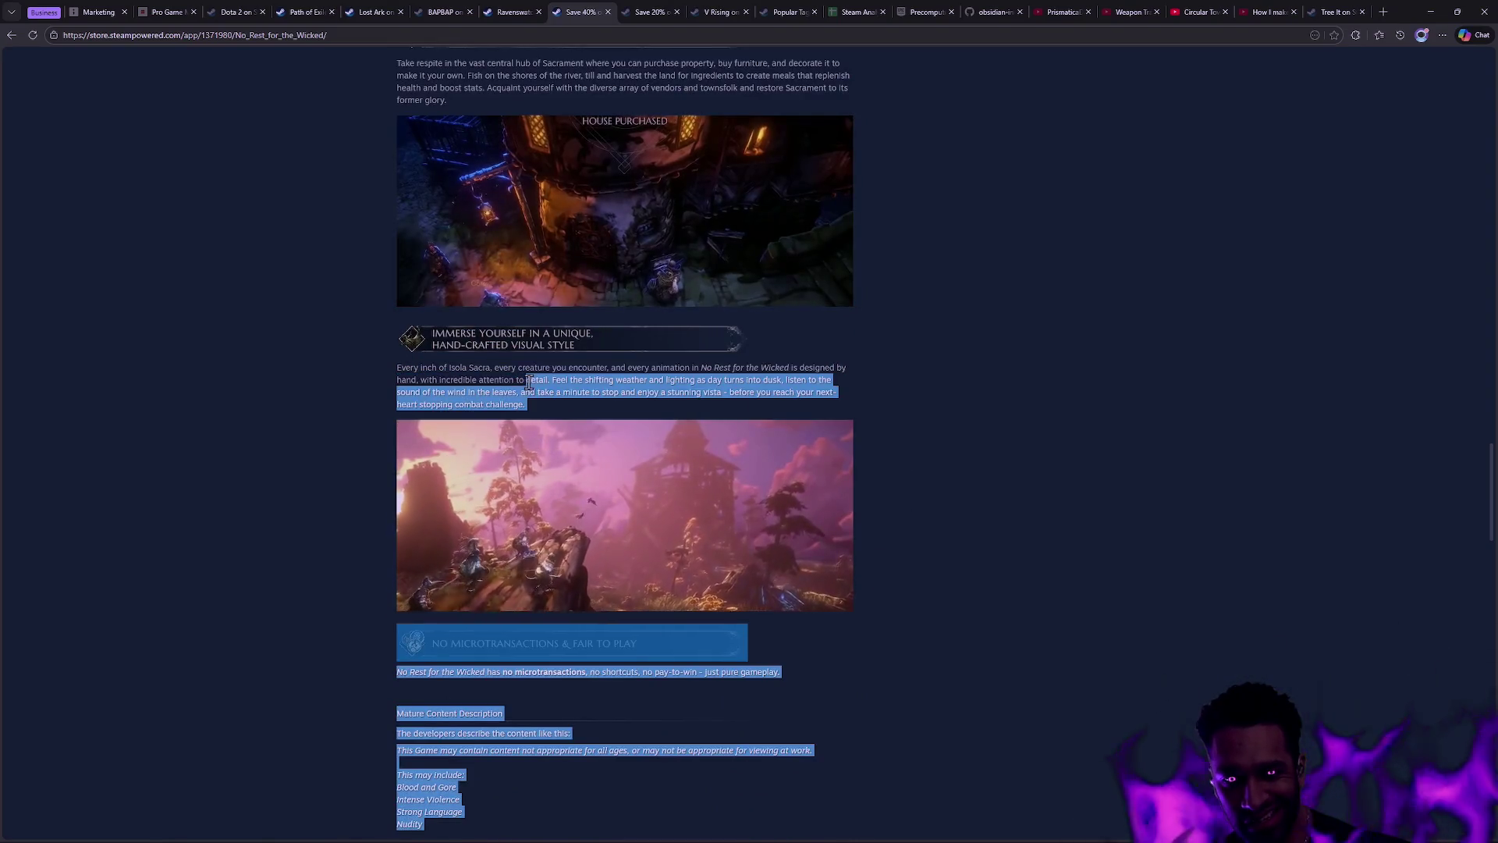
{"action": "left_click", "coordinate": [538, 406]}
{"action": "mouse_move", "coordinate": [529, 402]}
{"action": "left_mouse_down"}
{"action": "mouse_move", "coordinate": [398, 368]}
{"action": "mouse_move", "coordinate": [363, 385]}
{"action": "left_mouse_up"}
{"action": "left_click", "coordinate": [364, 385]}
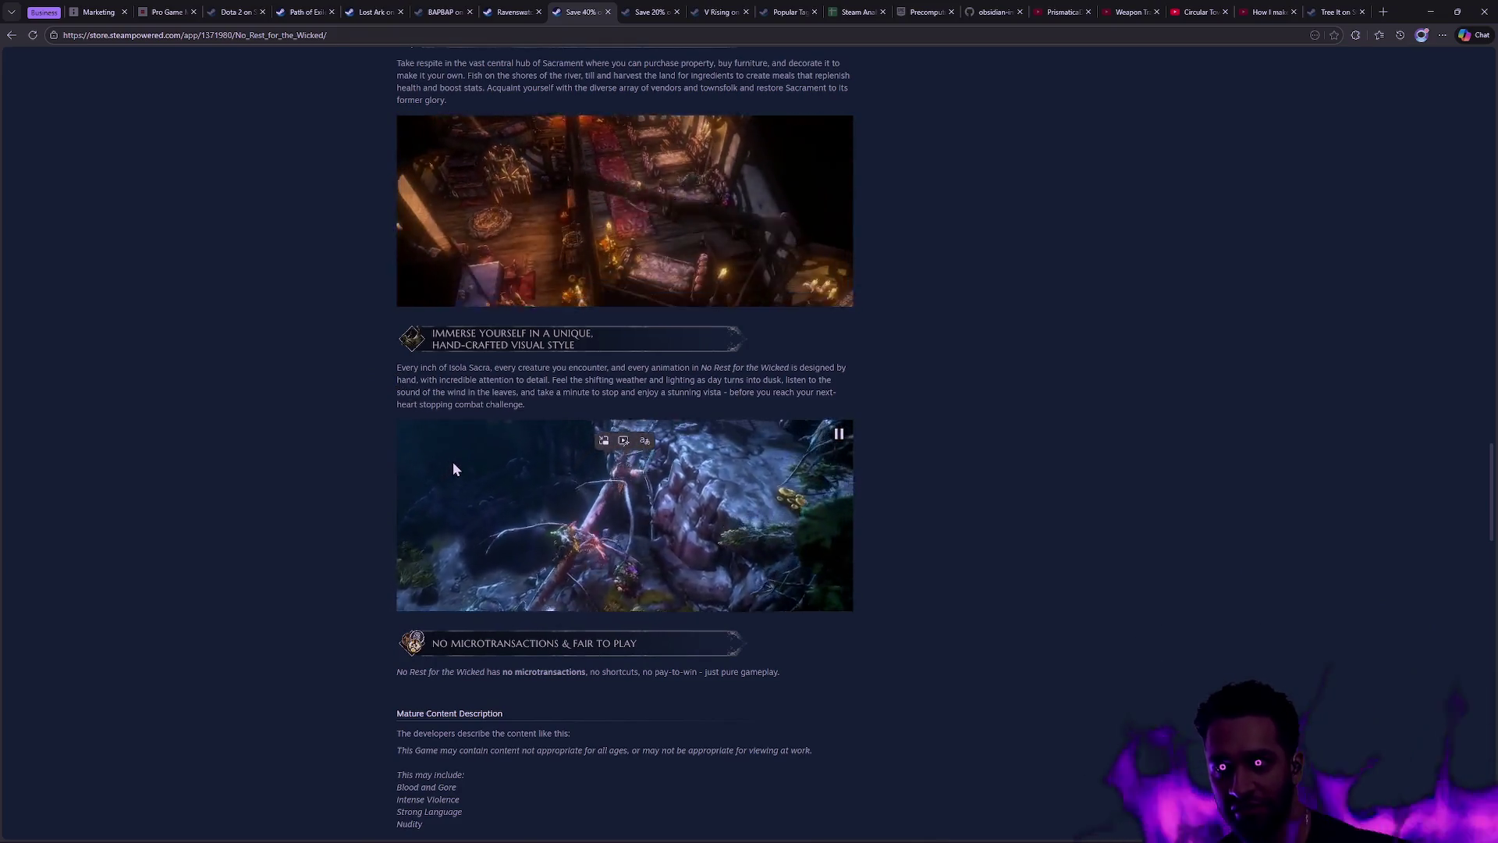
{"action": "scroll", "coordinate": [874, 531], "scroll_direction": "up", "scroll_amount": 10}
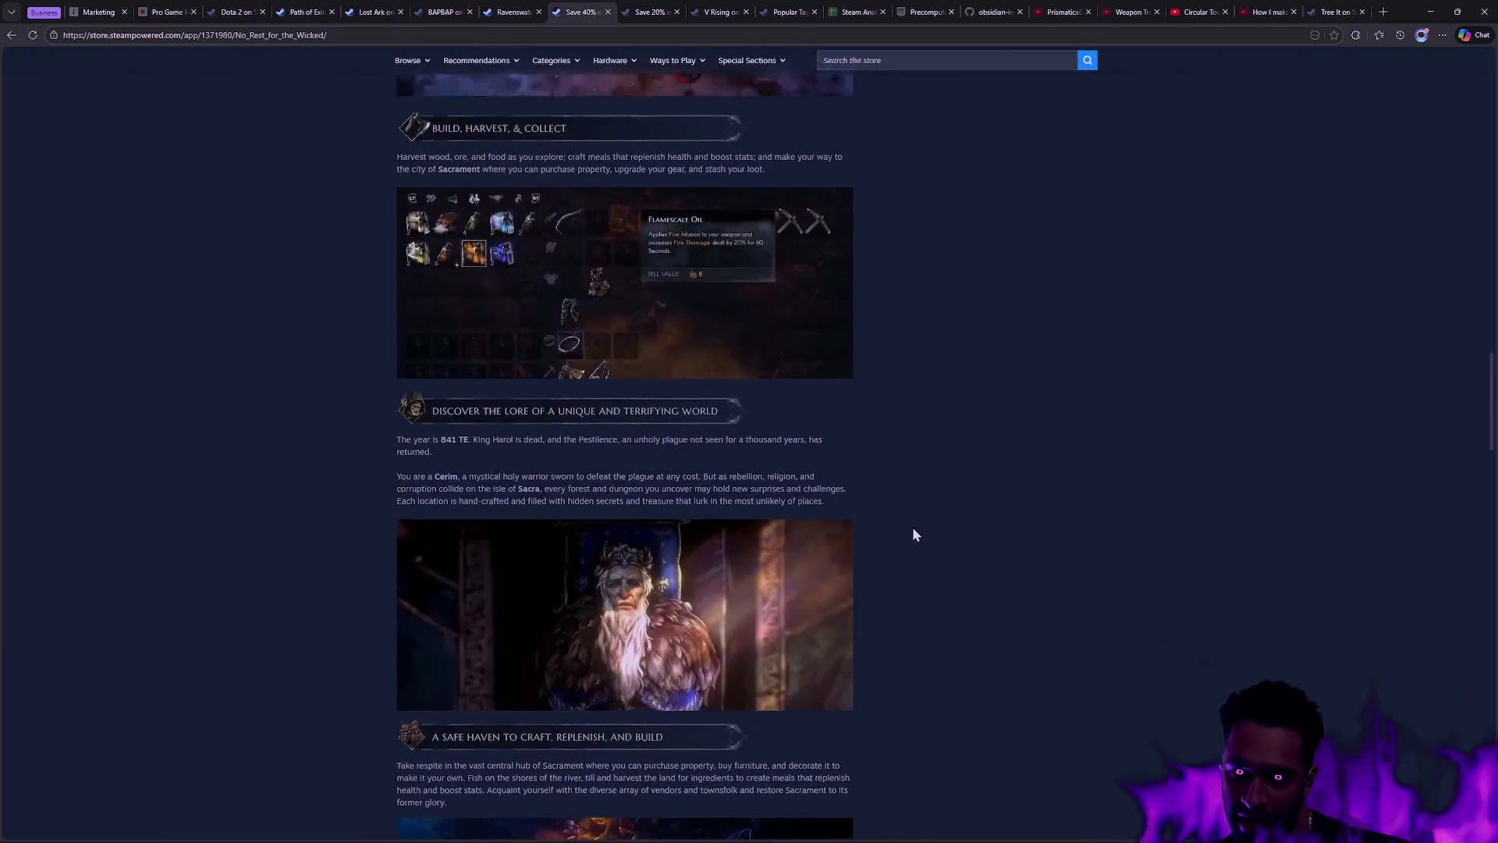
{"action": "scroll", "coordinate": [899, 499], "scroll_direction": "up", "scroll_amount": 5}
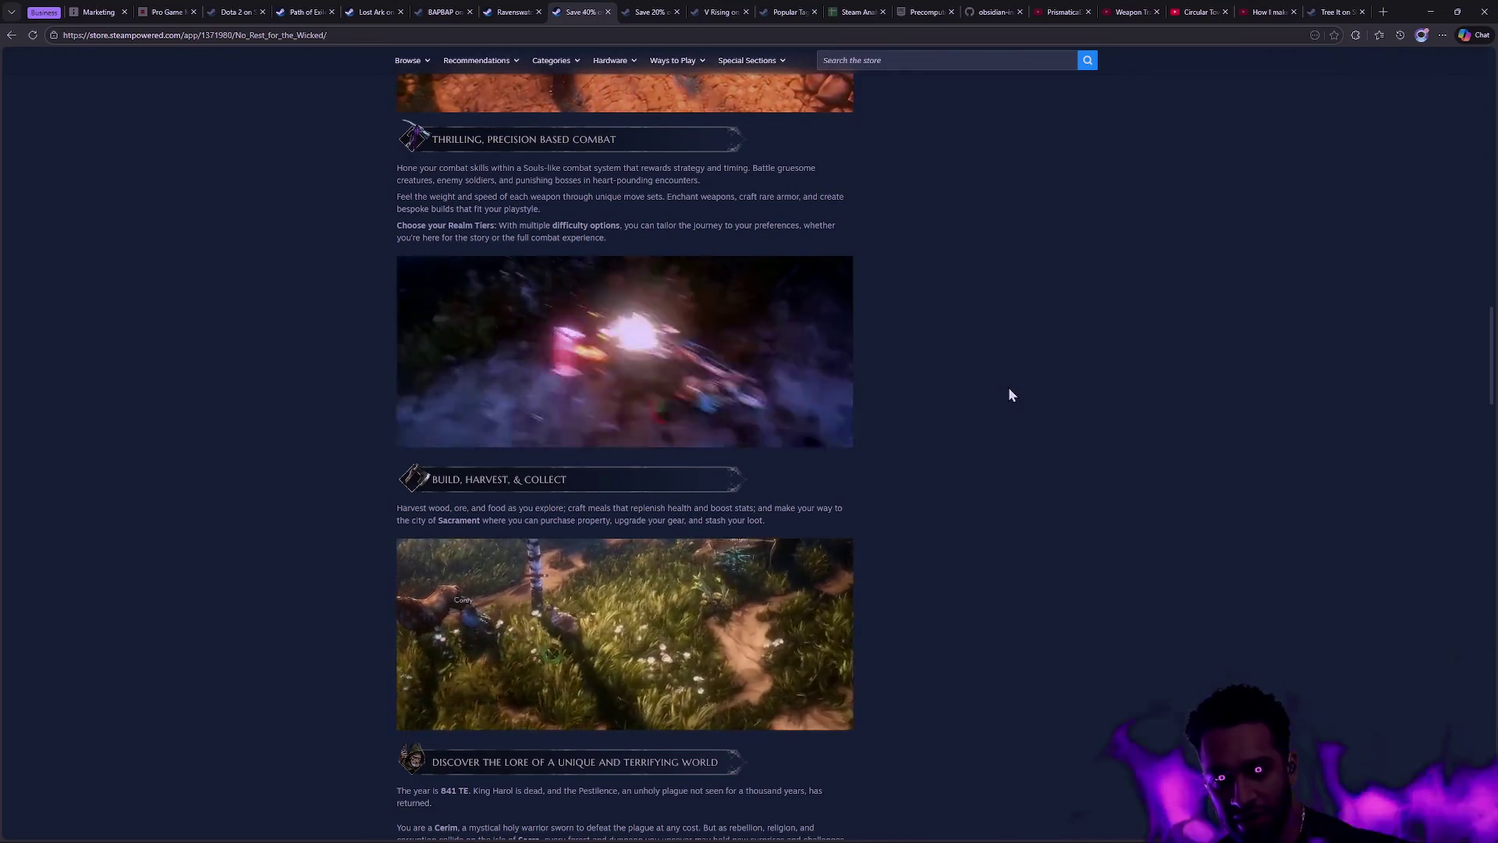
{"action": "scroll", "coordinate": [941, 382], "scroll_direction": "down", "scroll_amount": 3}
{"action": "scroll", "coordinate": [942, 385], "scroll_direction": "down", "scroll_amount": 5}
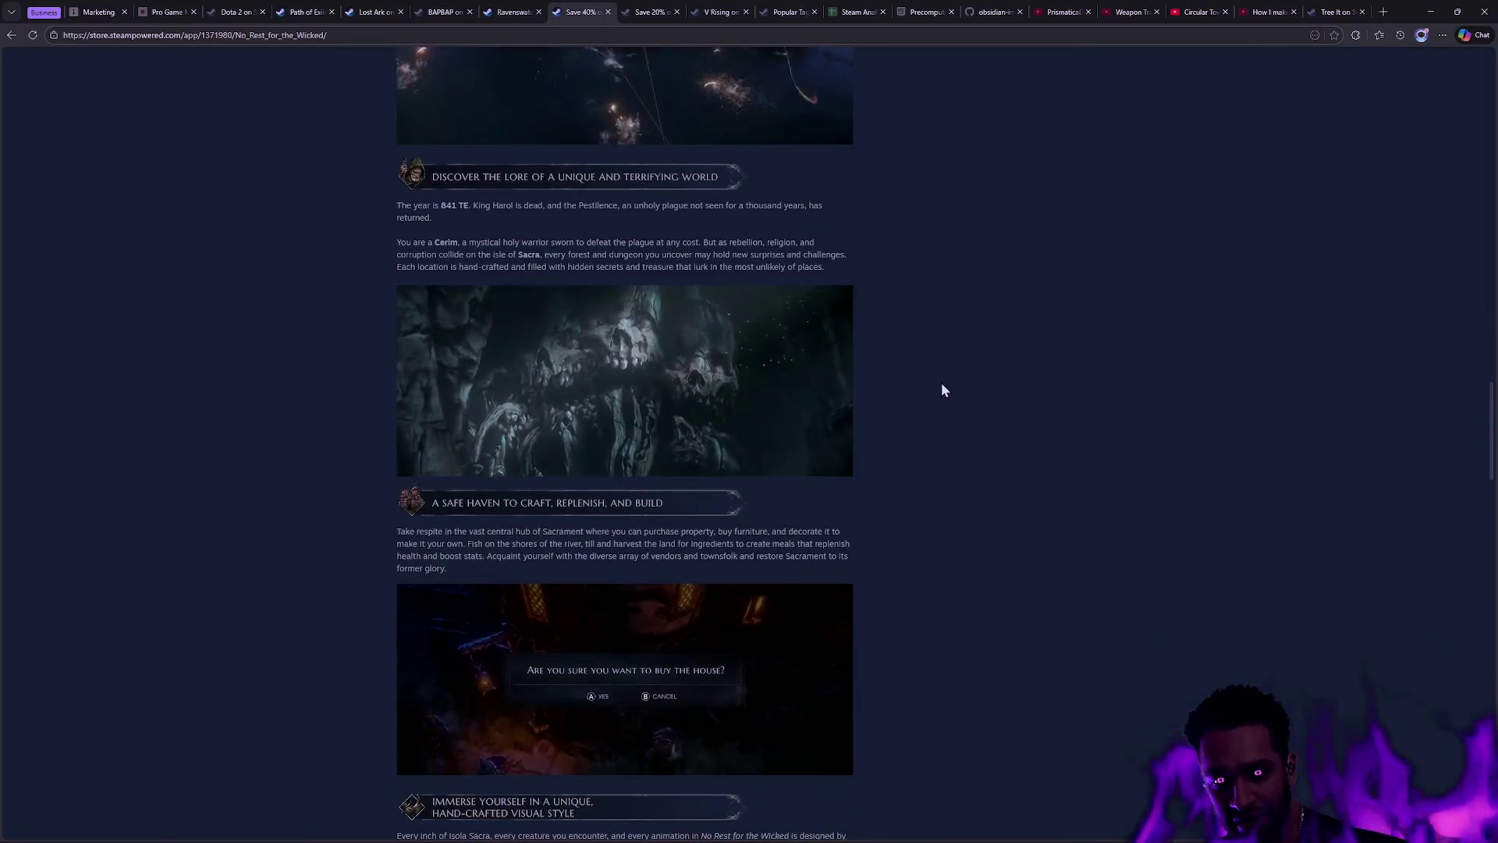
{"action": "scroll", "coordinate": [949, 386], "scroll_direction": "down", "scroll_amount": 3}
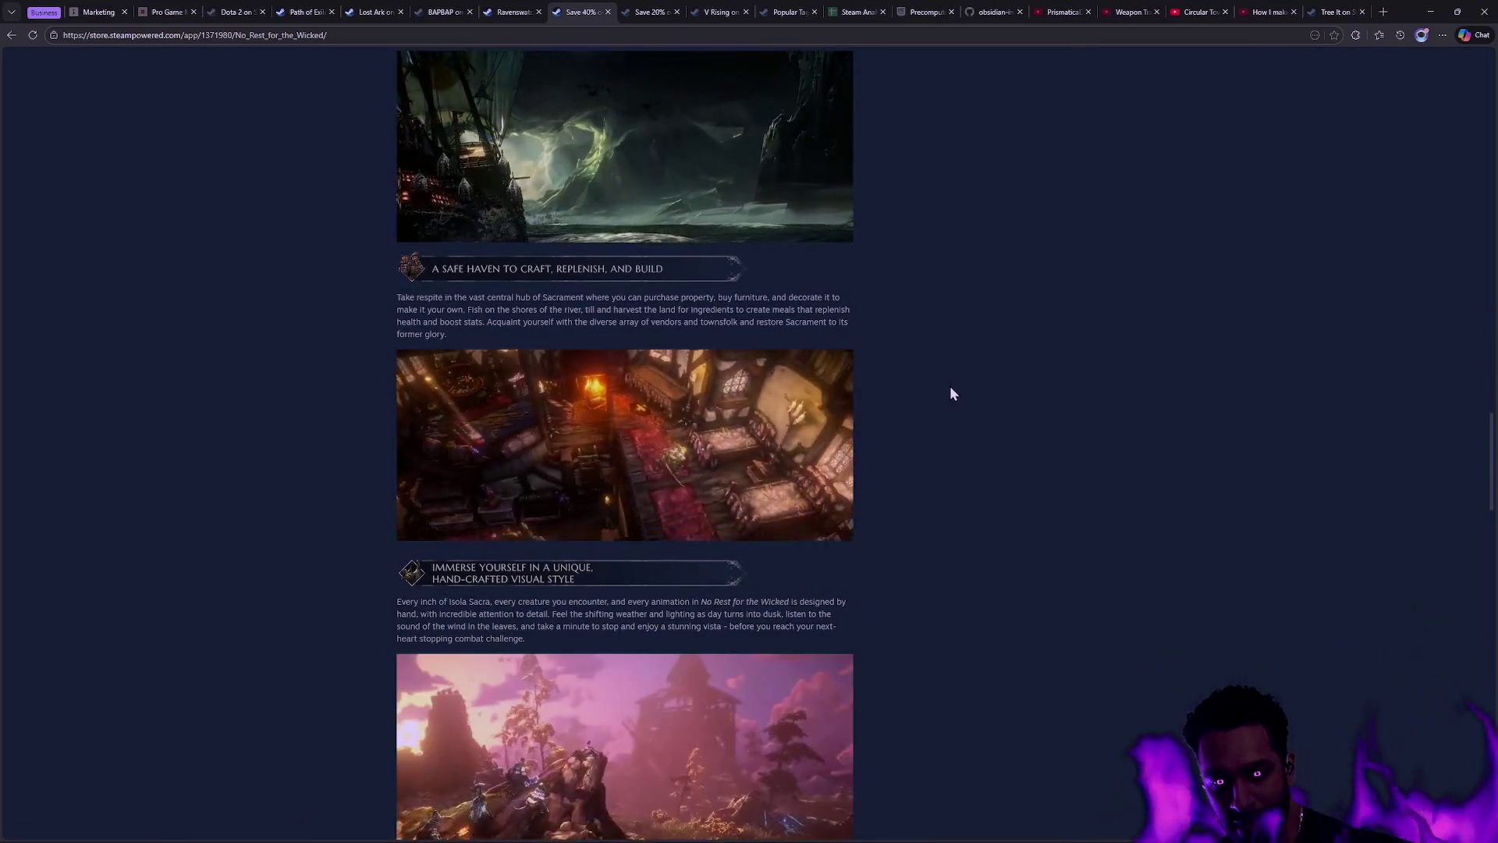
{"action": "scroll", "coordinate": [1050, 421], "scroll_direction": "up", "scroll_amount": 5}
{"action": "scroll", "coordinate": [1054, 426], "scroll_direction": "up", "scroll_amount": 4}
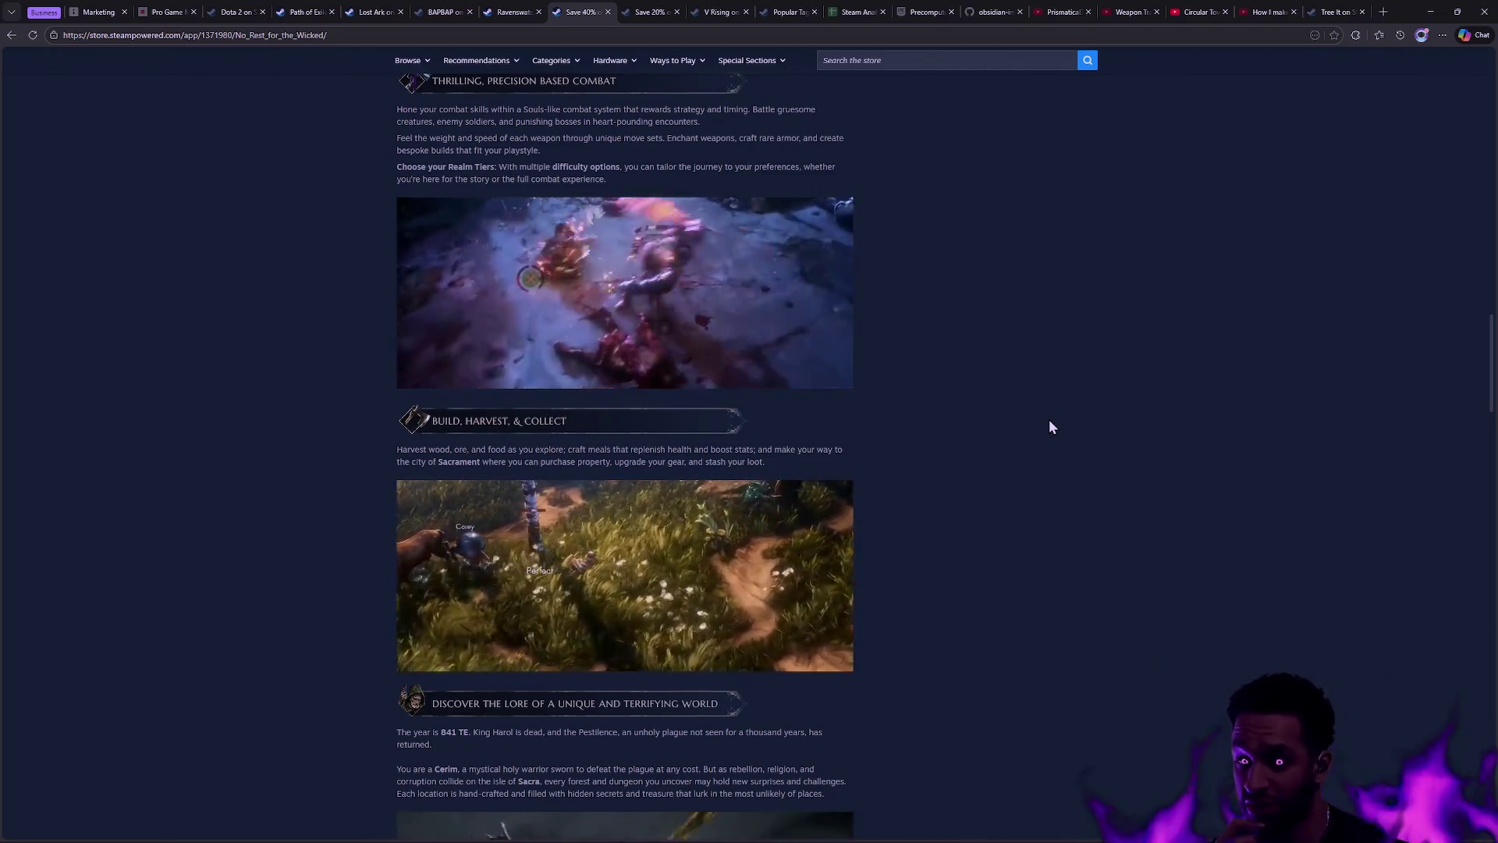
{"action": "scroll", "coordinate": [1017, 432], "scroll_direction": "down", "scroll_amount": 2}
{"action": "scroll", "coordinate": [1017, 432], "scroll_direction": "down", "scroll_amount": 10}
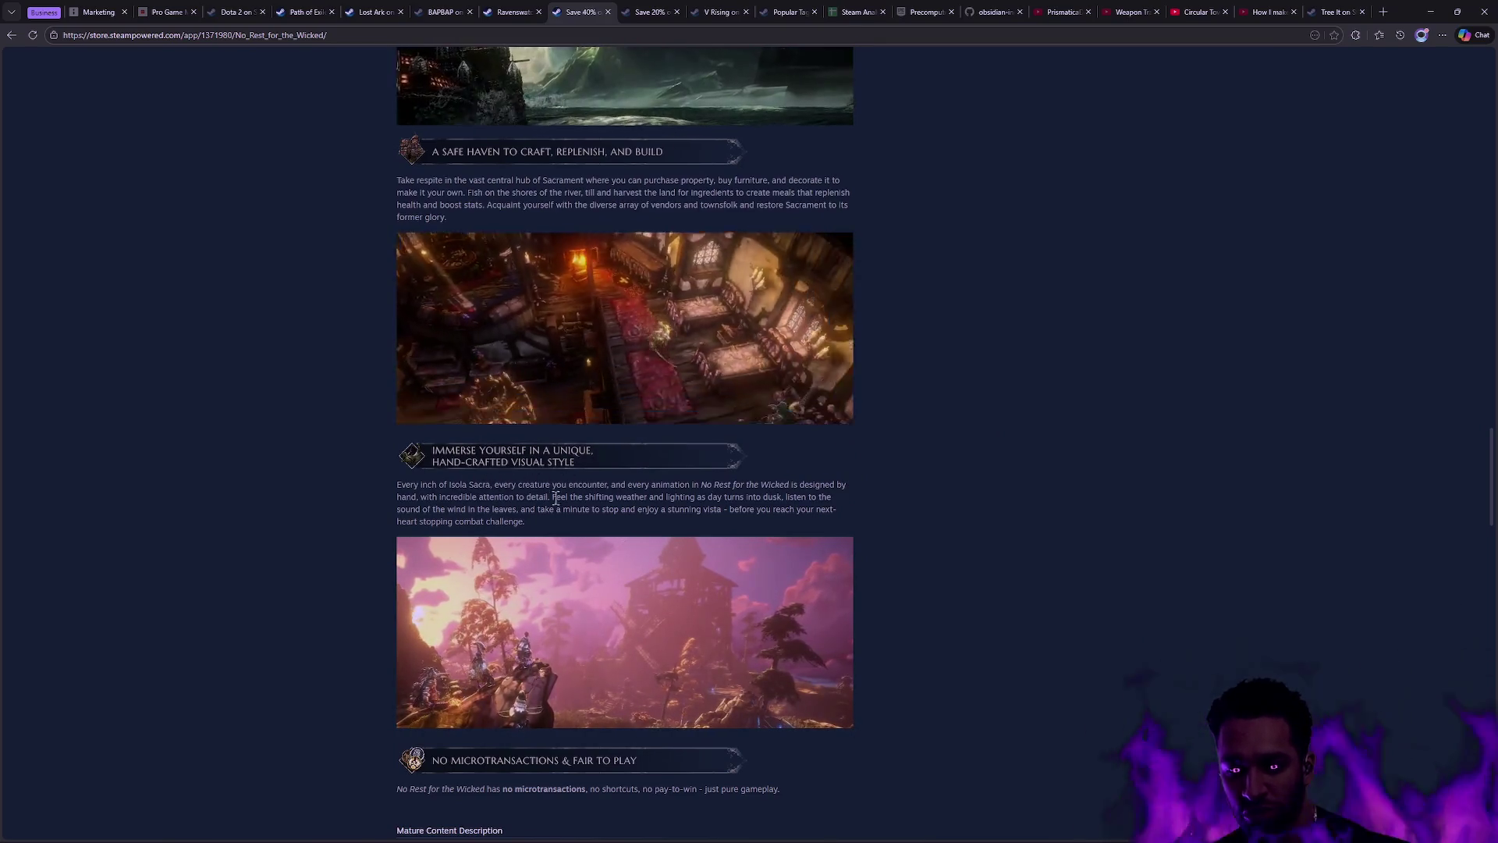
{"action": "mouse_move", "coordinate": [503, 831]}
{"action": "left_mouse_down"}
{"action": "mouse_move", "coordinate": [508, 496]}
{"action": "mouse_move", "coordinate": [395, 493]}
{"action": "left_mouse_up"}
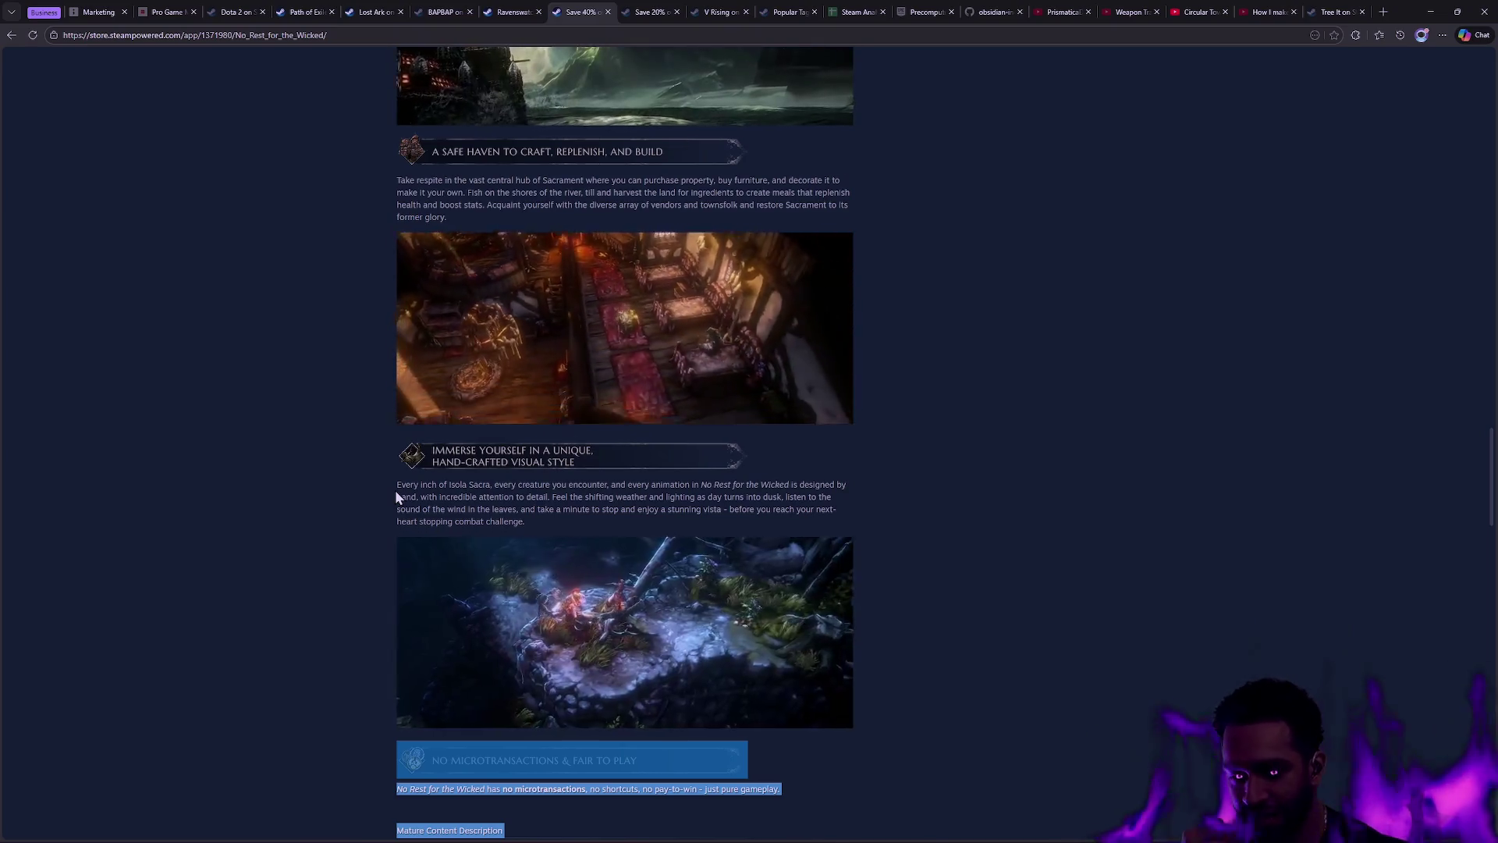
{"action": "left_click", "coordinate": [893, 425]}
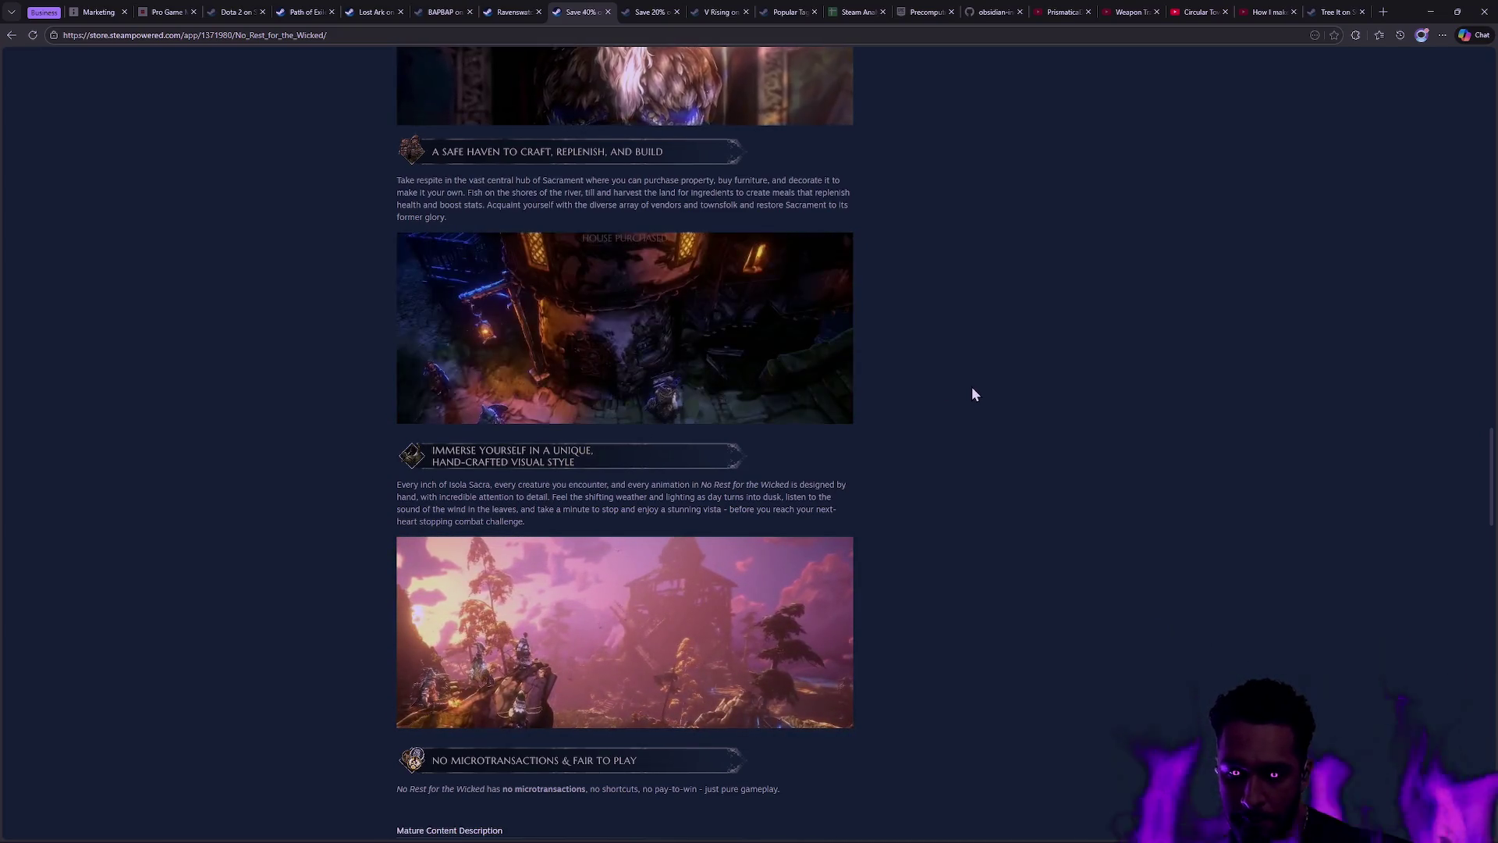
Step: Scroll back up through the No Rest for the Wicked store page toward its top
{"action": "scroll", "coordinate": [973, 394], "scroll_direction": "down", "scroll_amount": 2}
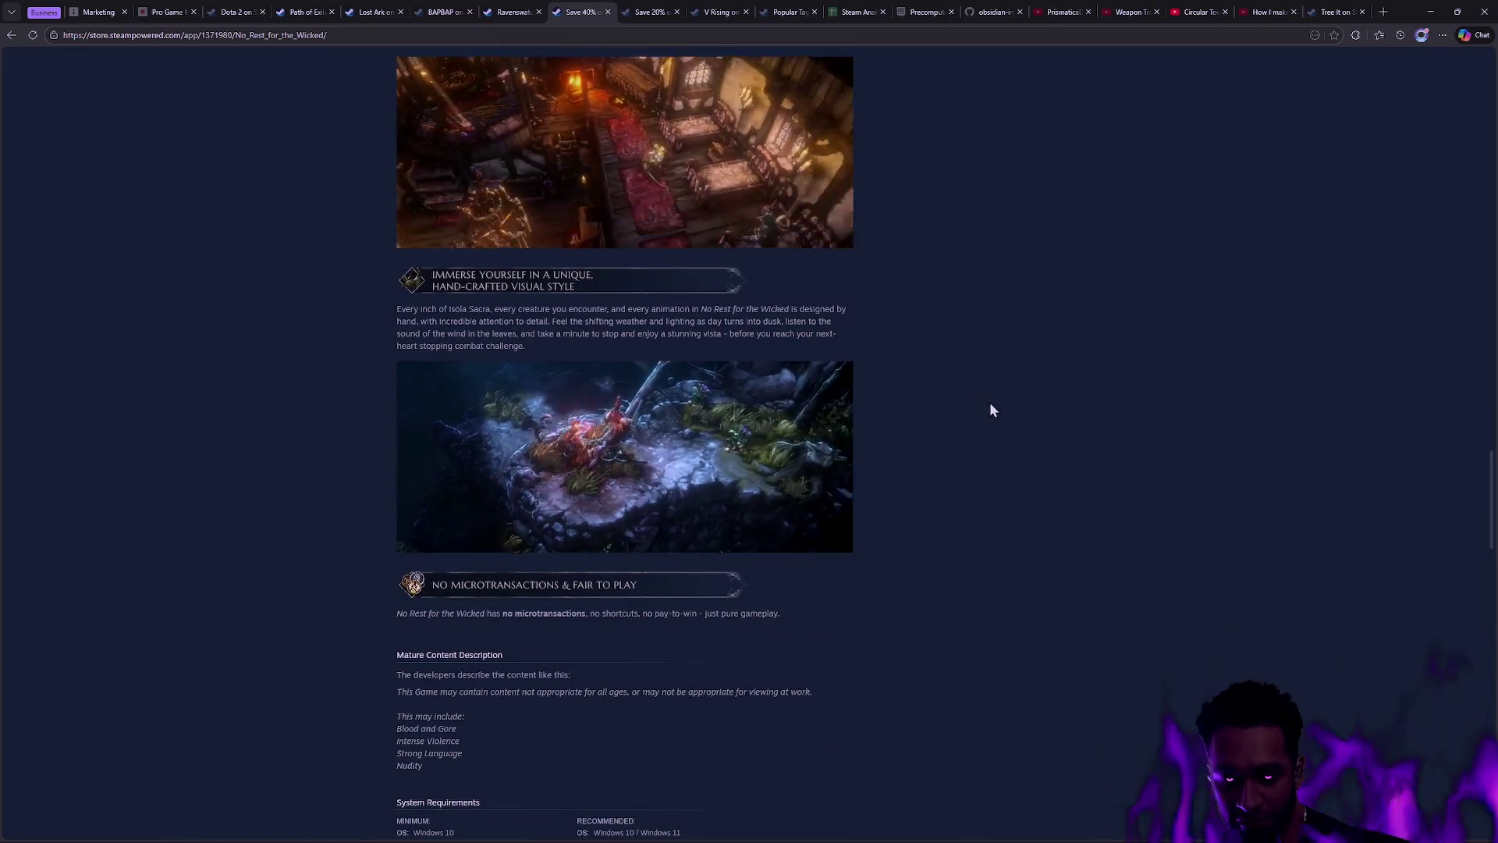
{"action": "scroll", "coordinate": [999, 414], "scroll_direction": "up", "scroll_amount": 3}
{"action": "scroll", "coordinate": [999, 433], "scroll_direction": "up", "scroll_amount": 1}
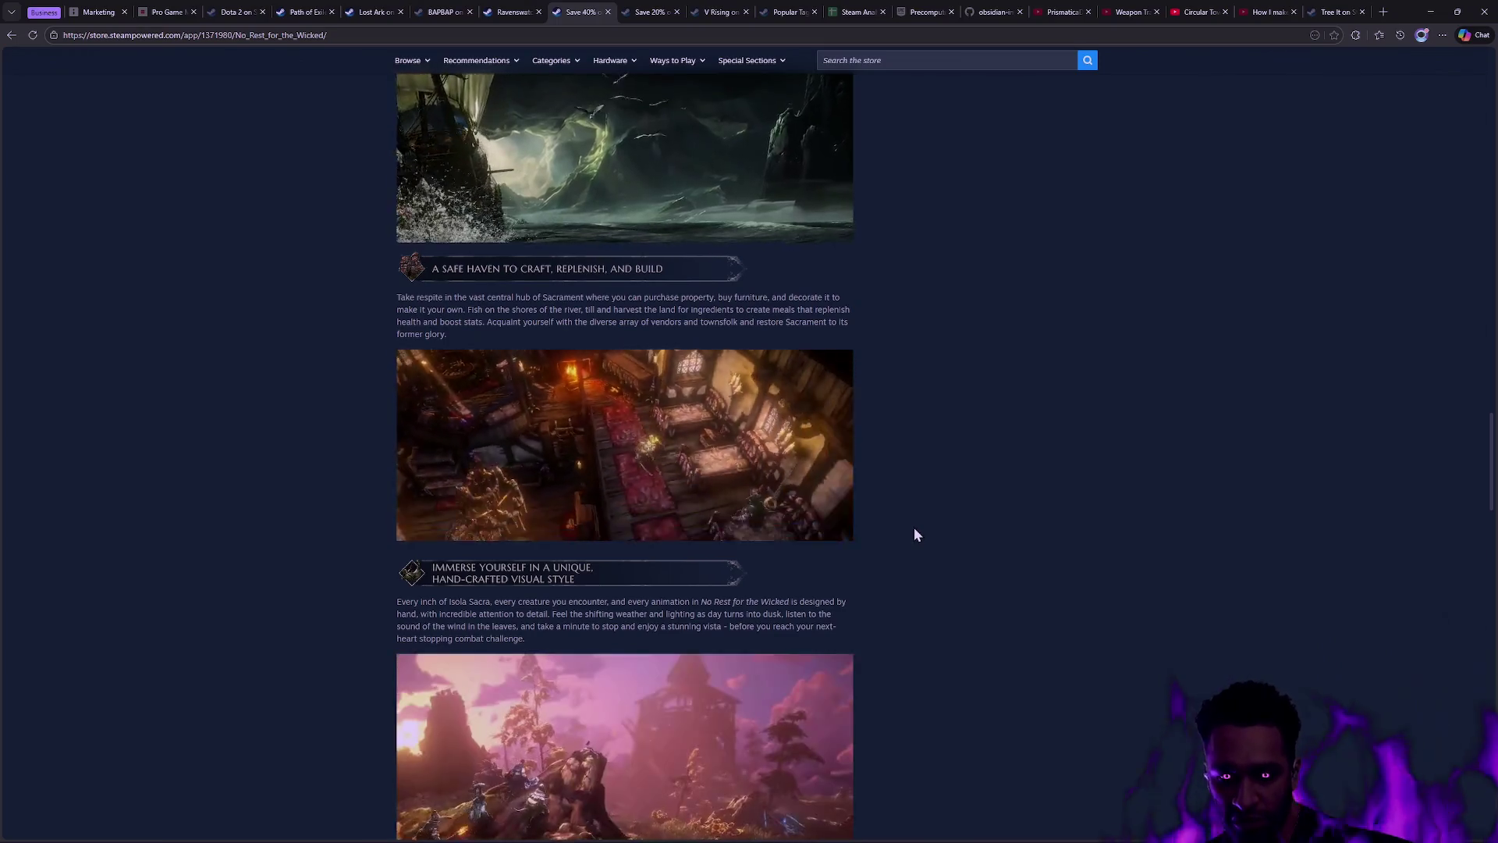
{"action": "scroll", "coordinate": [915, 527], "scroll_direction": "up", "scroll_amount": 9}
{"action": "scroll", "coordinate": [991, 524], "scroll_direction": "up", "scroll_amount": 10}
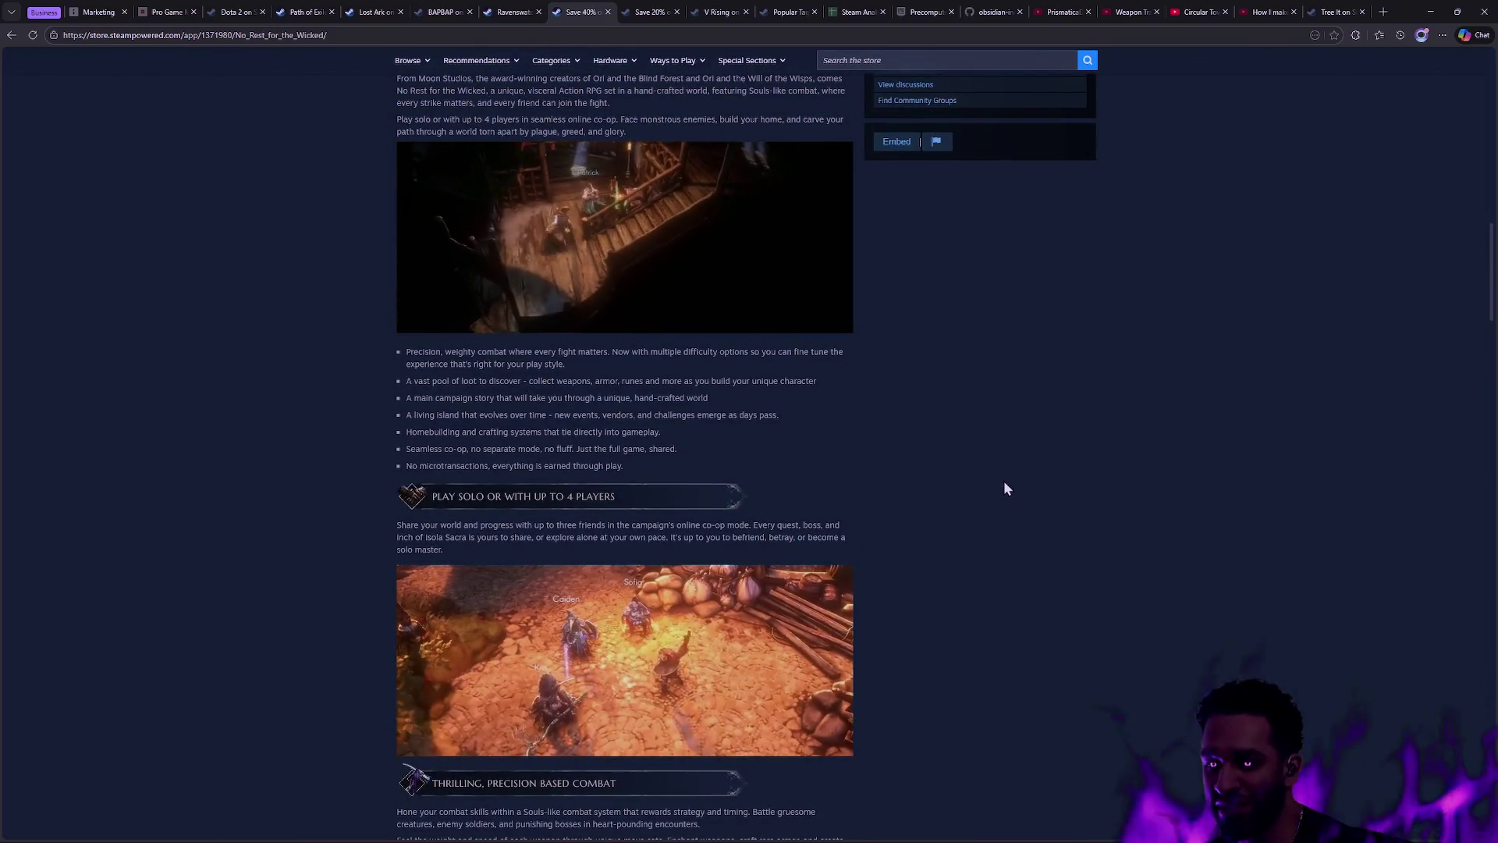
{"action": "scroll", "coordinate": [975, 551], "scroll_direction": "up", "scroll_amount": 6}
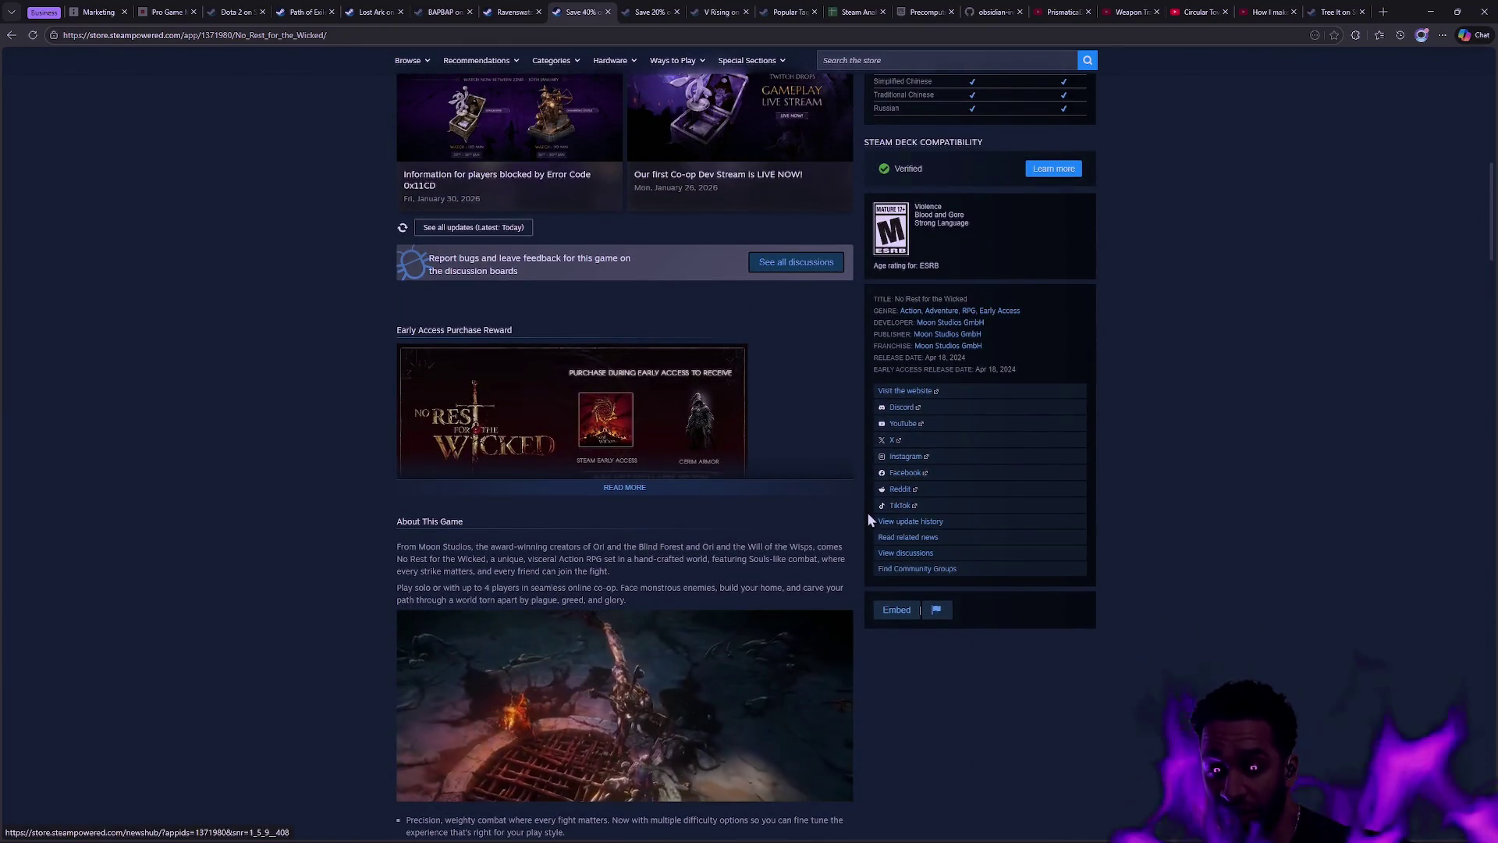
{"action": "scroll", "coordinate": [868, 519], "scroll_direction": "up", "scroll_amount": 5}
{"action": "scroll", "coordinate": [867, 512], "scroll_direction": "up", "scroll_amount": 5}
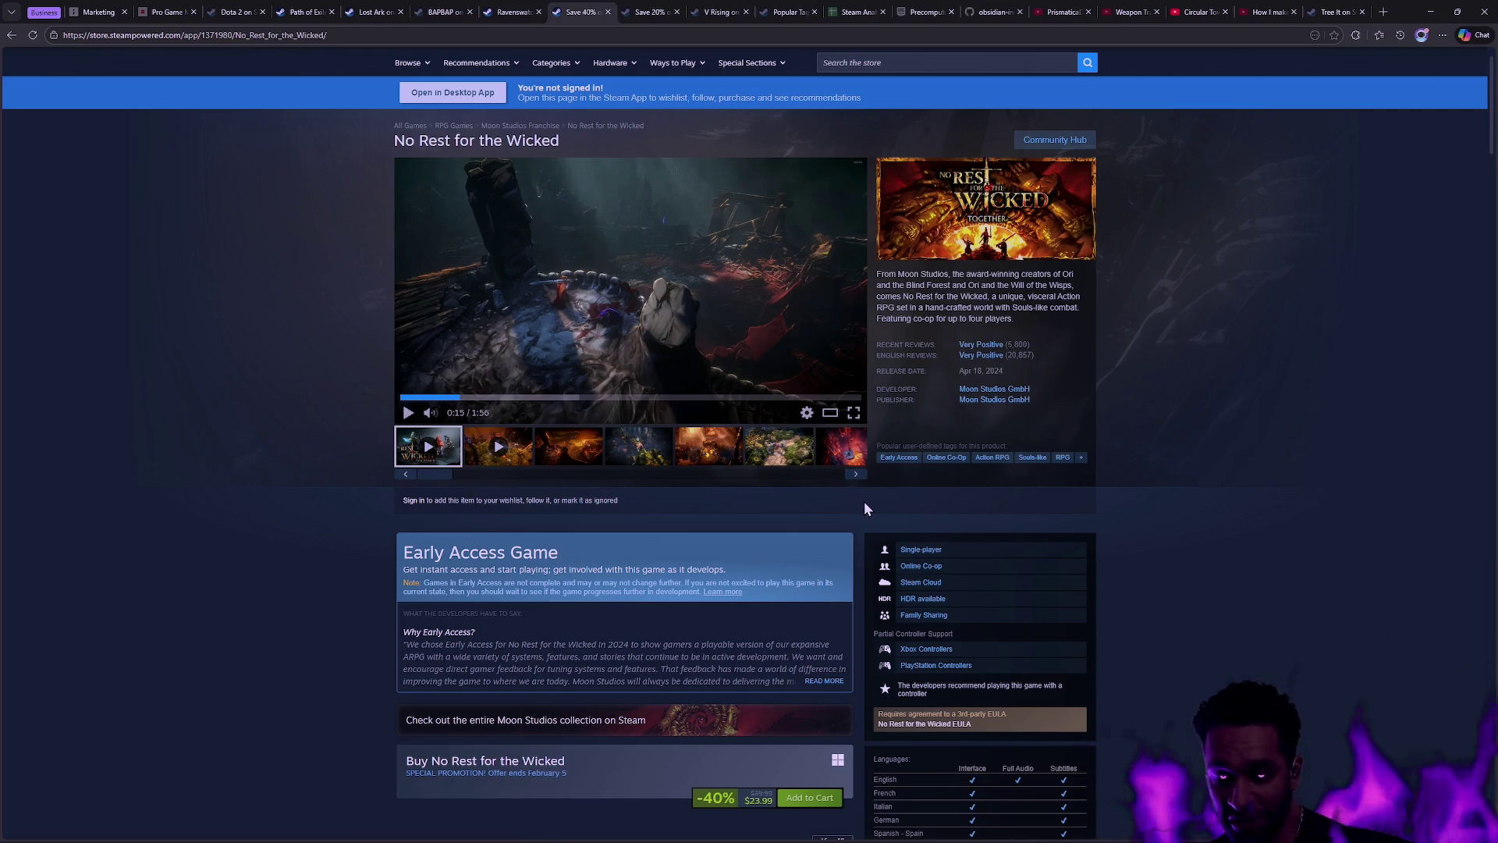
{"action": "scroll", "coordinate": [865, 506], "scroll_direction": "down", "scroll_amount": 3}
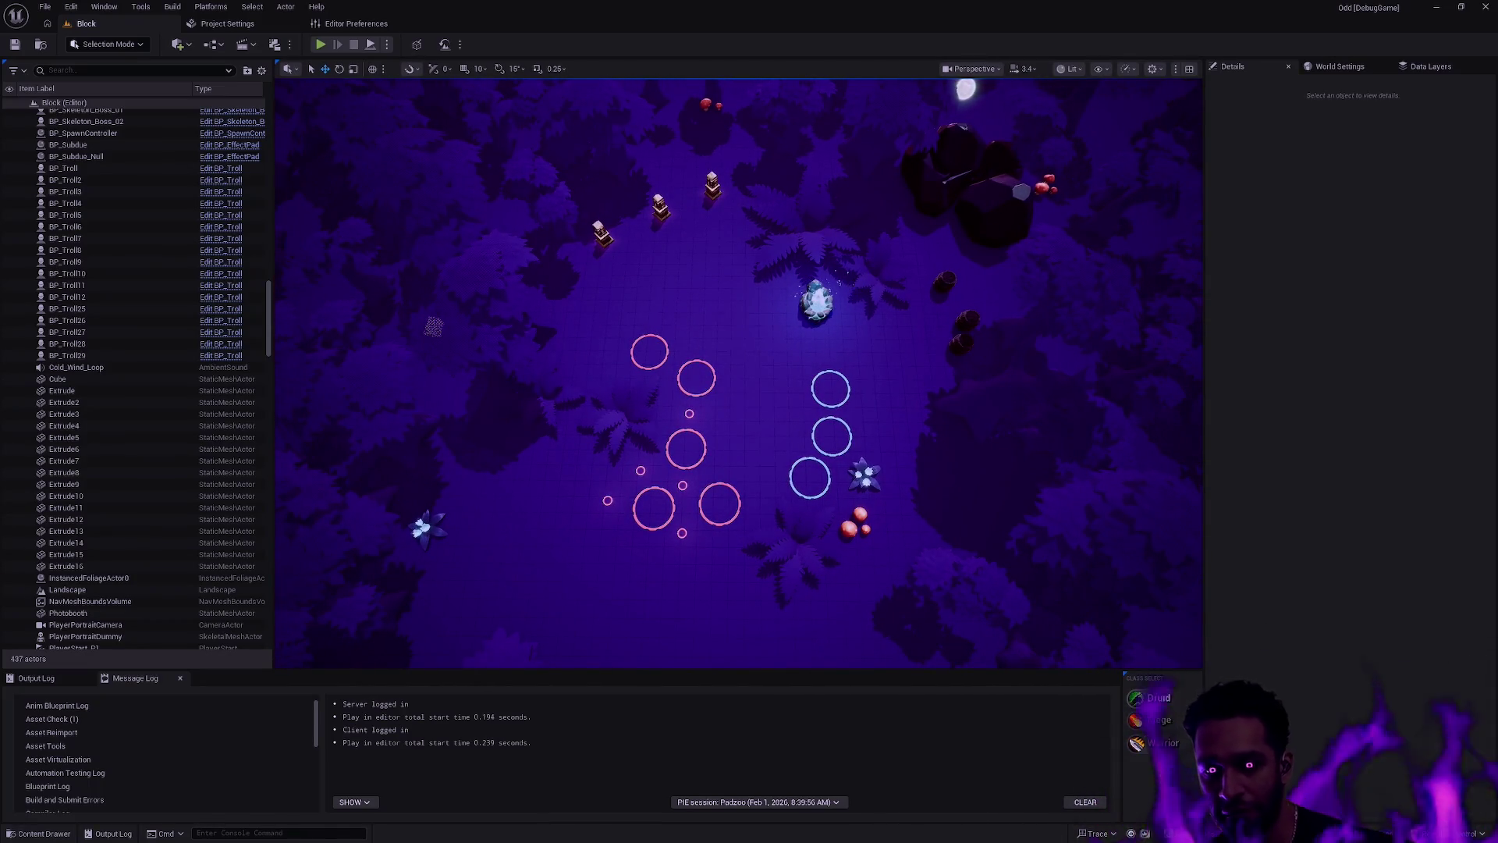
Step: Start Play In Editor with Alt+P and walk Anush up and to the right
{"action": "key", "text": "alt+p"}
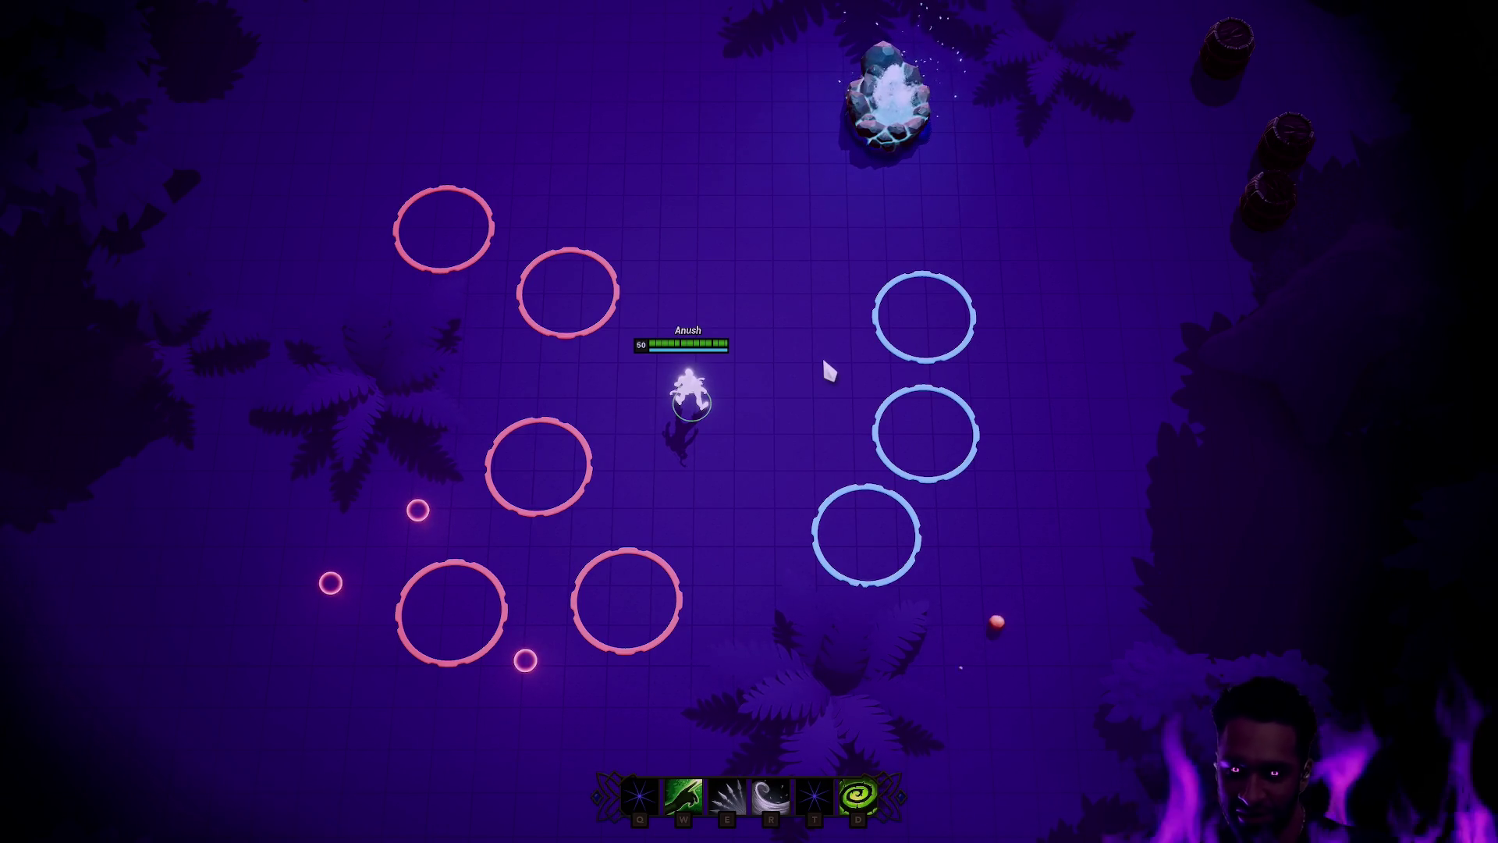
{"action": "right_click", "coordinate": [802, 344]}
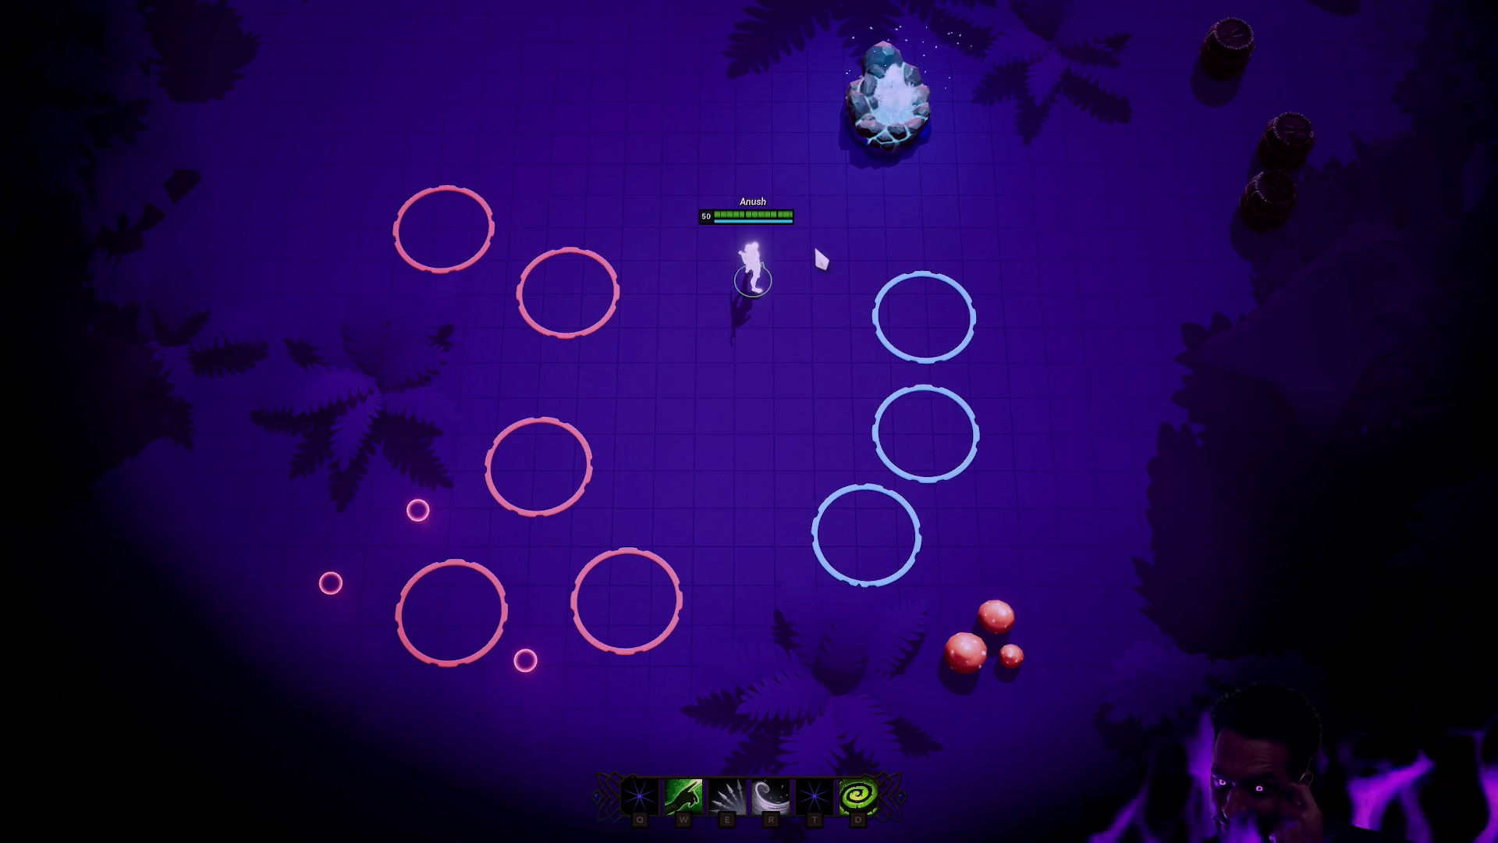
Step: Walk Anush back down, exit fullscreen play, check the code in Rider, then restart the play session
{"action": "right_click", "coordinate": [724, 405]}
{"action": "key", "text": "F11"}
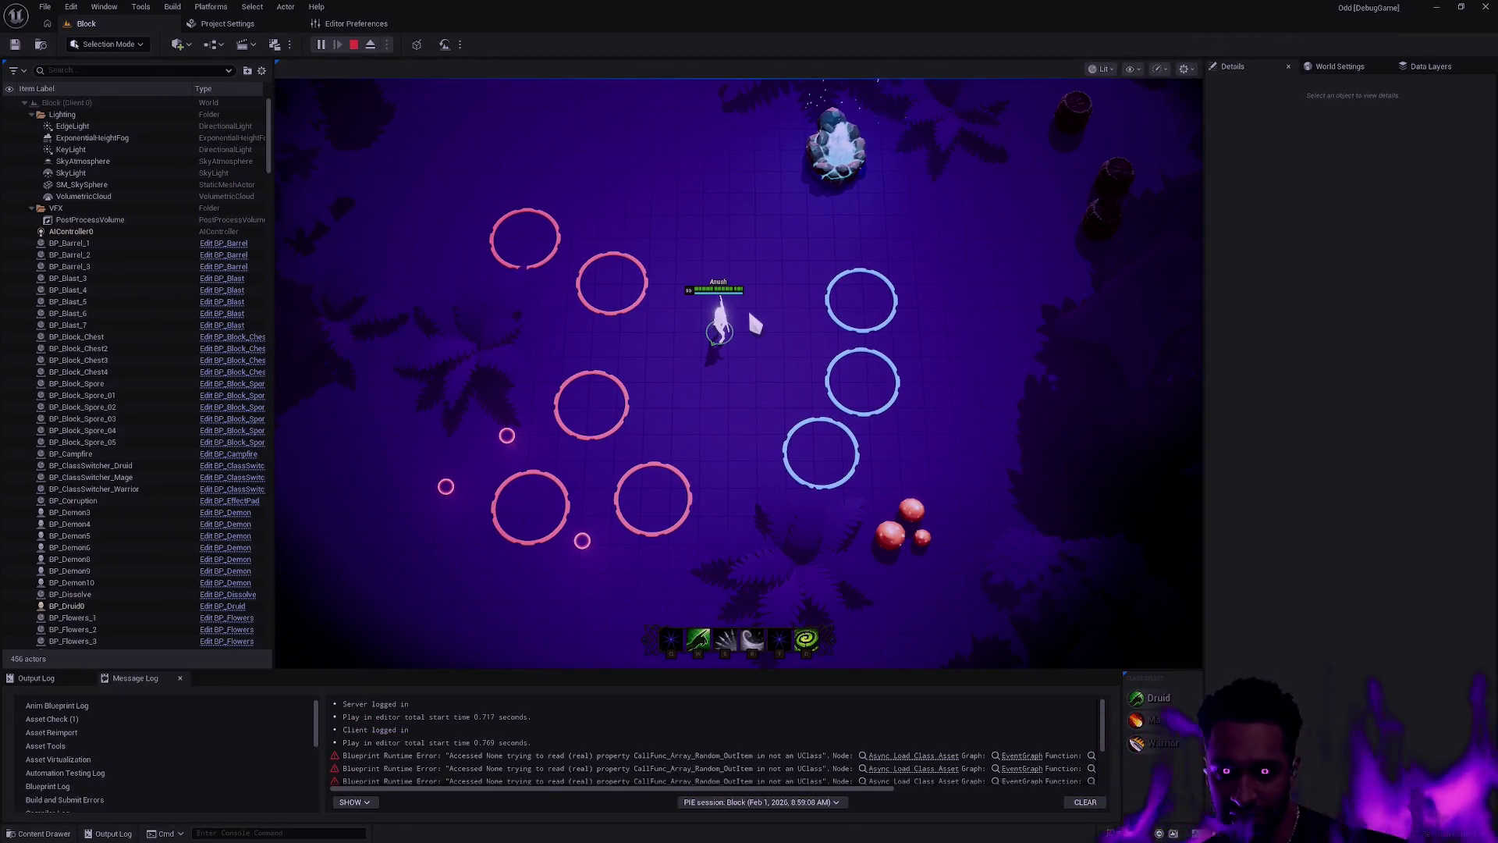
{"action": "key", "text": "alt+Tab"}
{"action": "key", "text": "alt+Tab"}
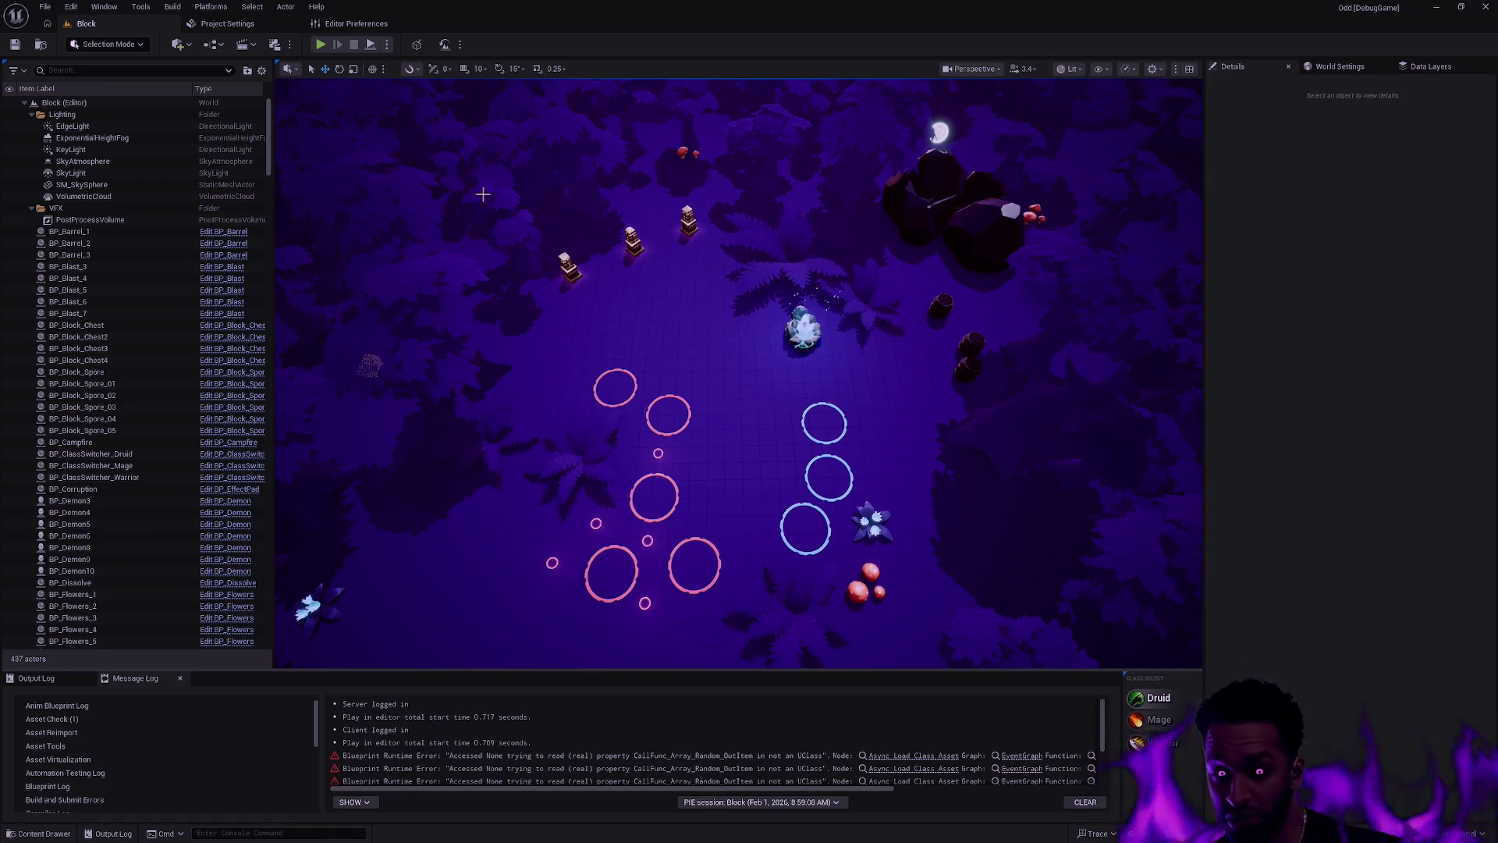
{"action": "key", "text": "alt+p"}
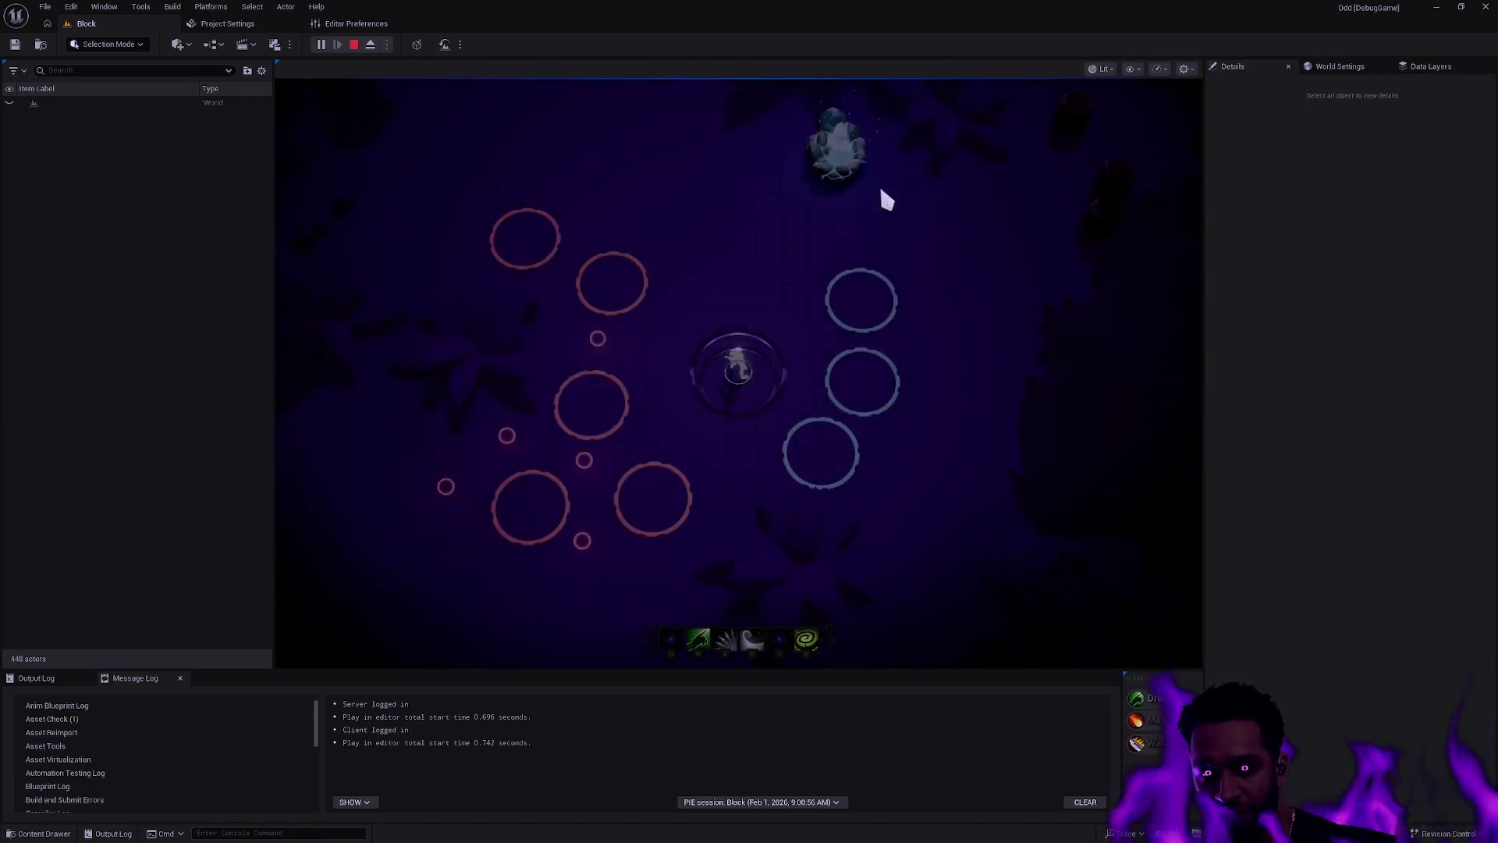
Step: Walk the Druid to the shrine and cast poison attacks at the barrels
{"action": "left_click", "coordinate": [863, 241]}
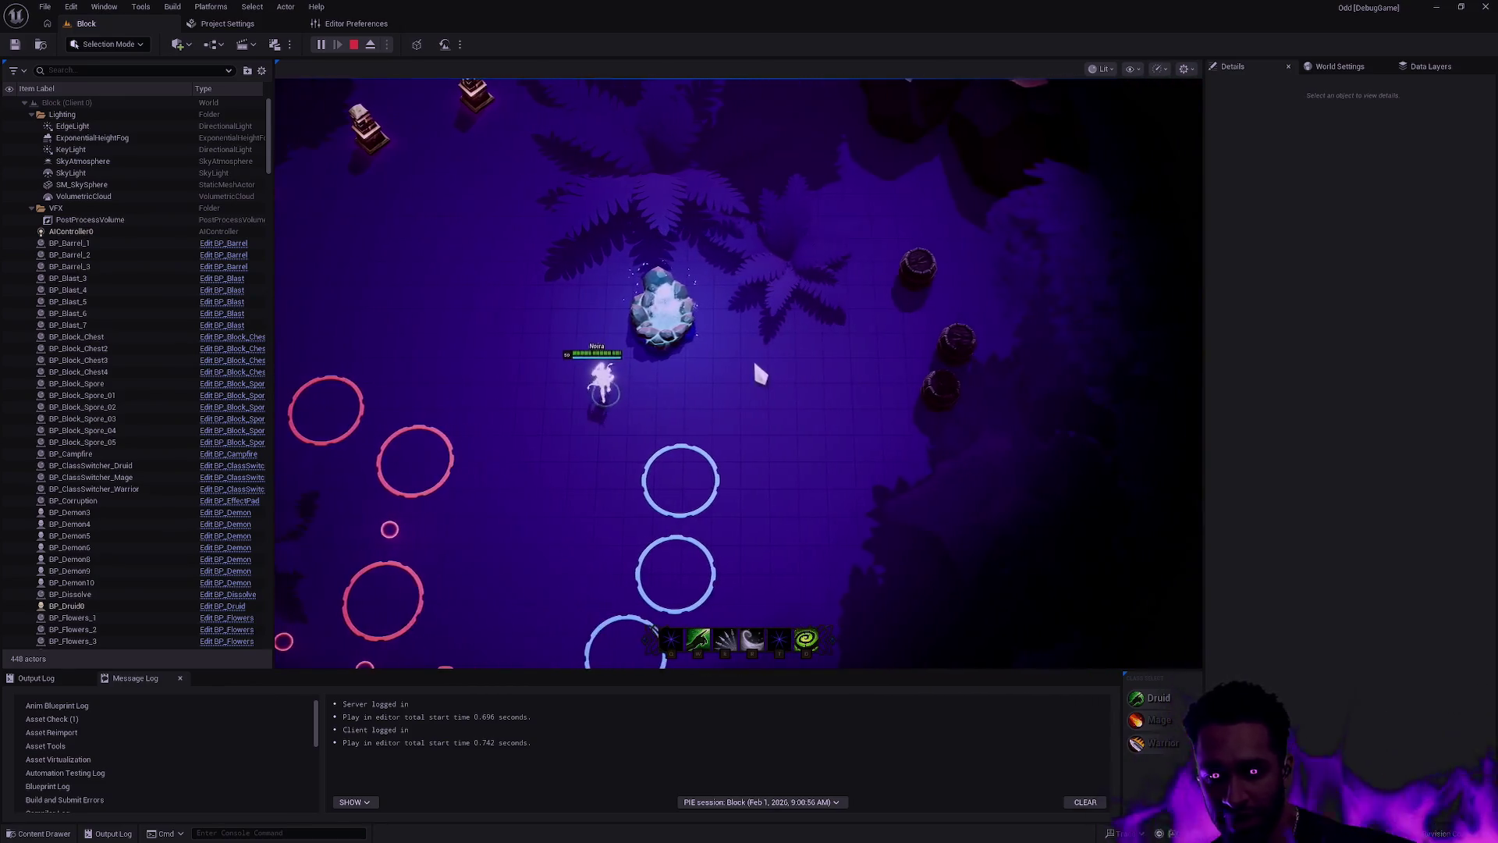
{"action": "left_click", "coordinate": [752, 393]}
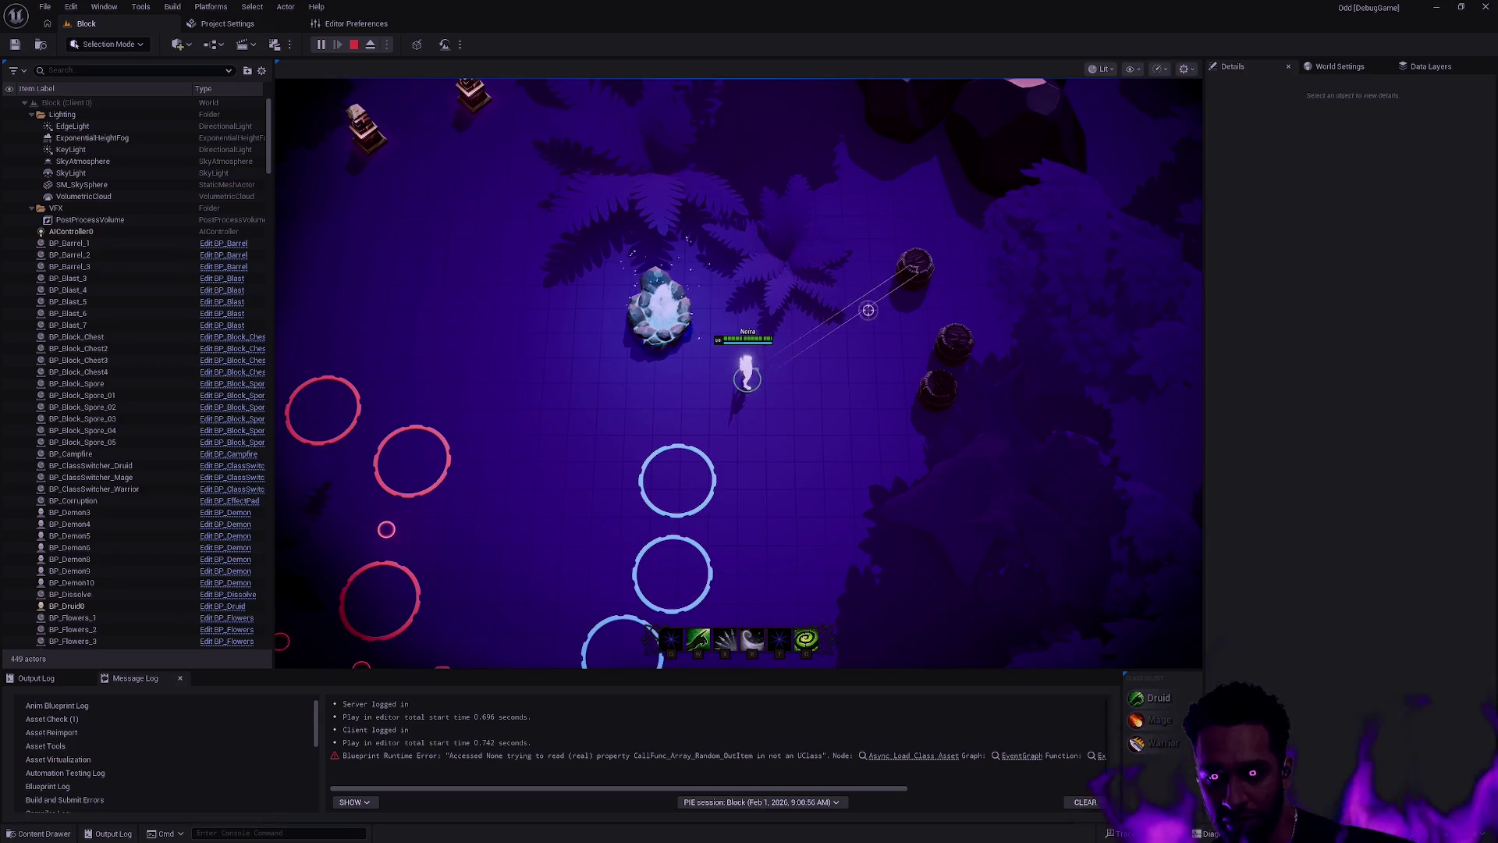
{"action": "left_click", "coordinate": [780, 382]}
{"action": "left_click", "coordinate": [924, 331]}
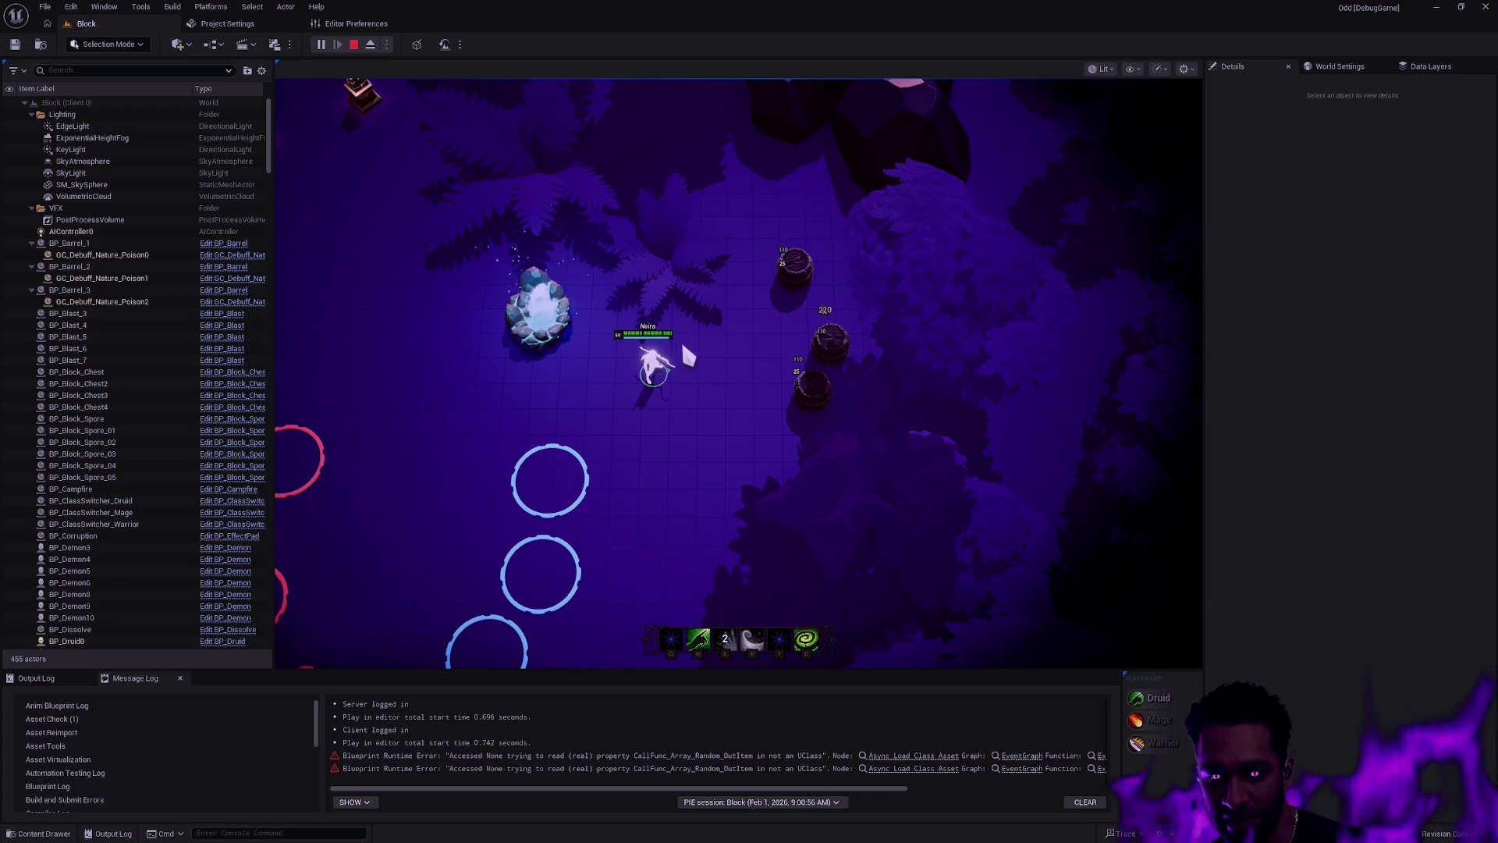
{"action": "left_click", "coordinate": [676, 344]}
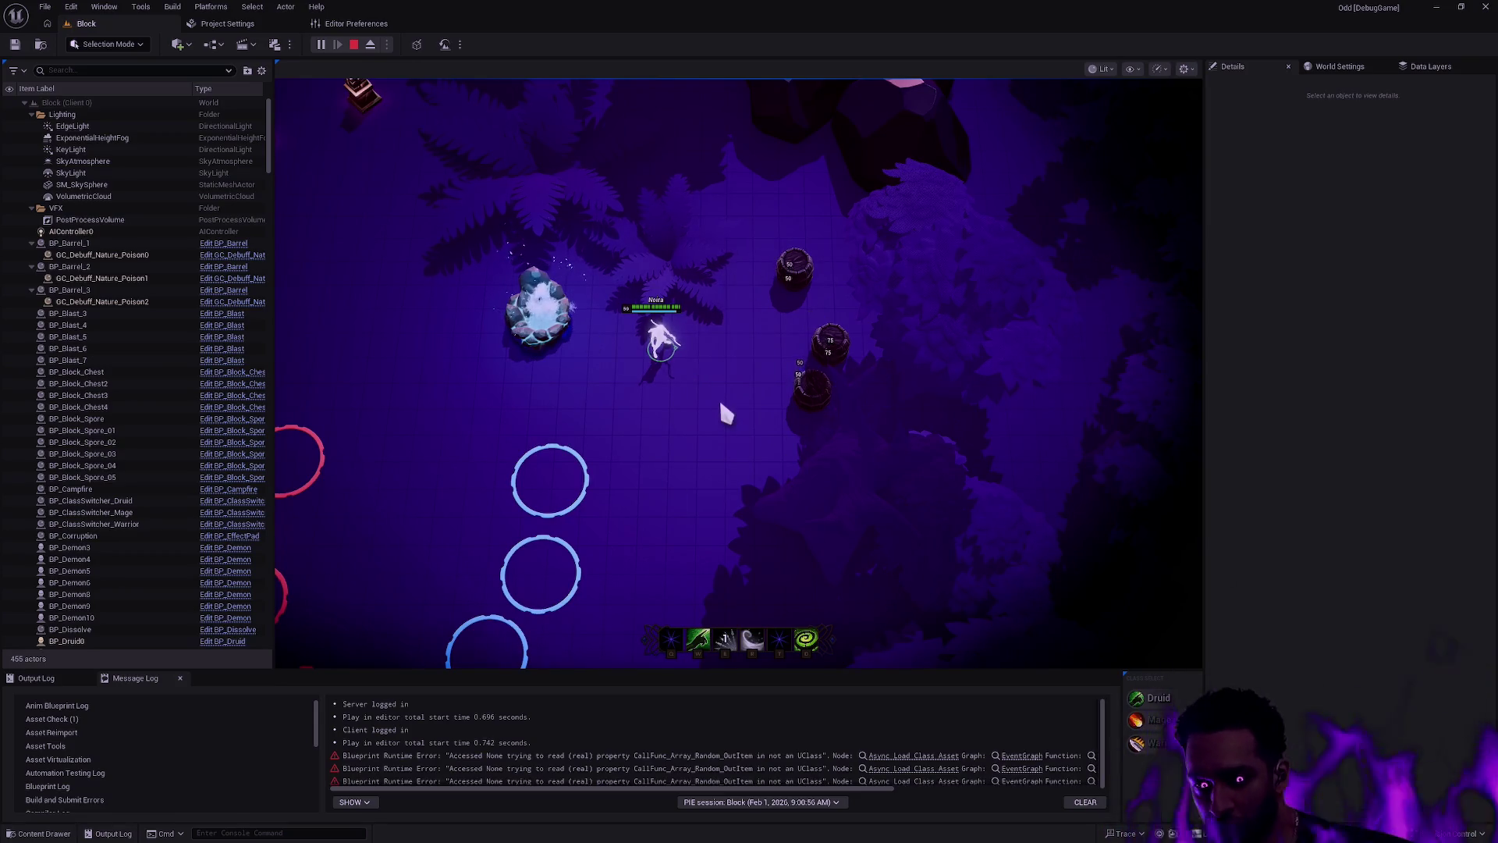
{"action": "left_click", "coordinate": [741, 331]}
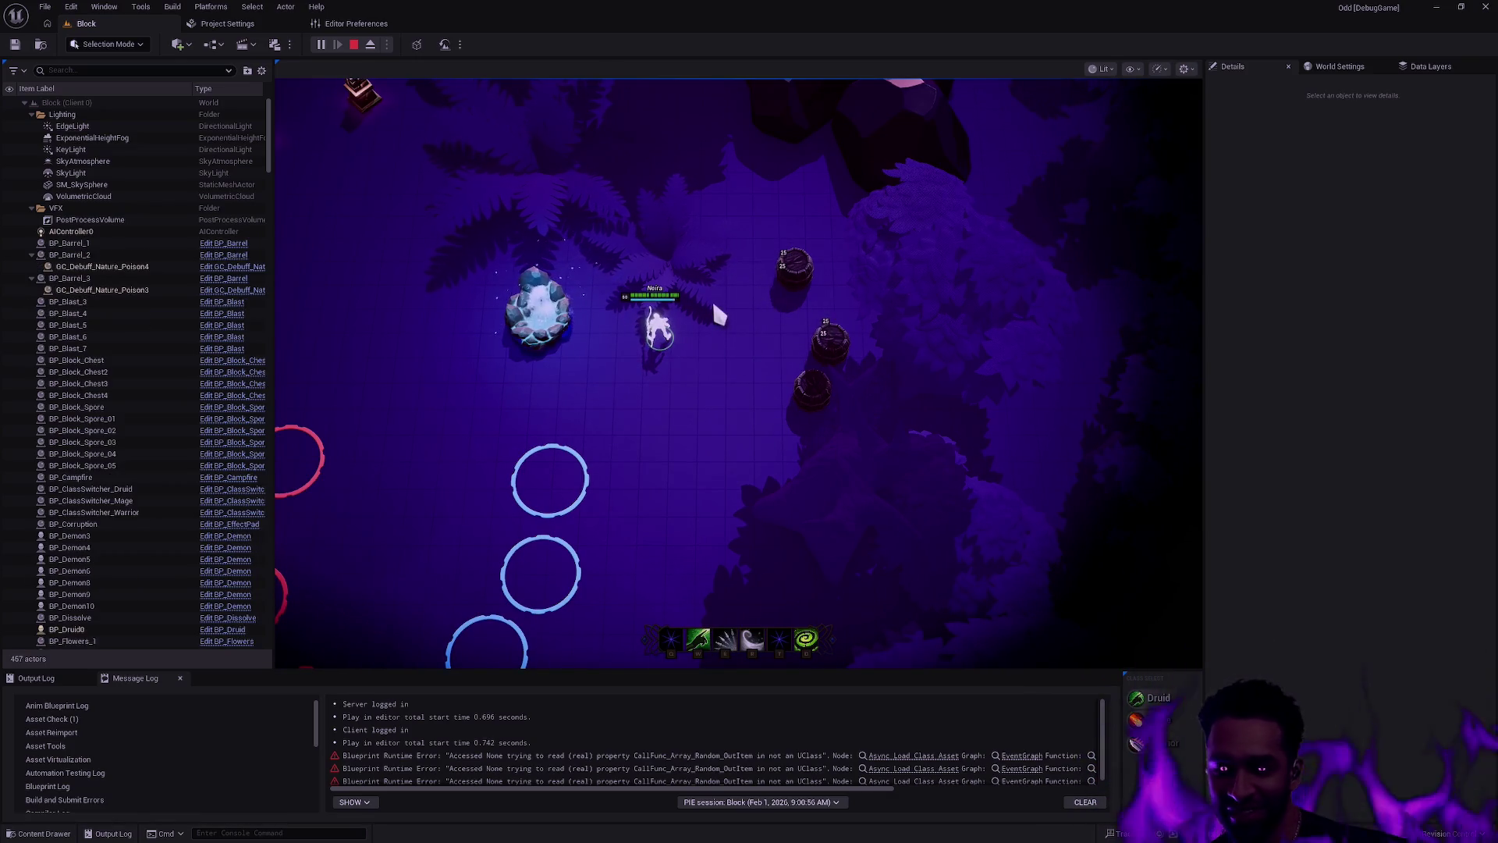
Step: In fullscreen, fire the E ability at the barrels, reposition Noira, and fire again
{"action": "key", "text": "F11"}
{"action": "key", "text": "e"}
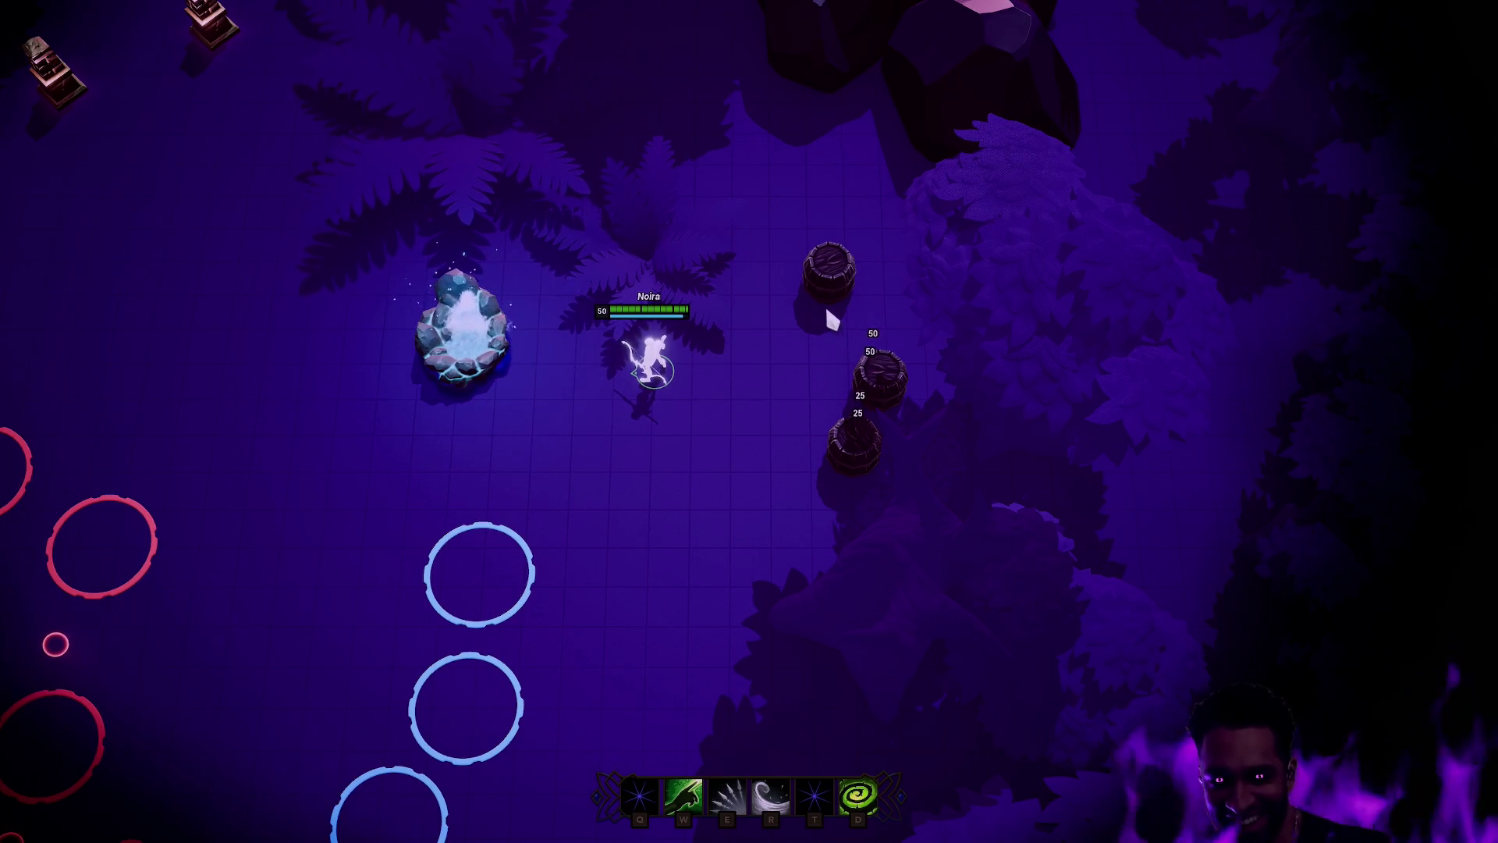
{"action": "right_click", "coordinate": [670, 496]}
{"action": "right_click", "coordinate": [740, 502]}
{"action": "right_click", "coordinate": [804, 502]}
{"action": "key", "text": "e"}
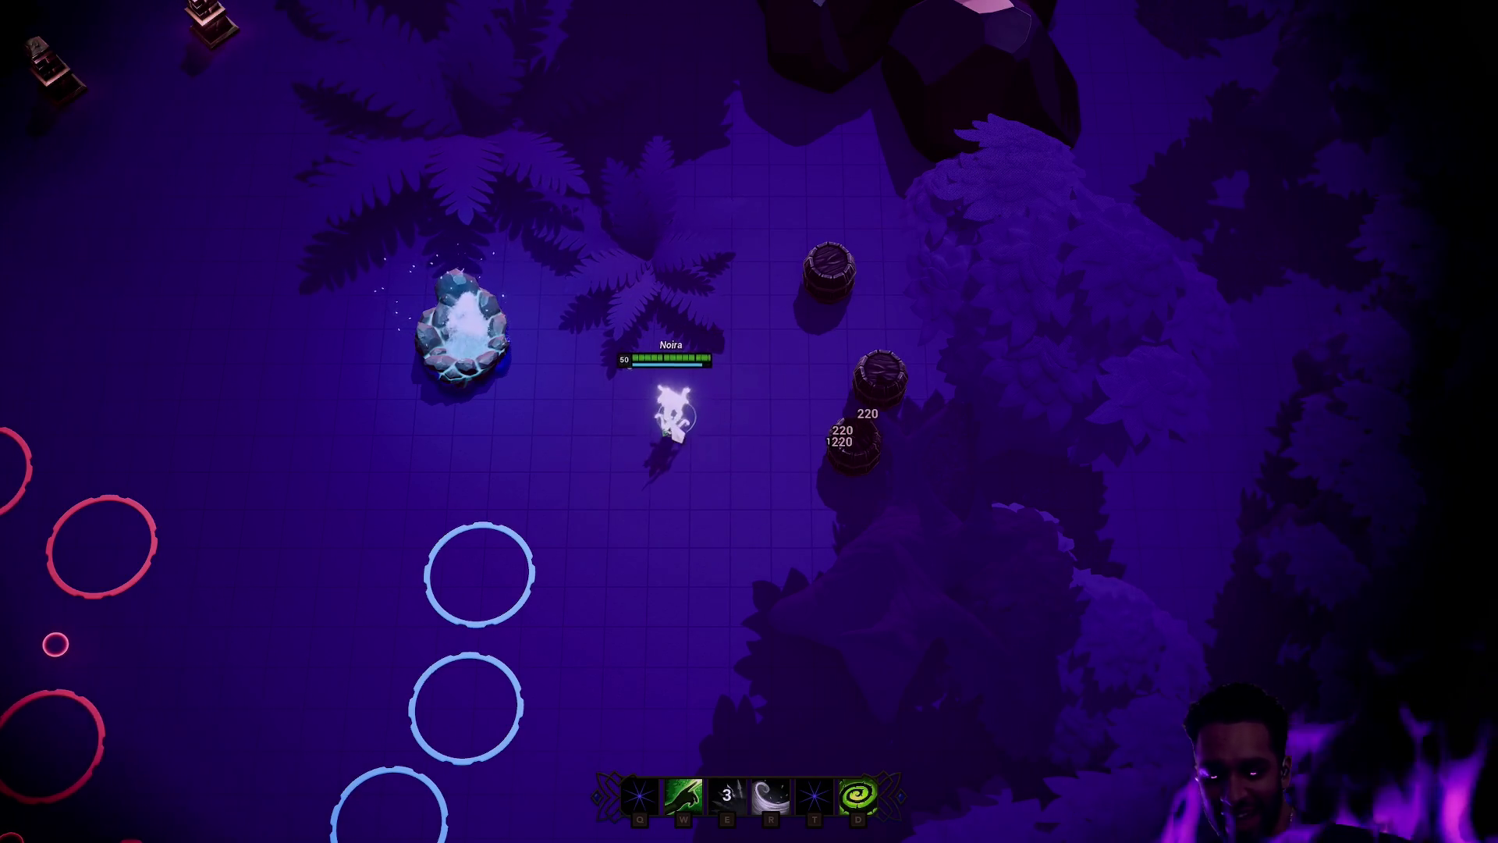
Step: Leave fullscreen, stop the play session, and dismiss the errors notice
{"action": "key", "text": "F11"}
{"action": "key", "text": "Escape"}
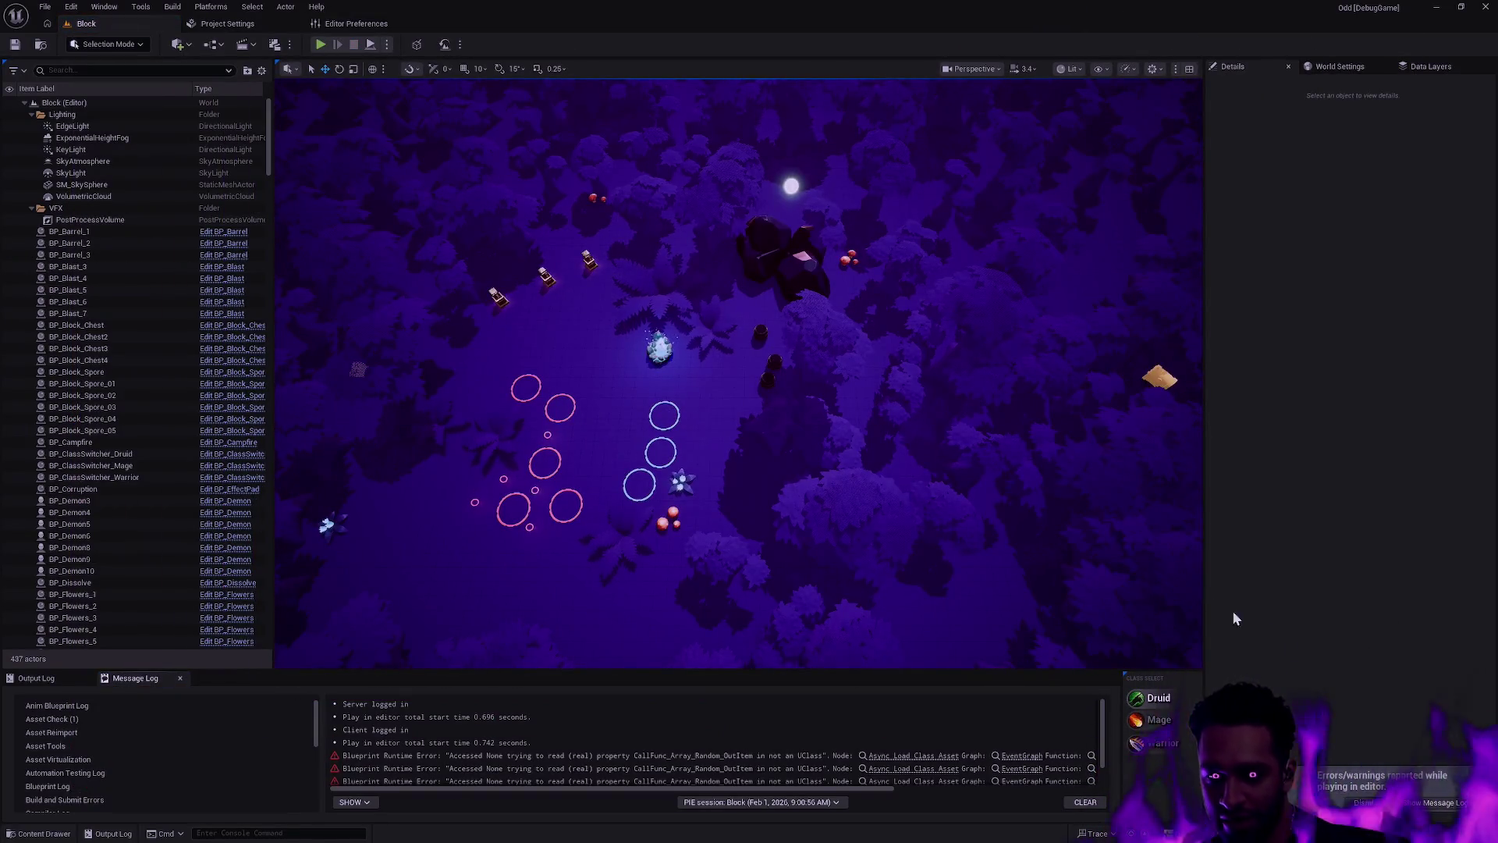
{"action": "left_click", "coordinate": [1362, 808]}
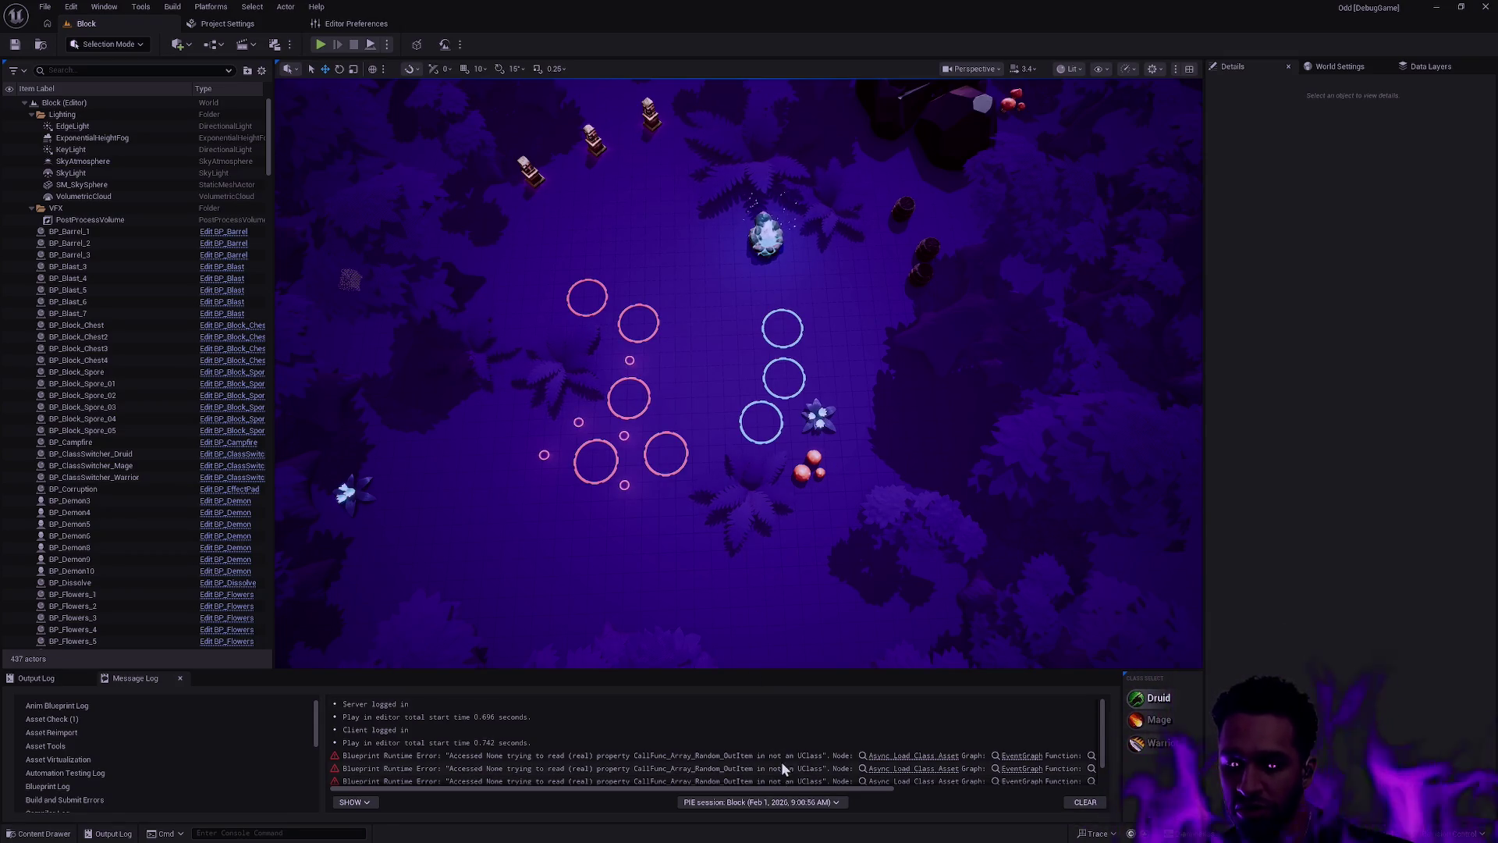
Step: Scroll the Message Log to read the 'Accessed None' runtime errors, then start a new play session with Alt+P
{"action": "scroll", "coordinate": [776, 790], "scroll_direction": "right", "scroll_amount": 2}
{"action": "left_click_drag", "start_coordinate": [776, 789], "coordinate": [767, 789]}
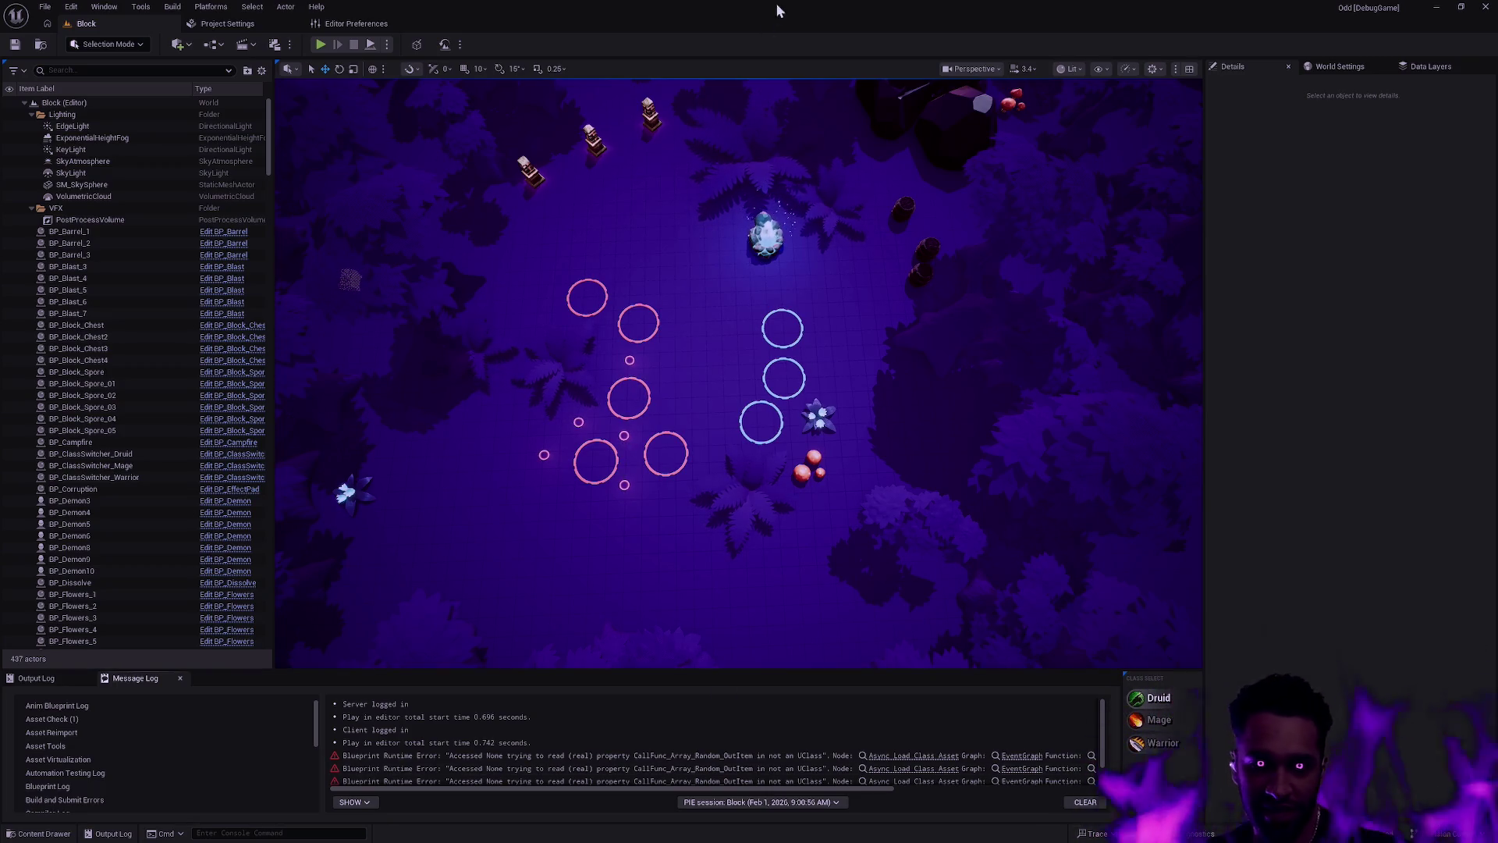
{"action": "key", "text": "alt+p"}
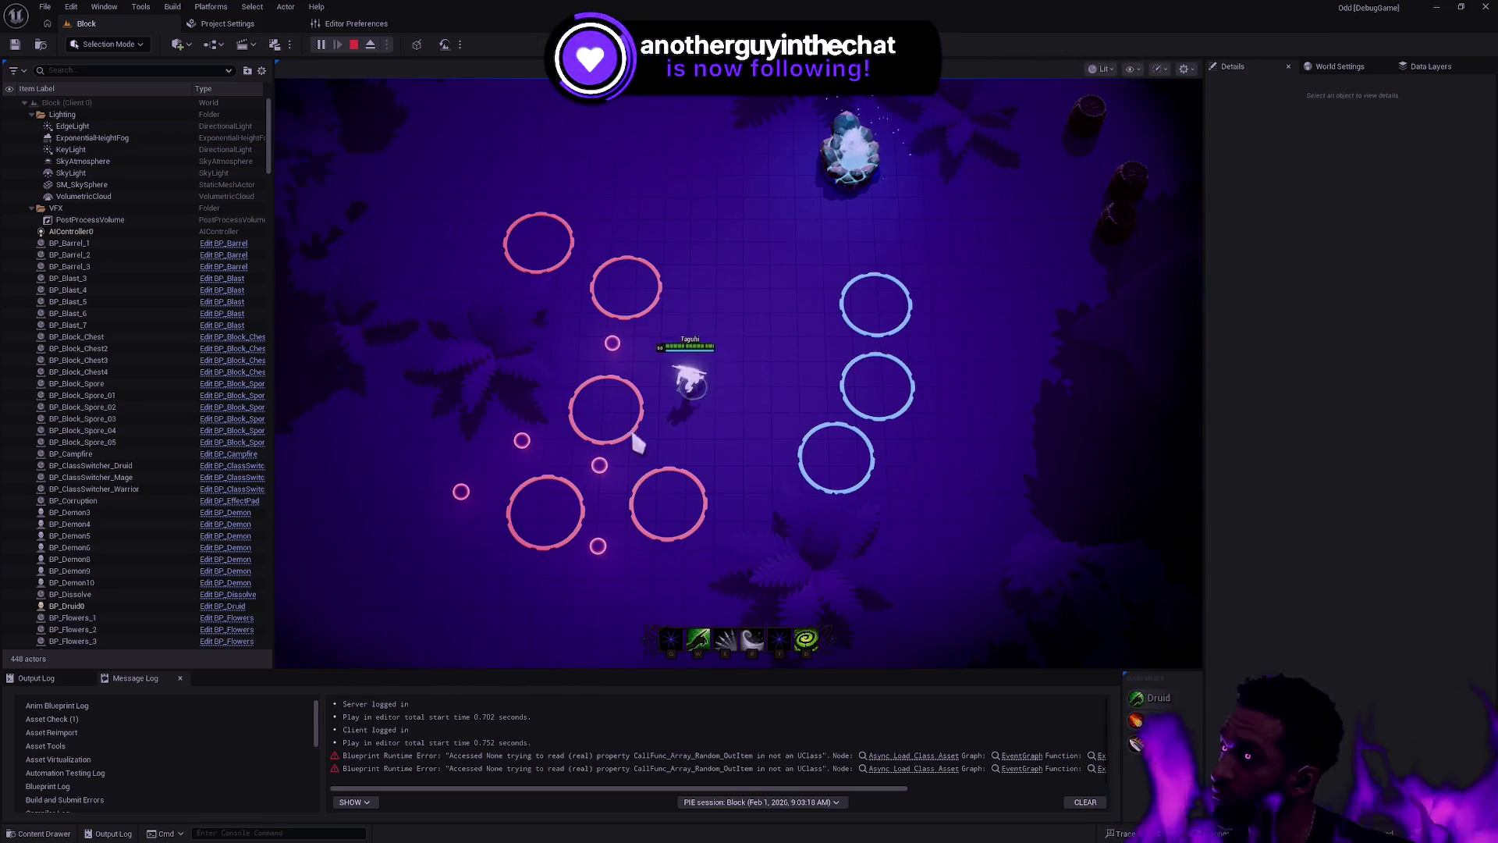
Step: Walk Taguhi across the ring arena, then switch the game view to fullscreen
{"action": "left_click", "coordinate": [791, 334]}
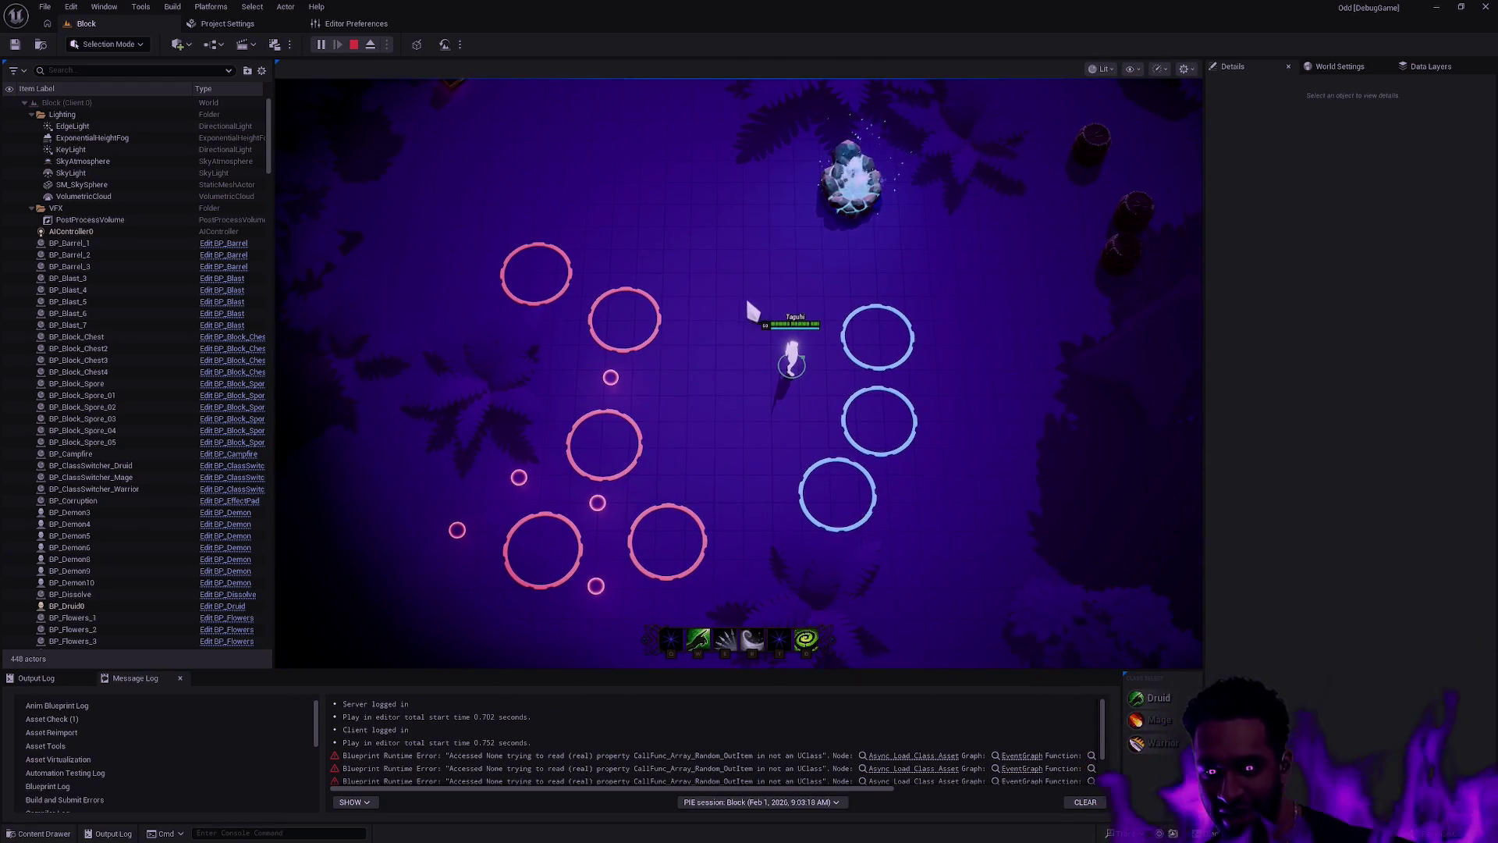
{"action": "left_click", "coordinate": [749, 425]}
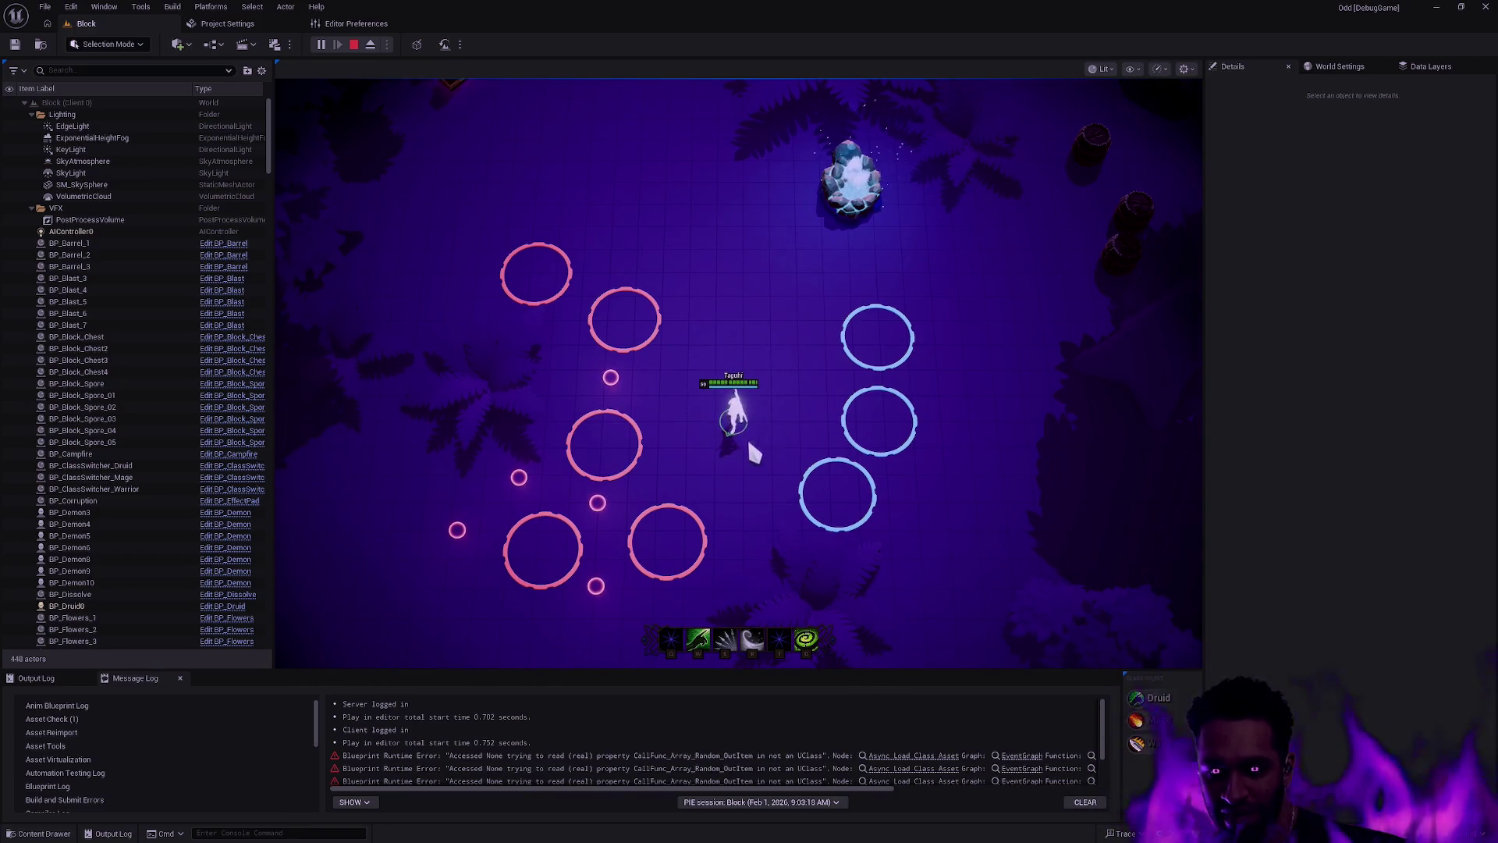
{"action": "mouse_move", "coordinate": [889, 382]}
{"action": "left_mouse_down"}
{"action": "mouse_move", "coordinate": [886, 315]}
{"action": "mouse_move", "coordinate": [913, 328]}
{"action": "mouse_move", "coordinate": [793, 531]}
{"action": "left_mouse_up"}
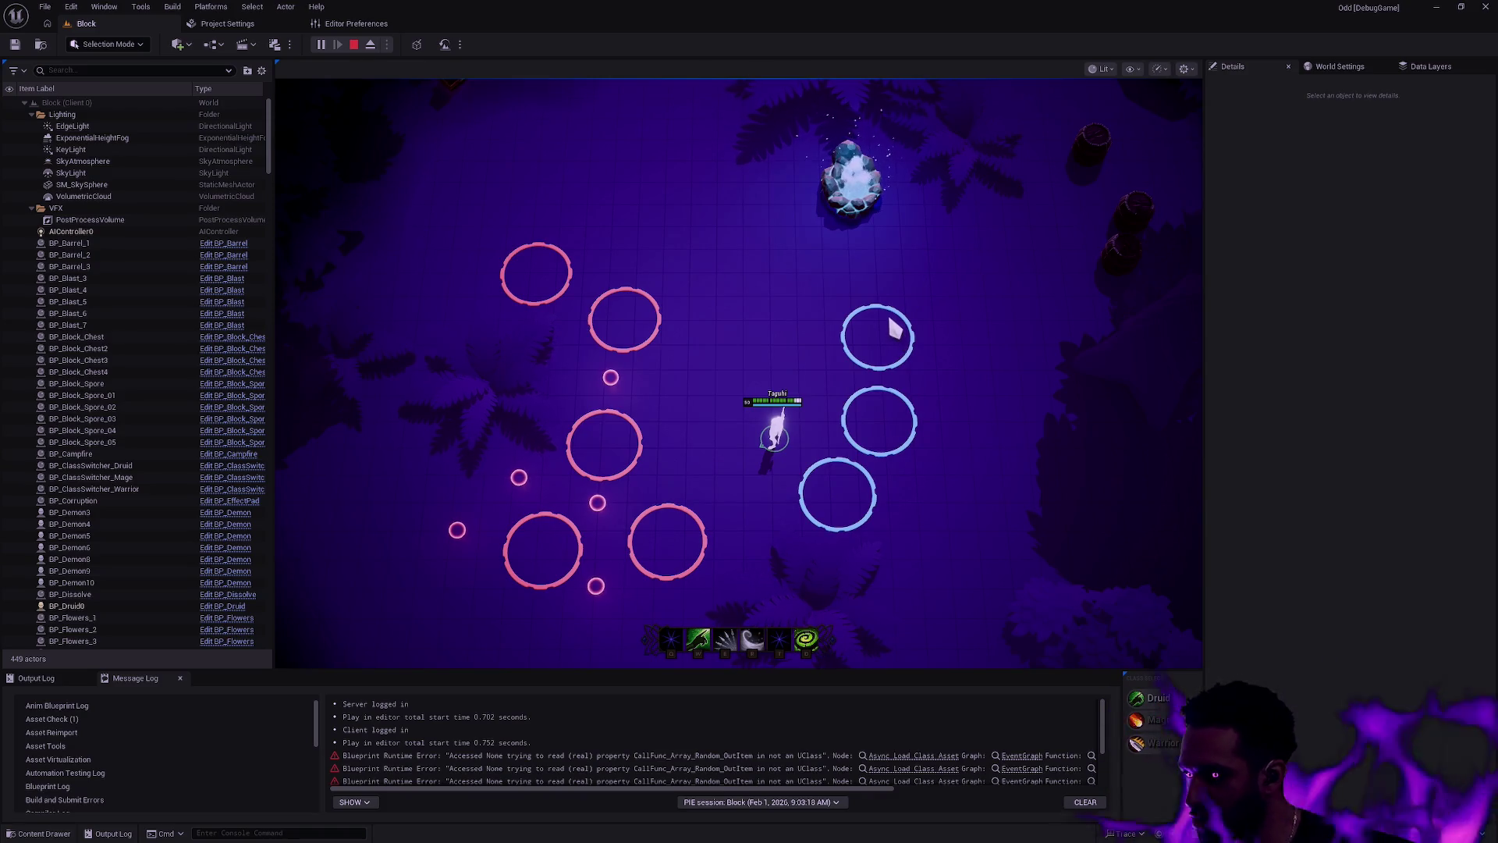
{"action": "key", "text": "F11"}
{"action": "right_click", "coordinate": [776, 415]}
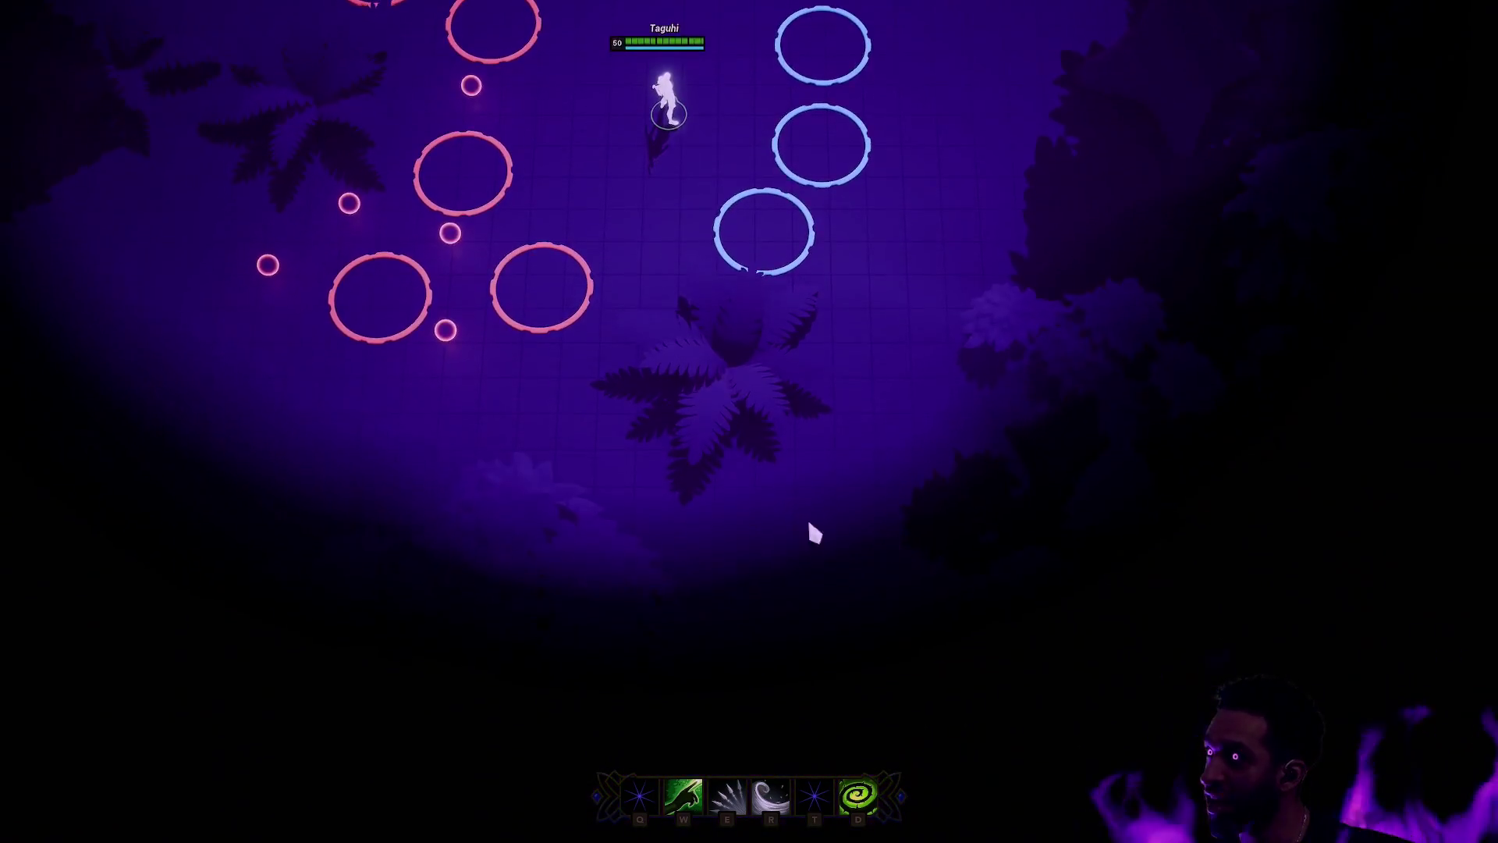
Step: Recentre the camera on Taguhi and send her up-right, then a little left
{"action": "mouse_move", "coordinate": [43, 245]}
{"action": "mouse_move", "coordinate": [405, 10]}
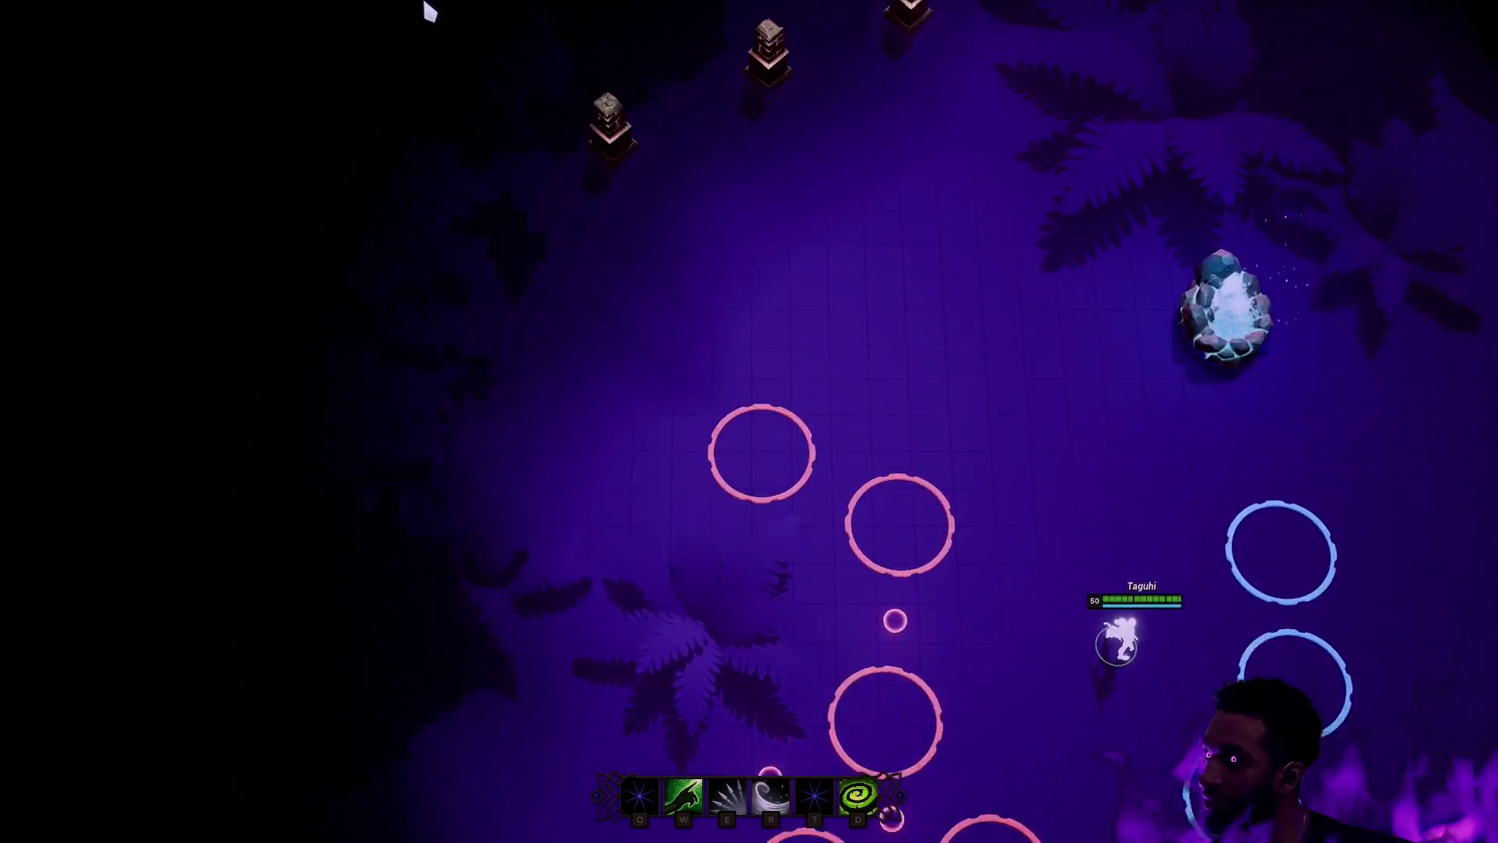
{"action": "mouse_move", "coordinate": [1490, 251]}
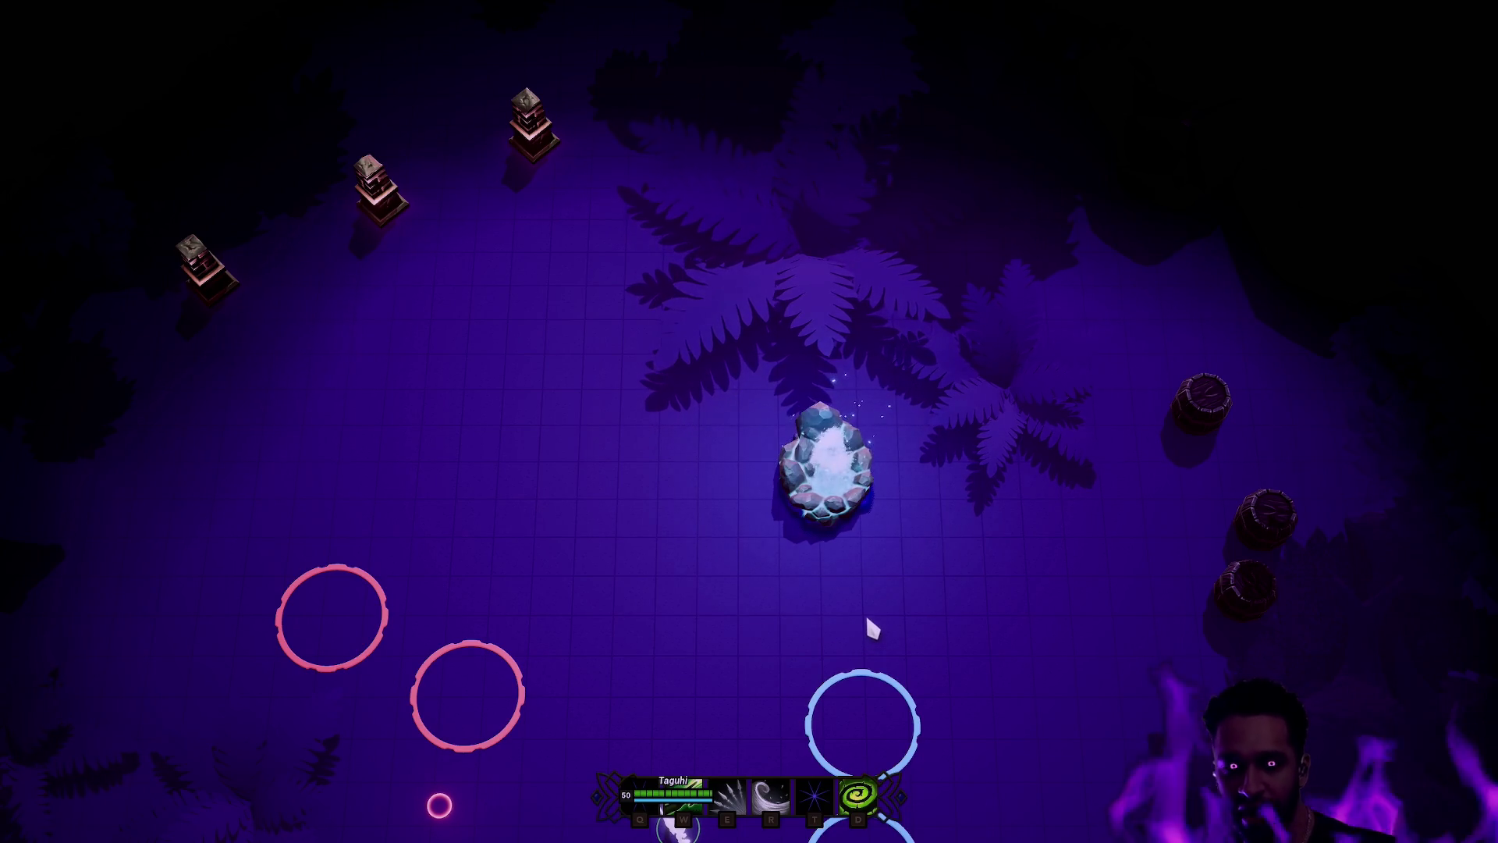
{"action": "key", "text": "space"}
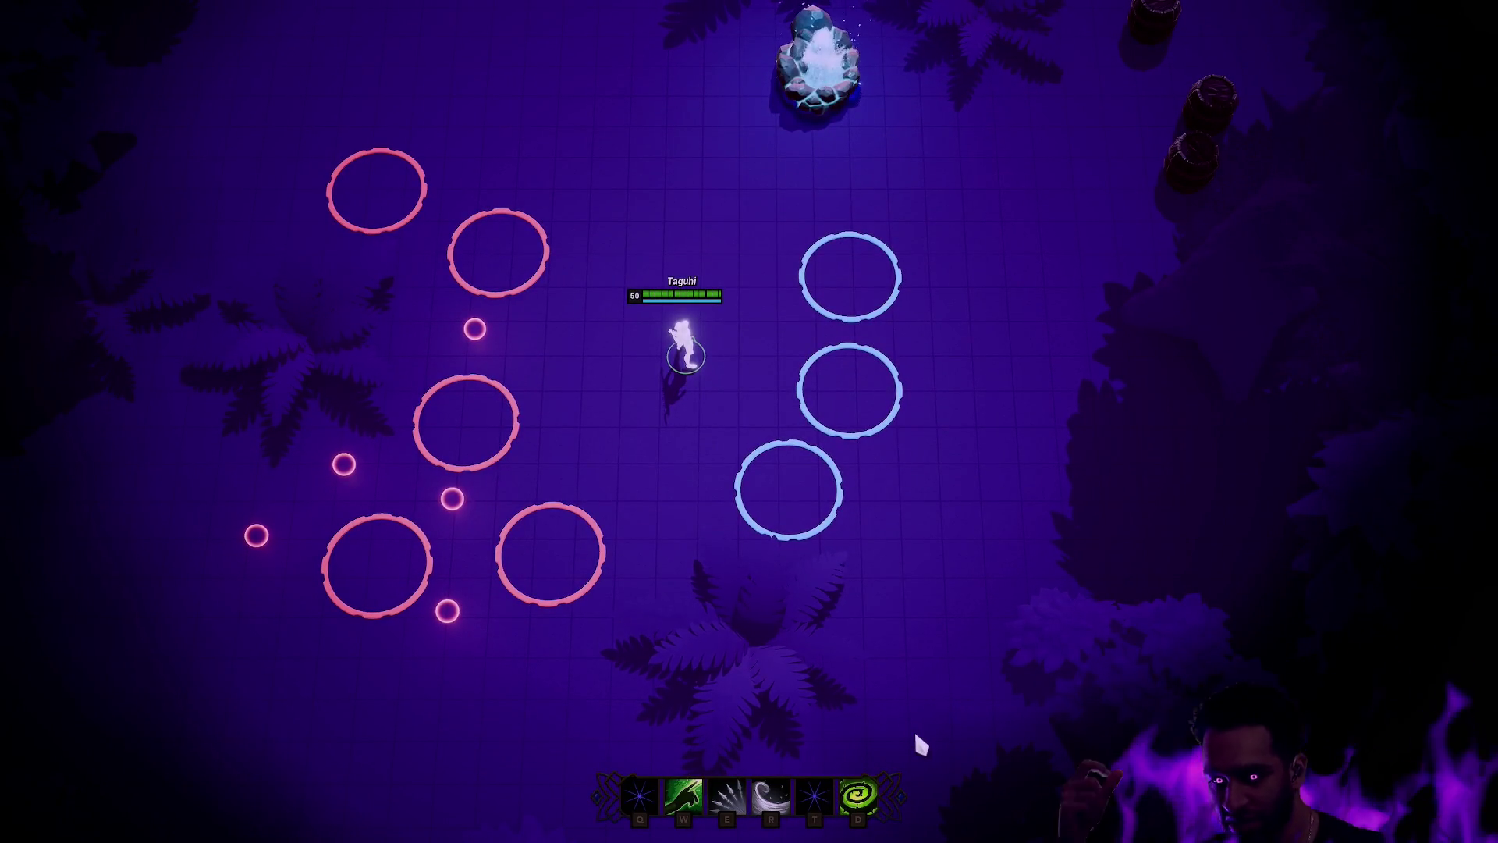
{"action": "key", "text": "space"}
{"action": "right_click", "coordinate": [771, 353]}
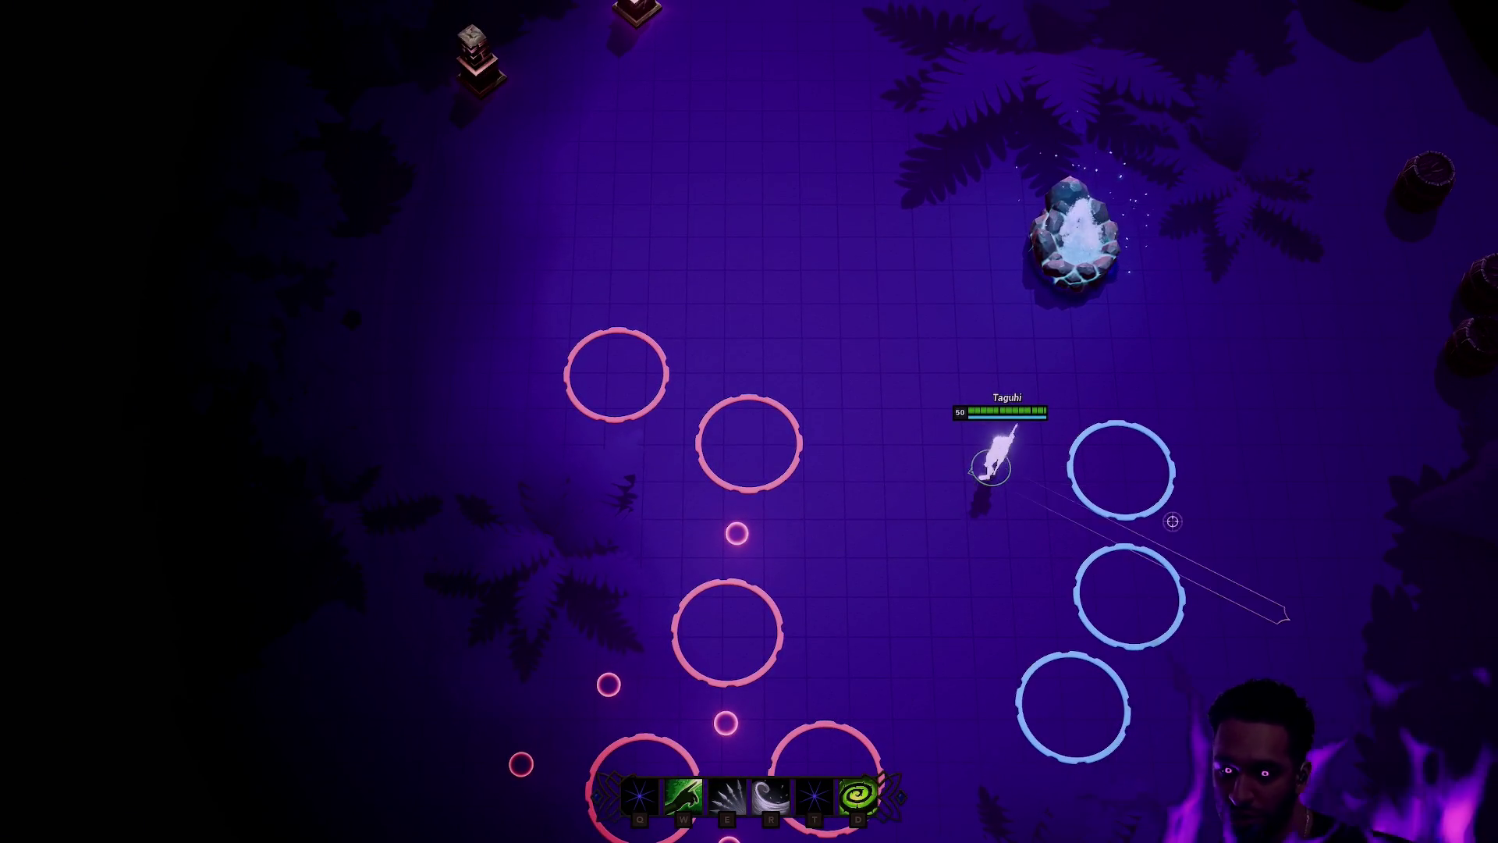
{"action": "right_click", "coordinate": [956, 456]}
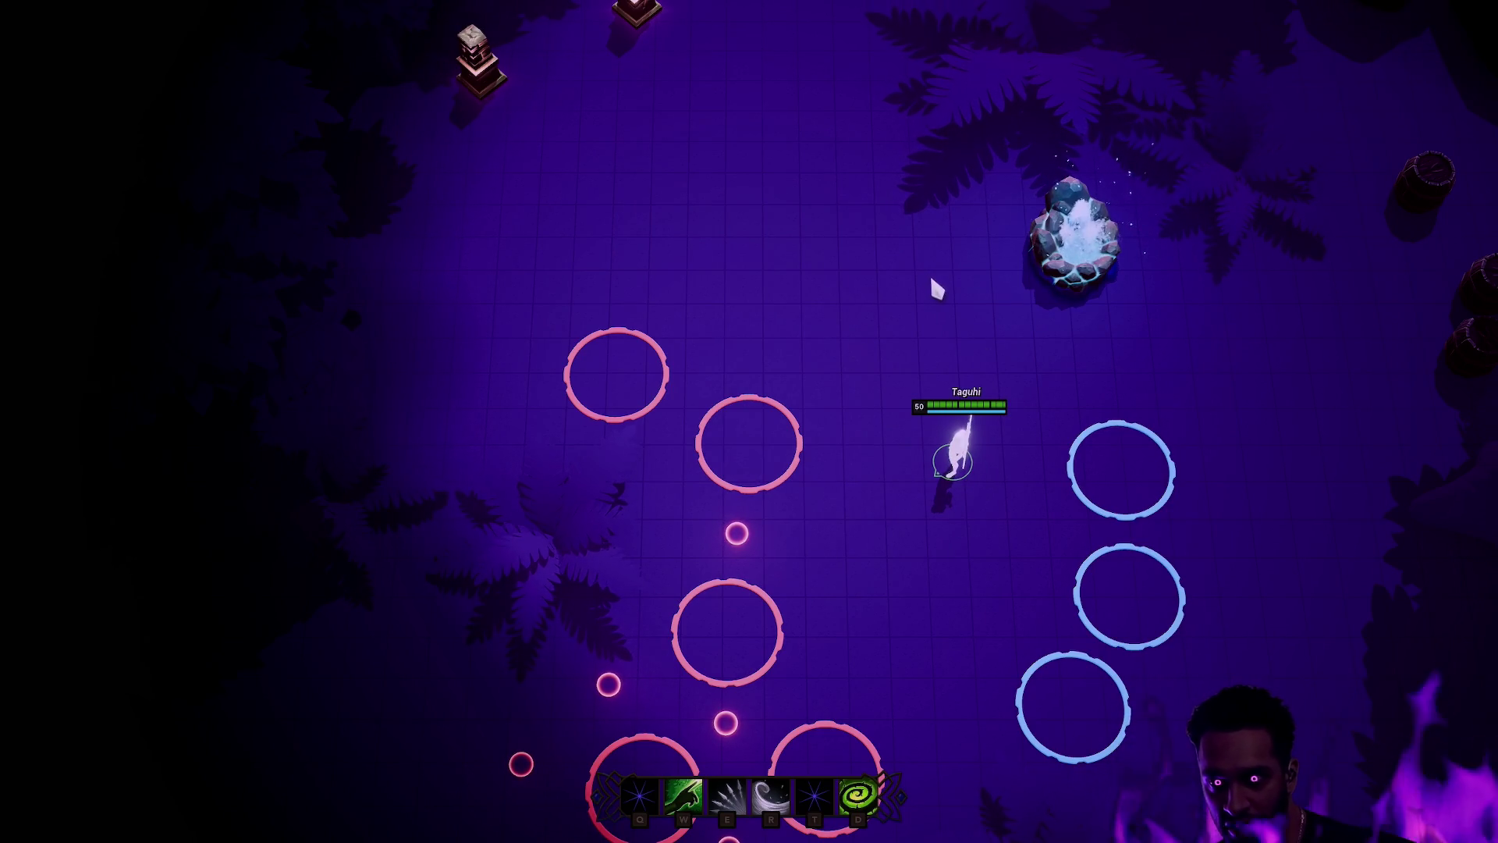
{"action": "key", "text": "space"}
Step: Walk Taguhi down toward the lower rings, then back up toward the crystal
{"action": "right_click", "coordinate": [798, 516]}
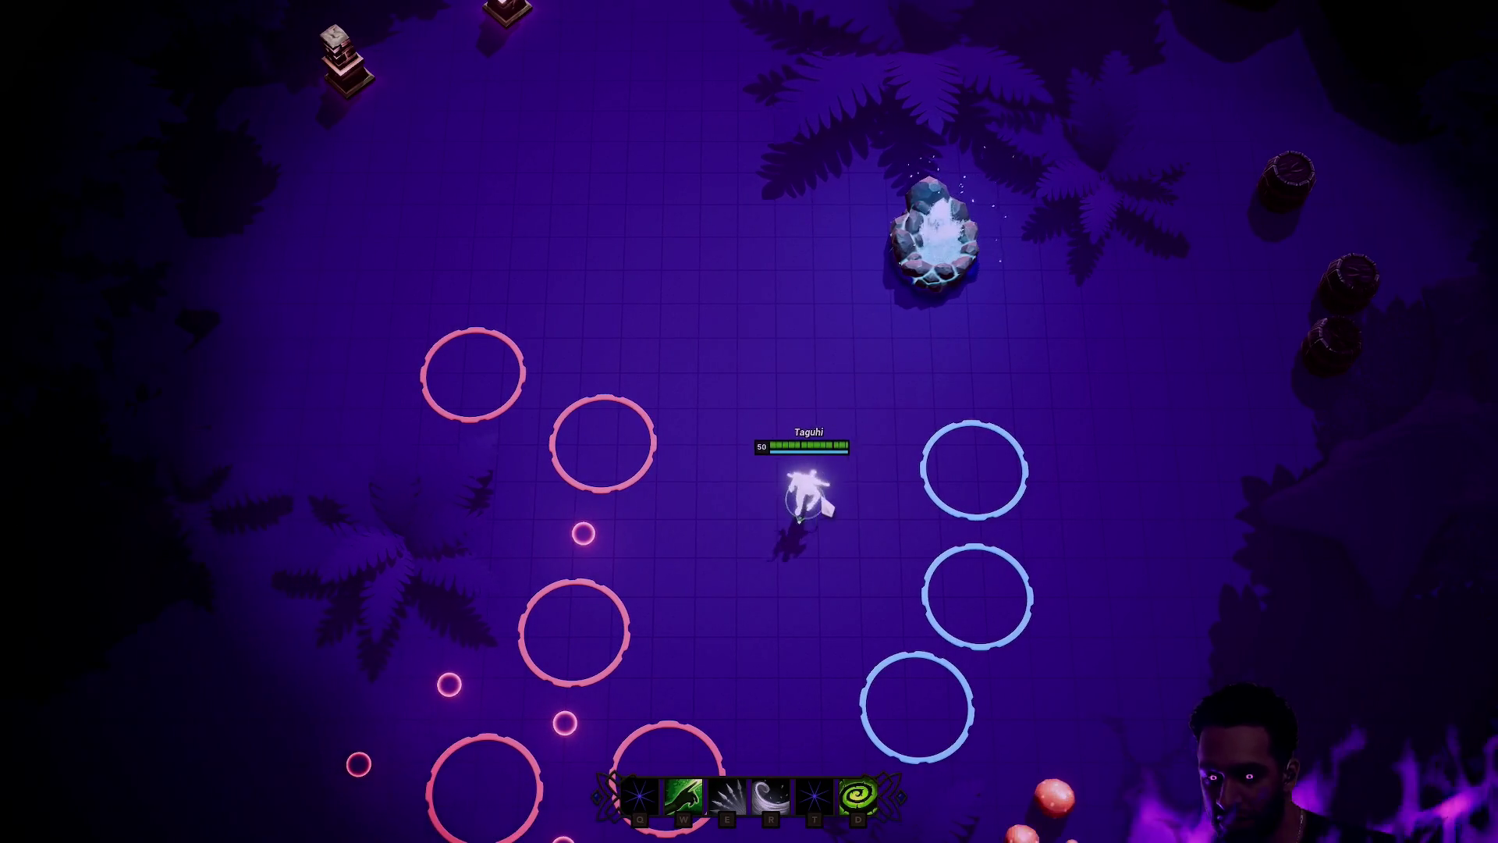
{"action": "key", "text": "space"}
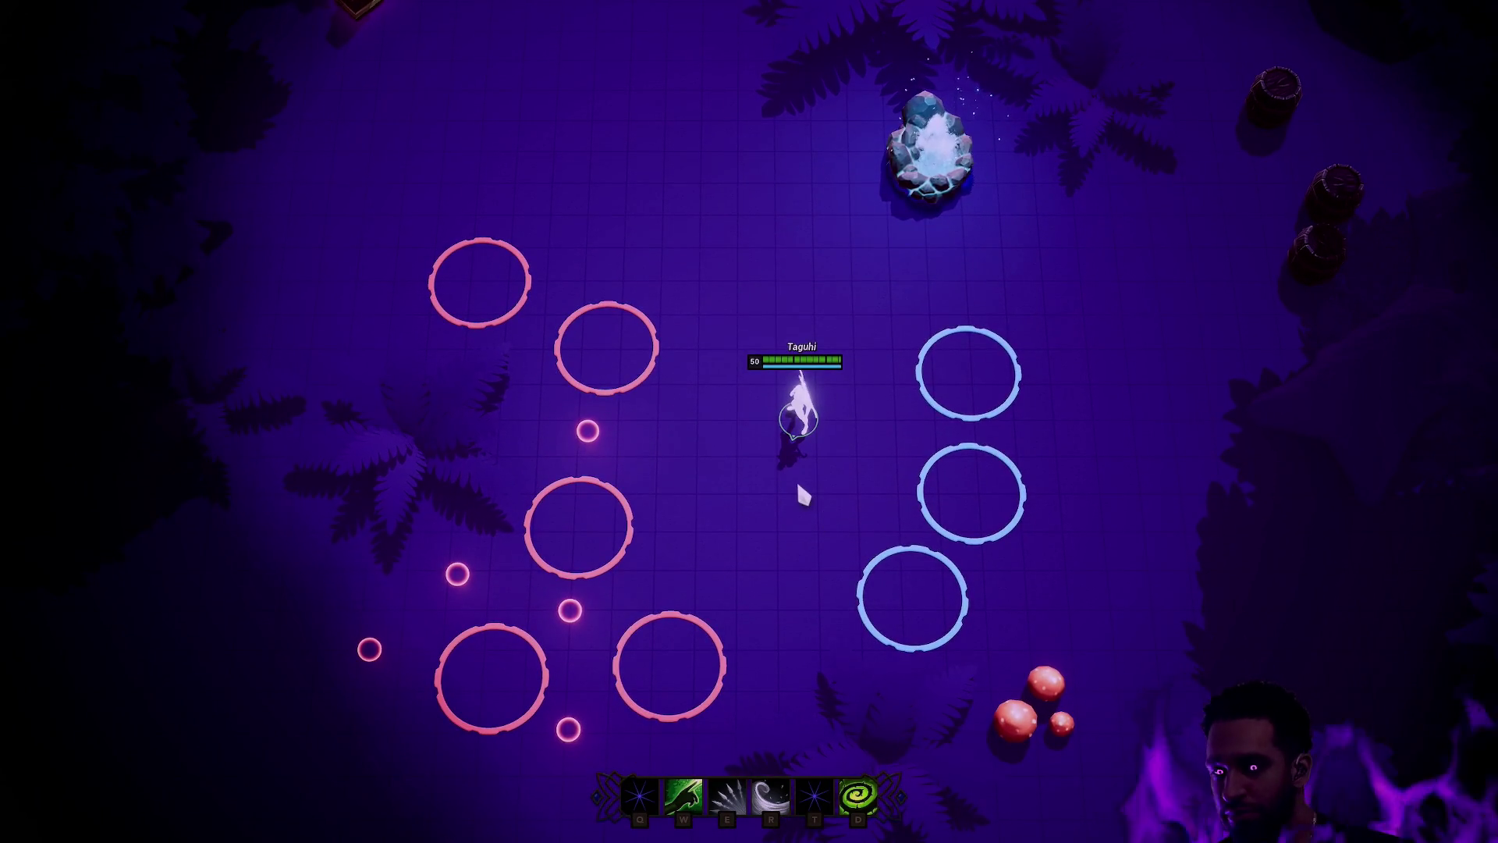
{"action": "right_click", "coordinate": [774, 461]}
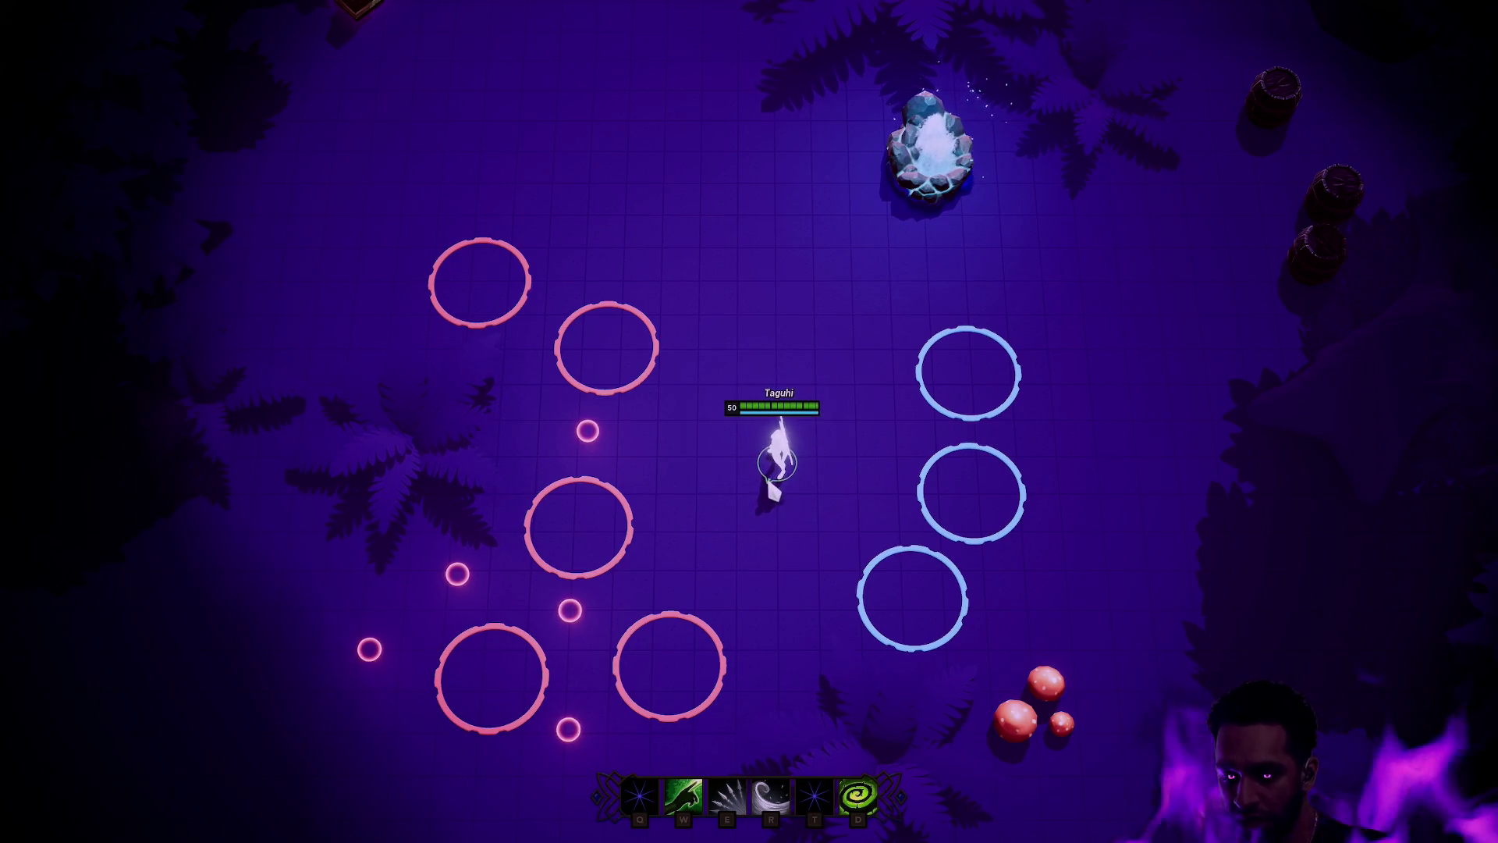
{"action": "right_click", "coordinate": [784, 507]}
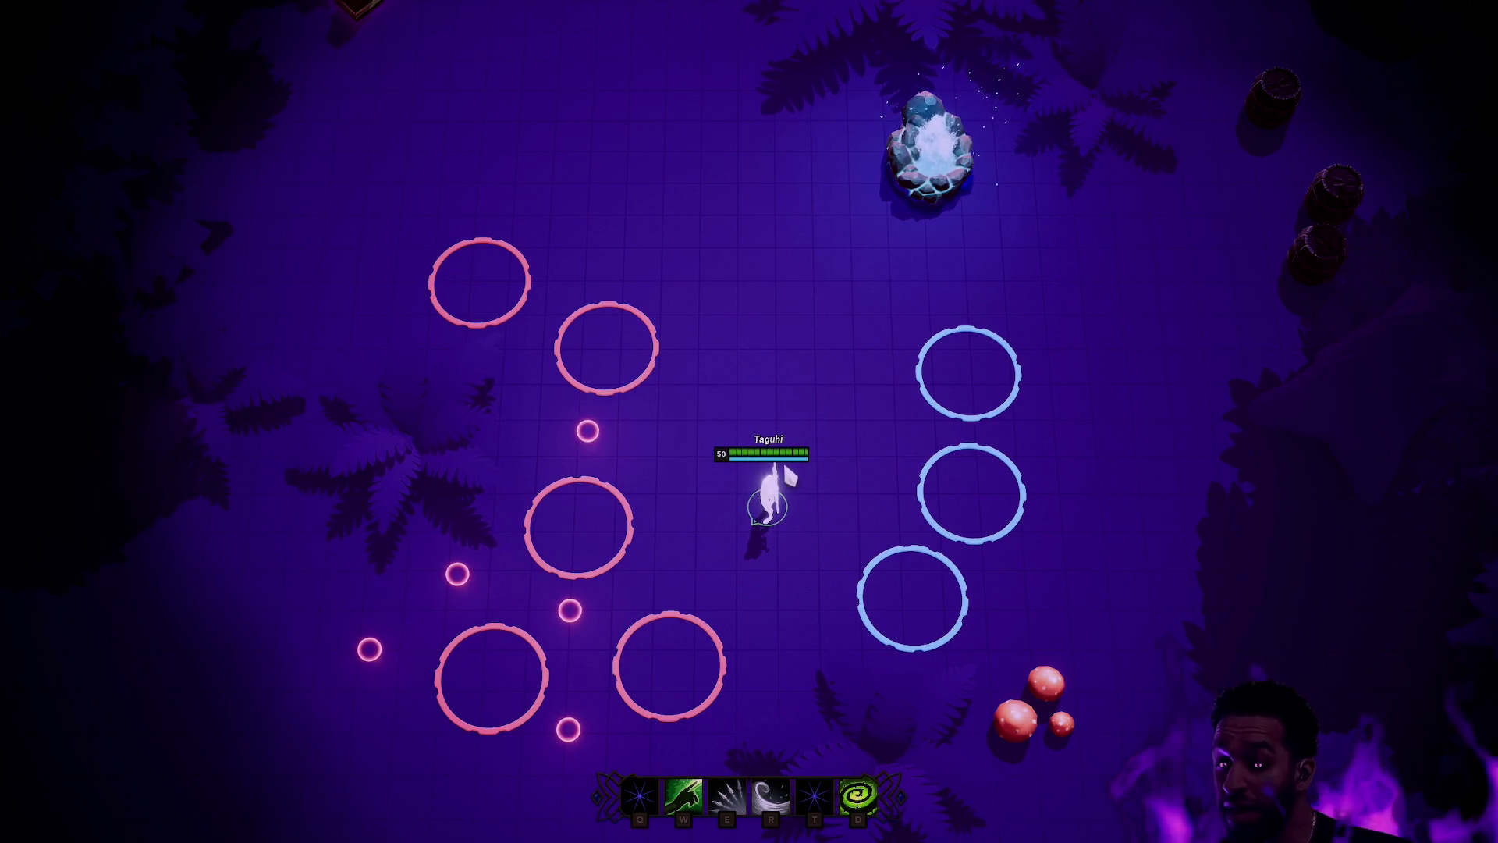
{"action": "right_click", "coordinate": [781, 463]}
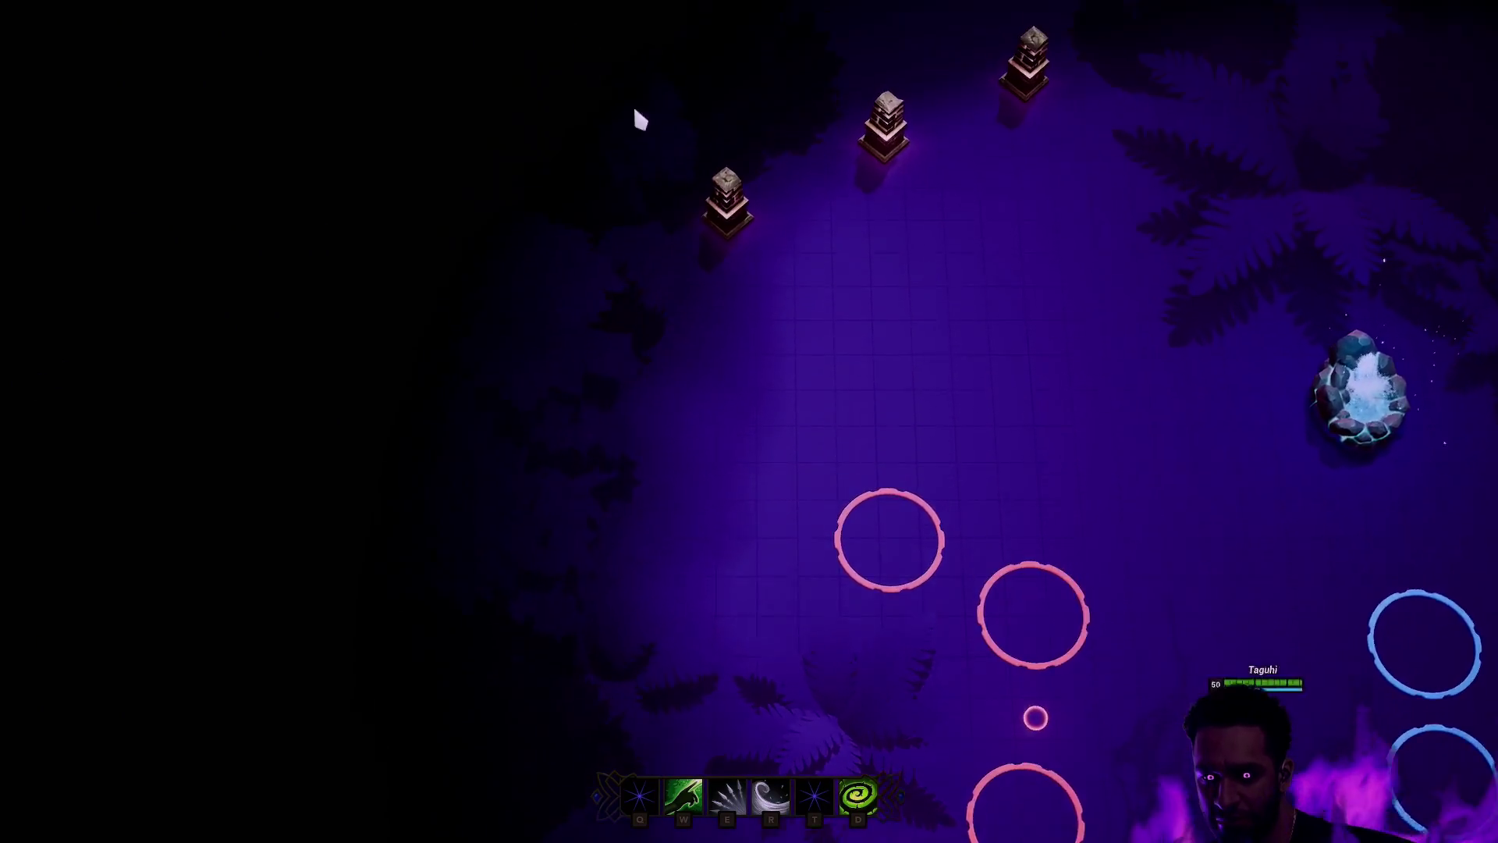
Step: Recentre the camera and walk Taguhi left, right, and up-left toward the pink rings
{"action": "key", "text": "space"}
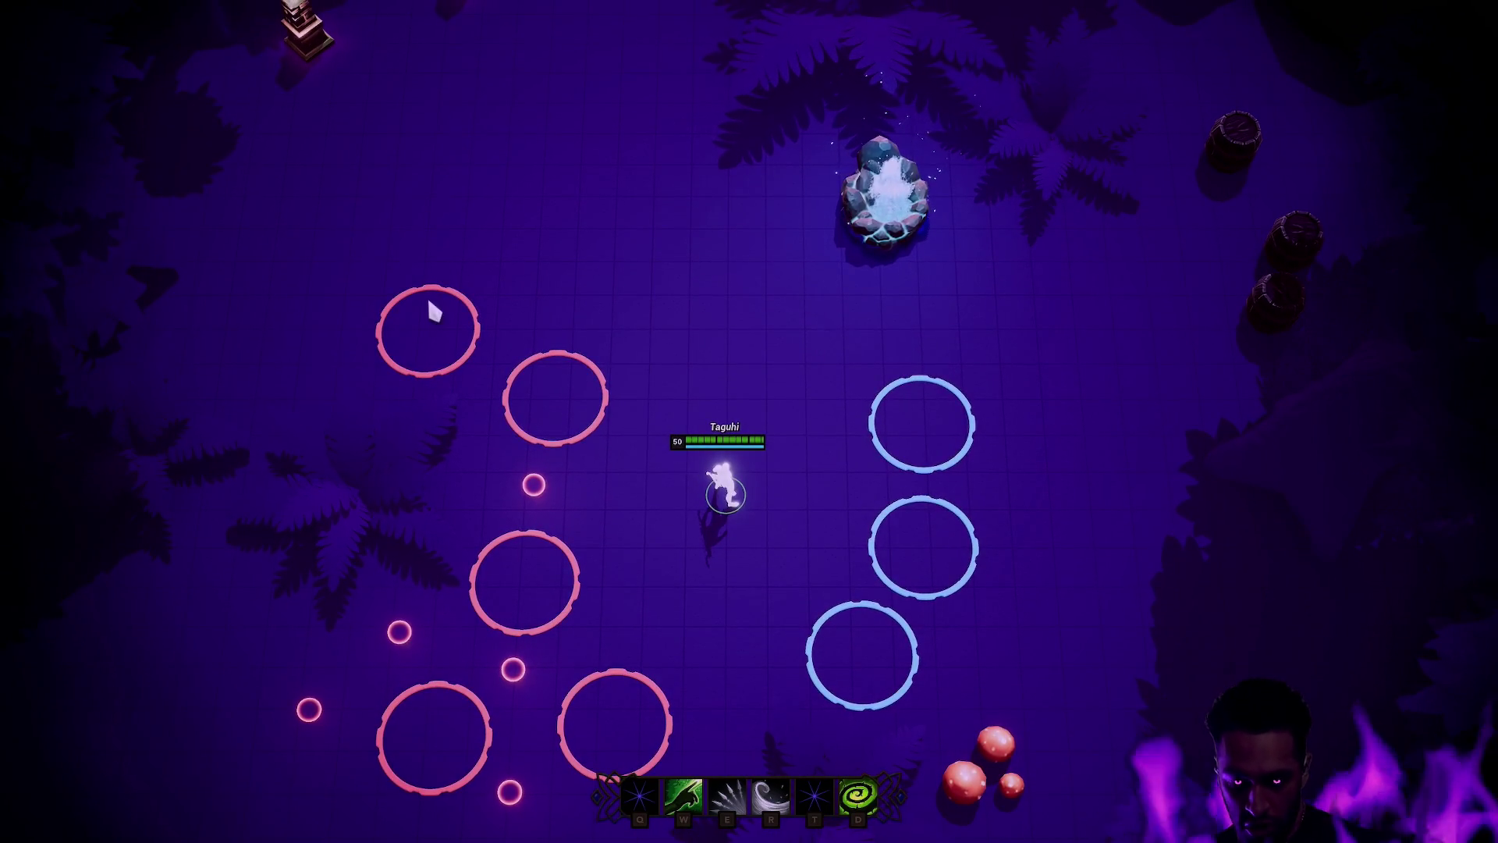
{"action": "right_click", "coordinate": [617, 470]}
{"action": "right_click", "coordinate": [753, 602]}
{"action": "right_click", "coordinate": [789, 452]}
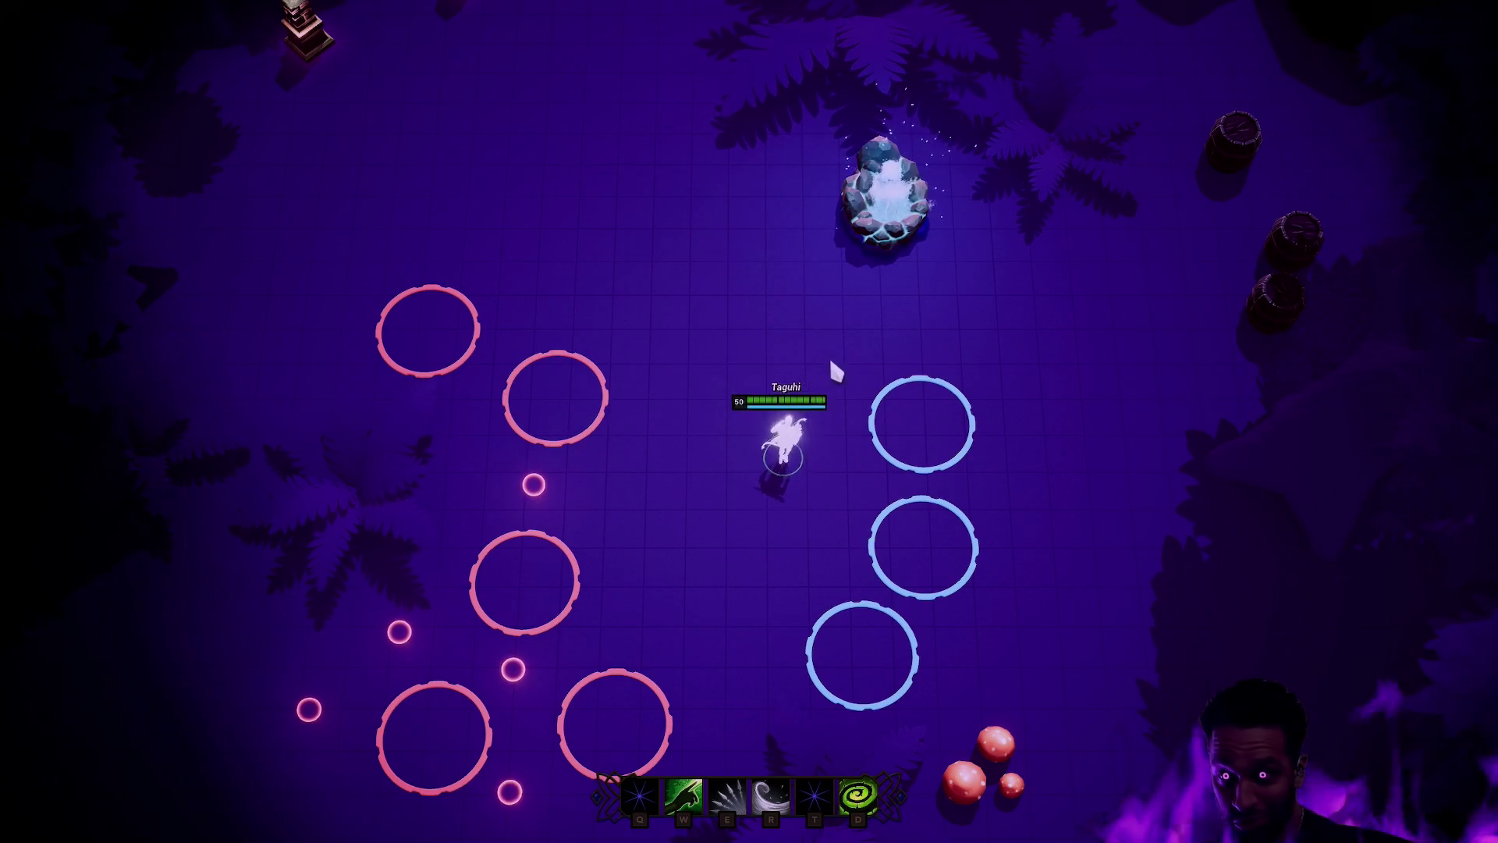
{"action": "right_click", "coordinate": [663, 268]}
{"action": "right_click", "coordinate": [401, 244]}
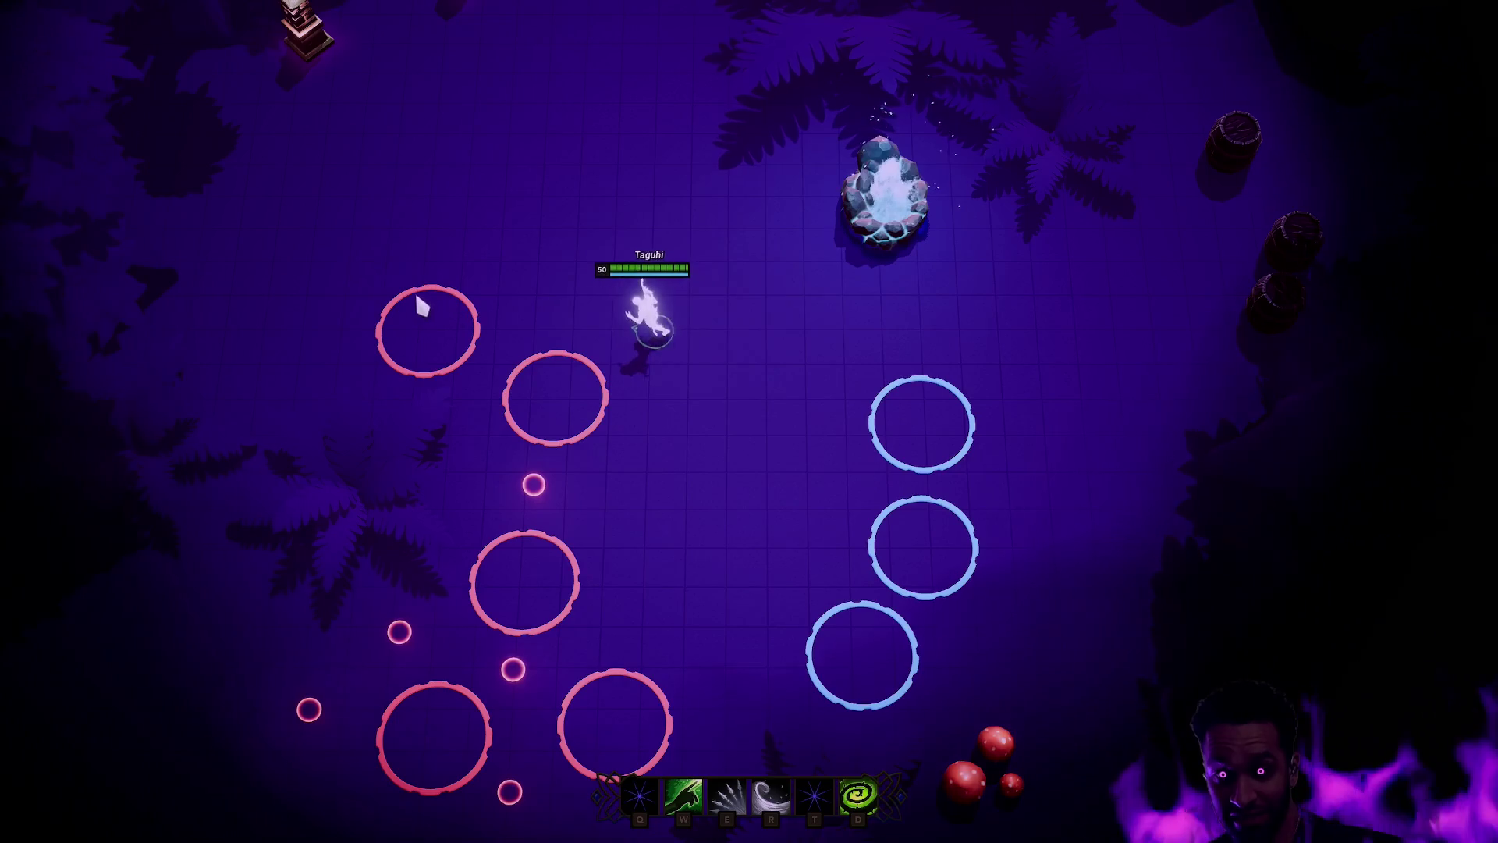
{"action": "right_click", "coordinate": [856, 317]}
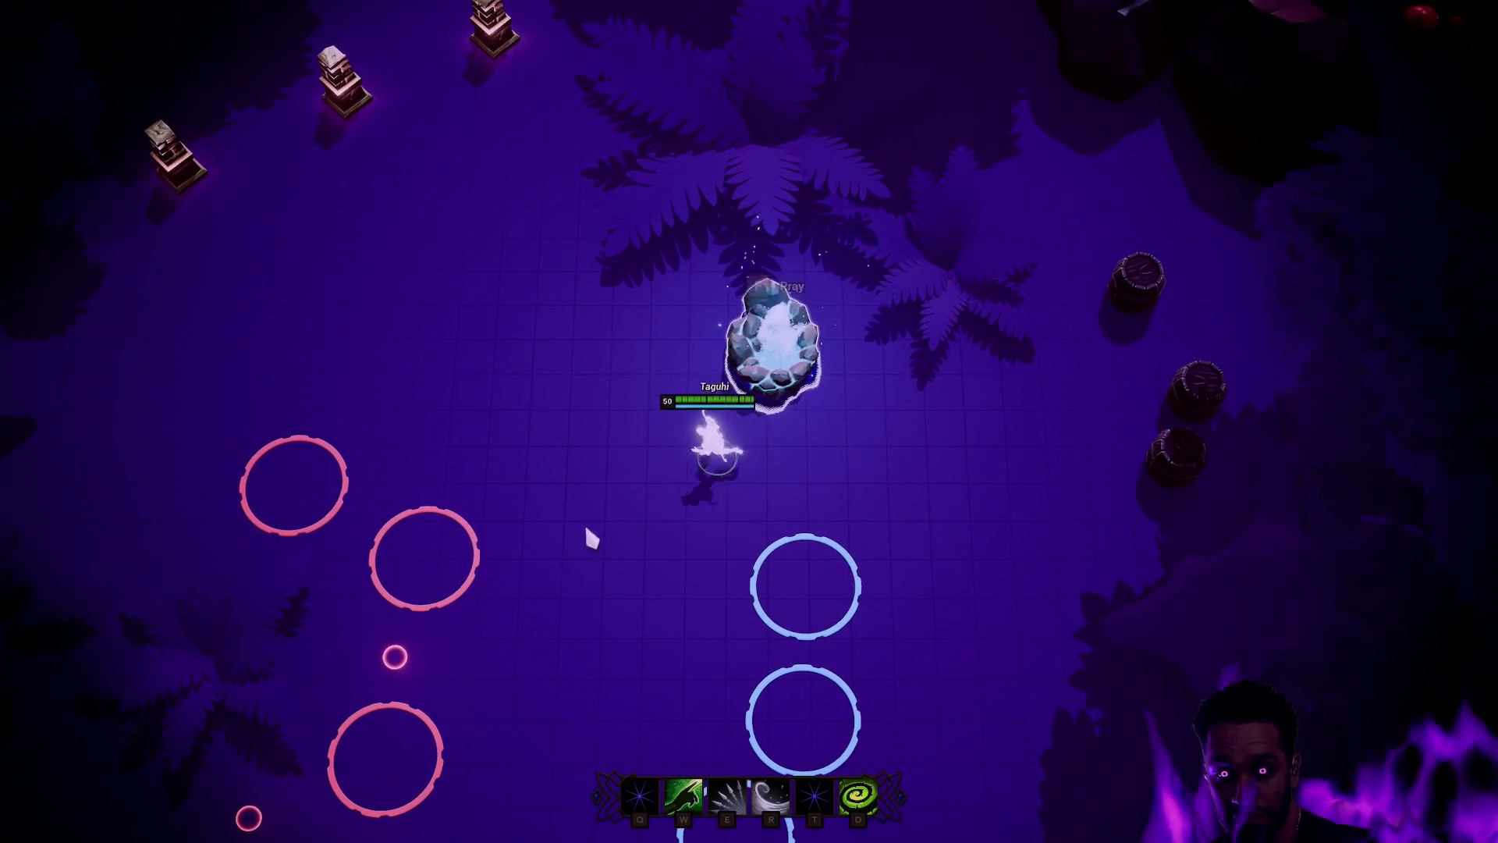
{"action": "right_click", "coordinate": [588, 536]}
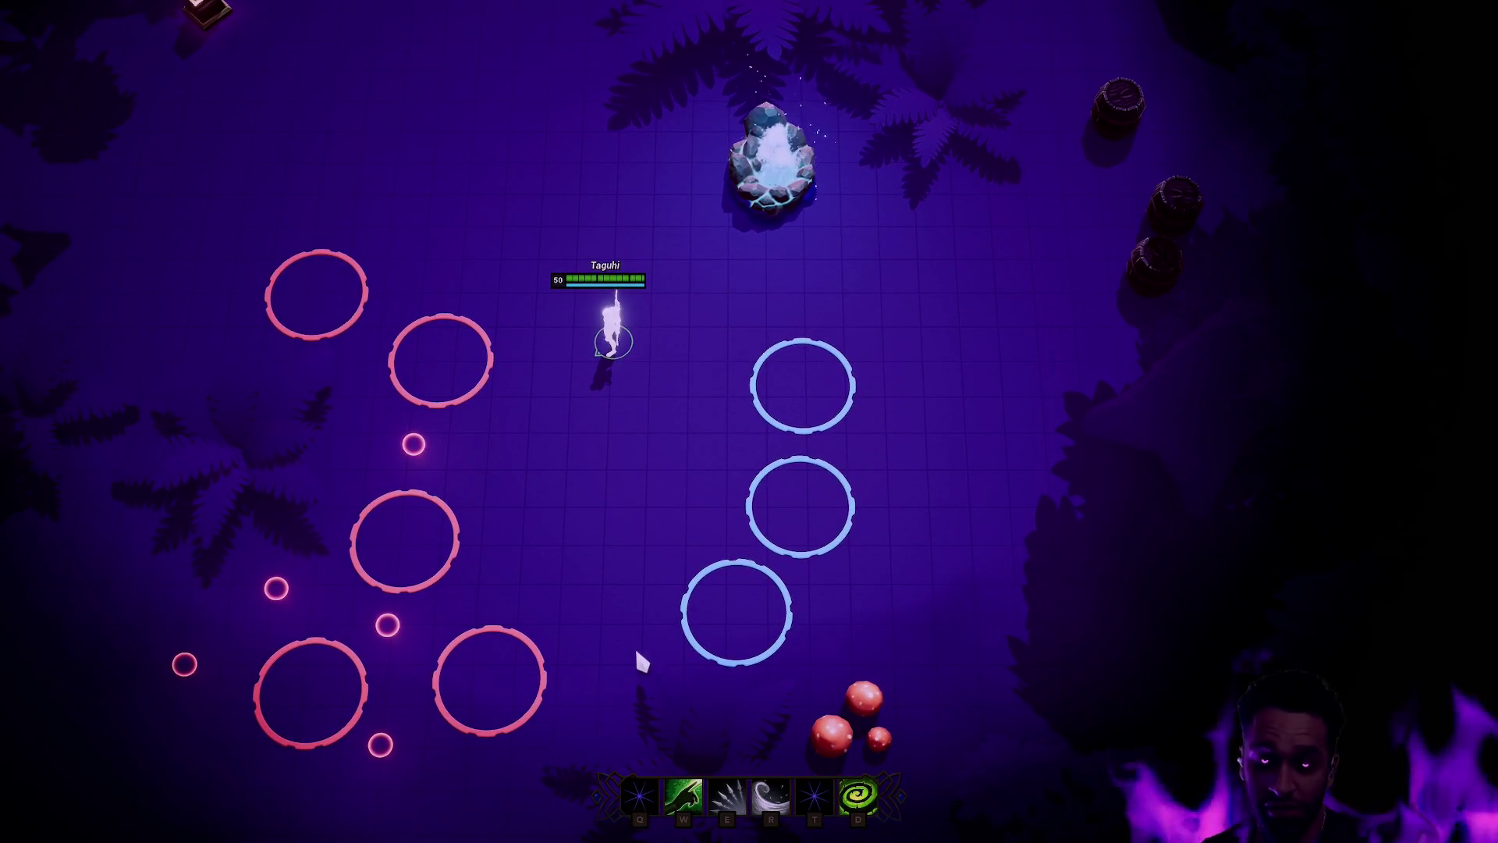
Step: Move Taguhi to the upper-left pink ring, then back down-right below it
{"action": "mouse_move", "coordinate": [2, 367]}
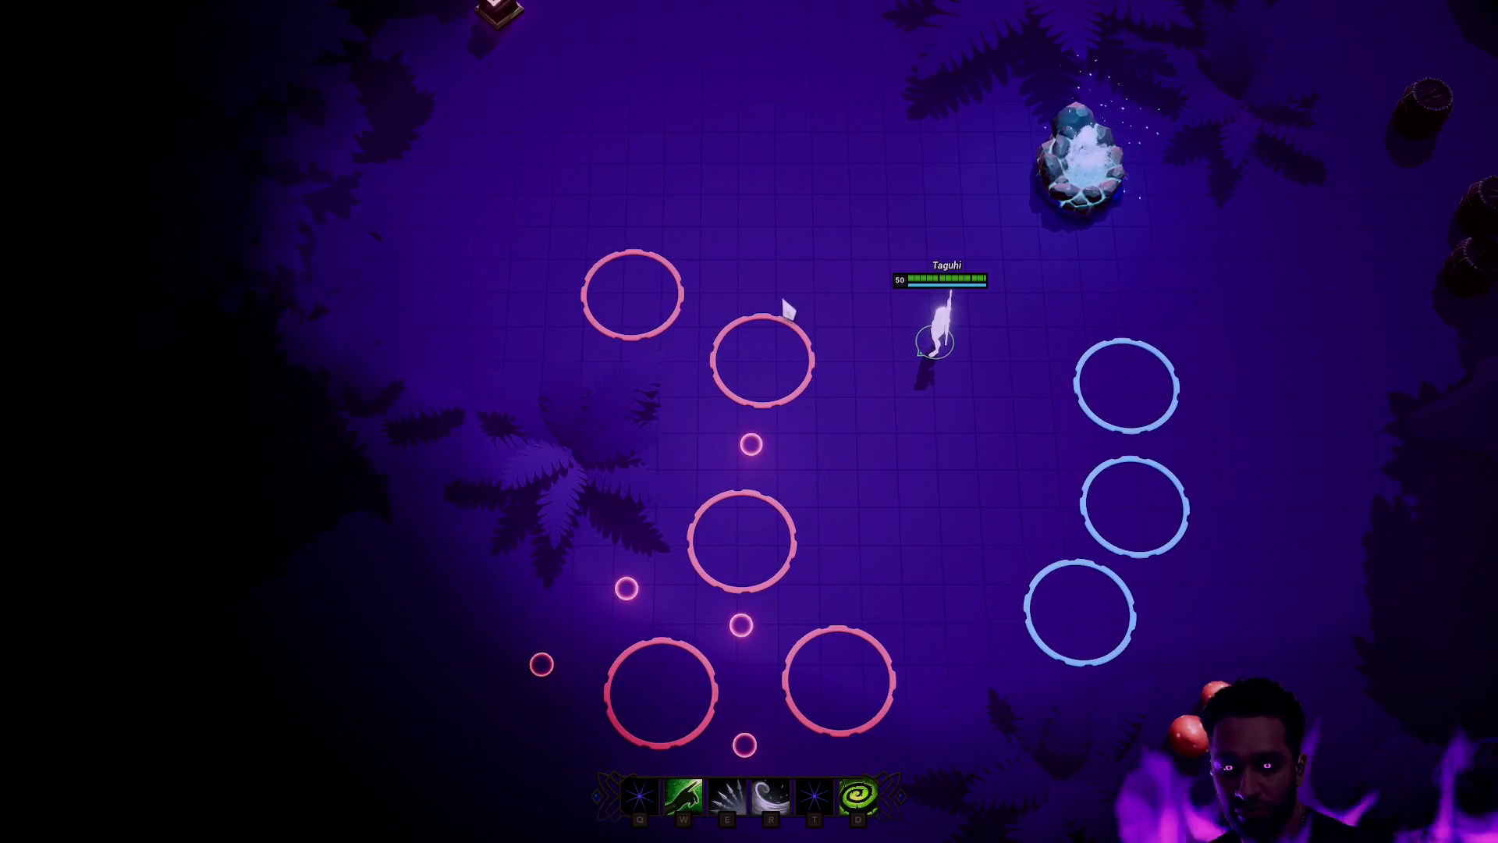
{"action": "right_click", "coordinate": [781, 327]}
{"action": "right_click", "coordinate": [745, 270]}
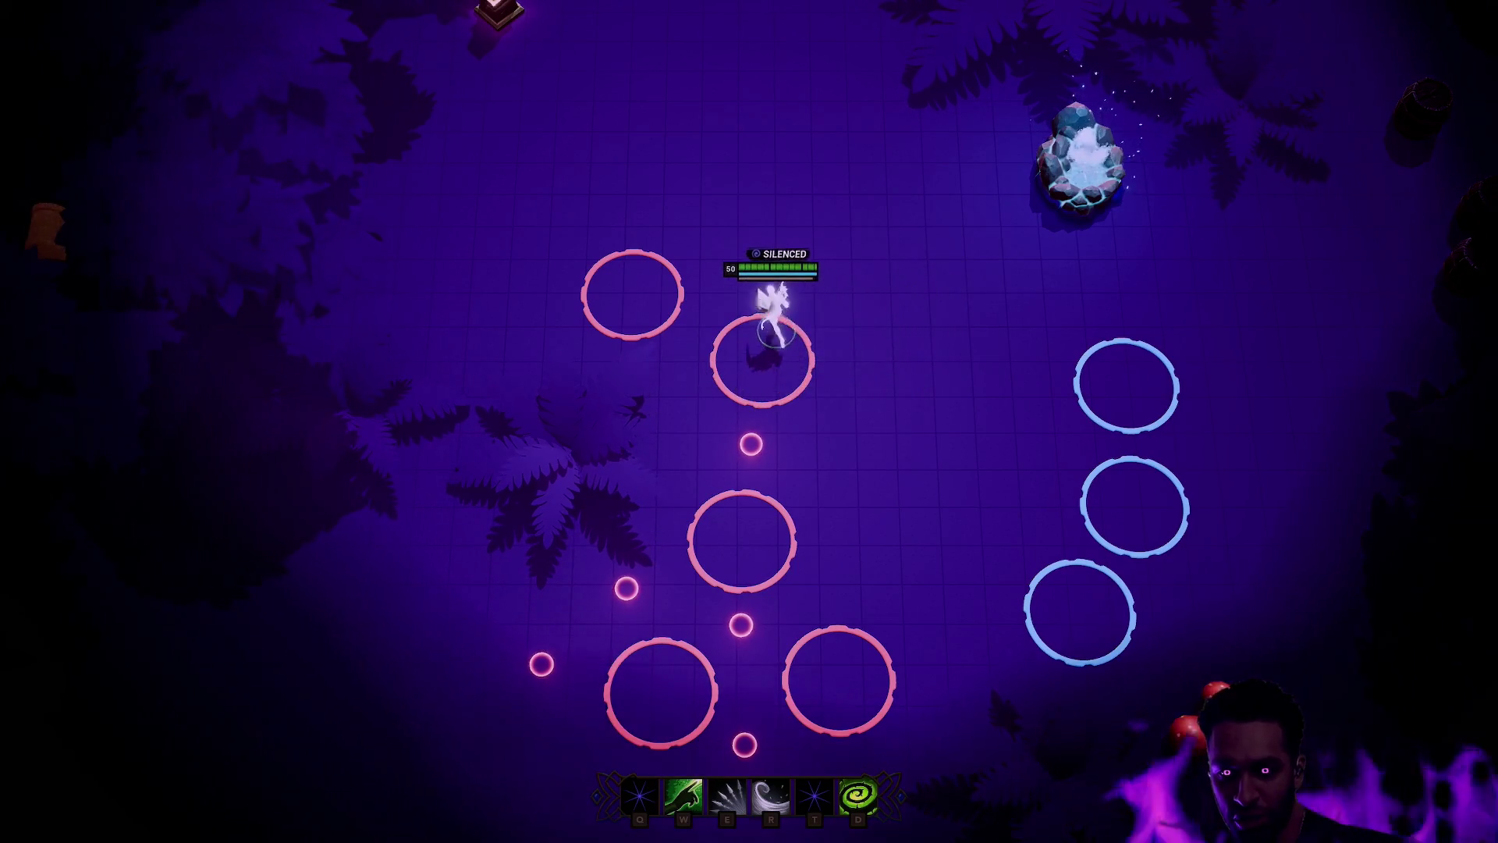
{"action": "right_click", "coordinate": [780, 250]}
{"action": "right_click", "coordinate": [562, 334]}
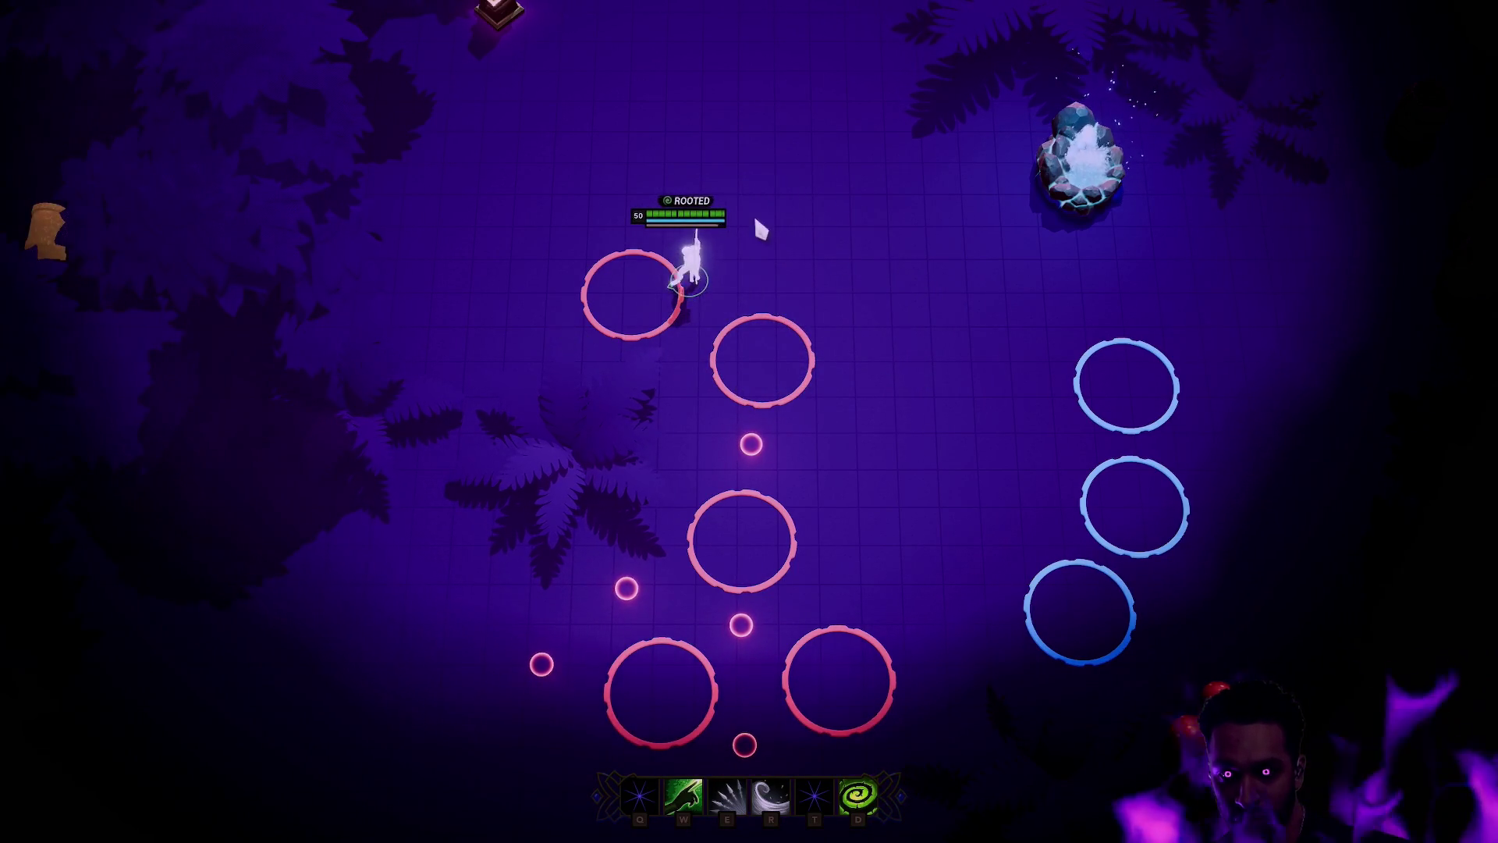
{"action": "right_click", "coordinate": [679, 464]}
{"action": "right_click", "coordinate": [859, 525]}
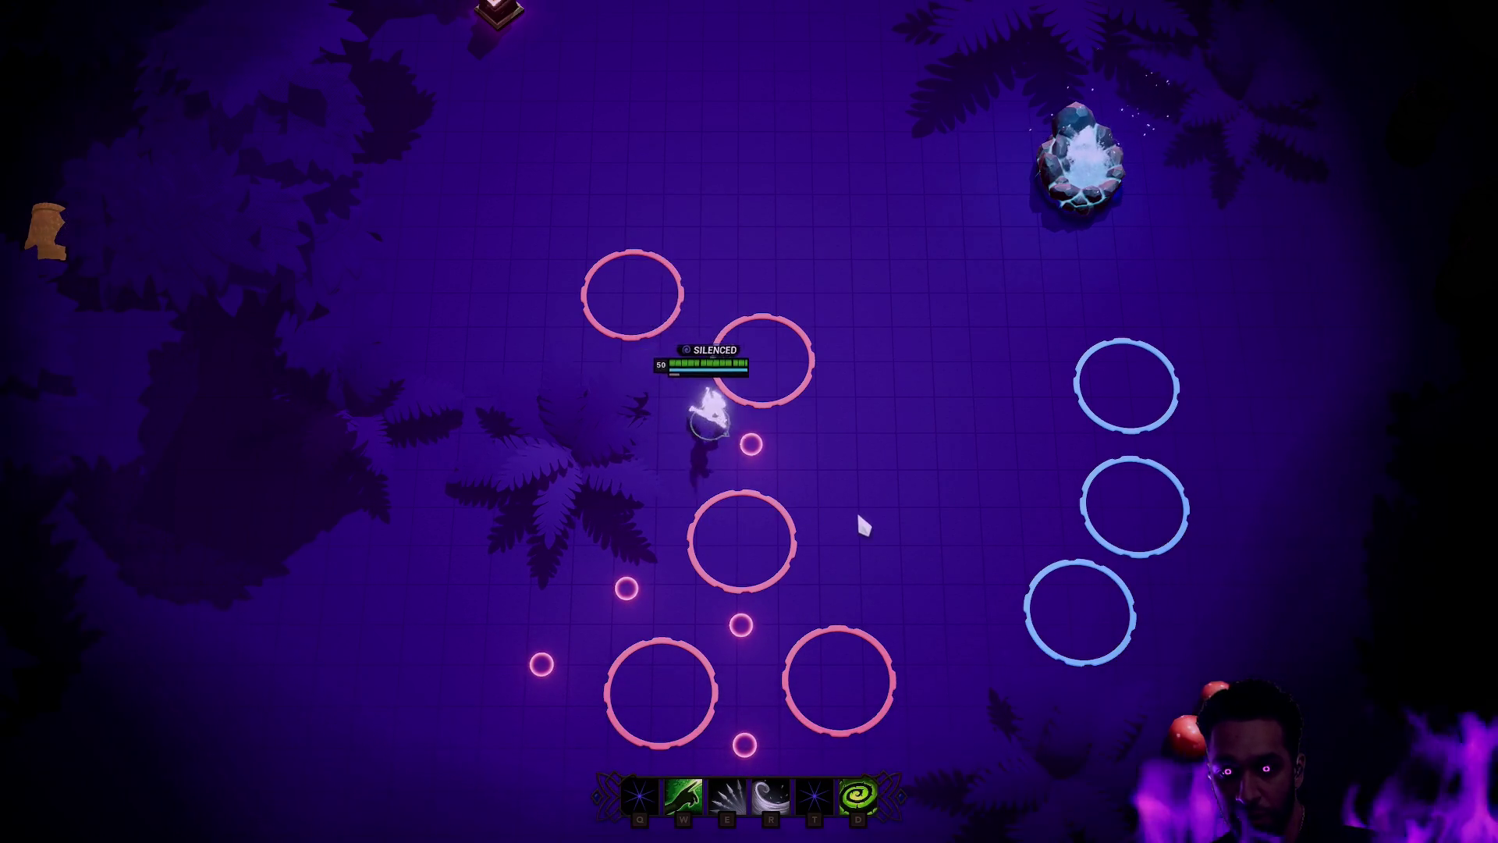
{"action": "right_click", "coordinate": [865, 568]}
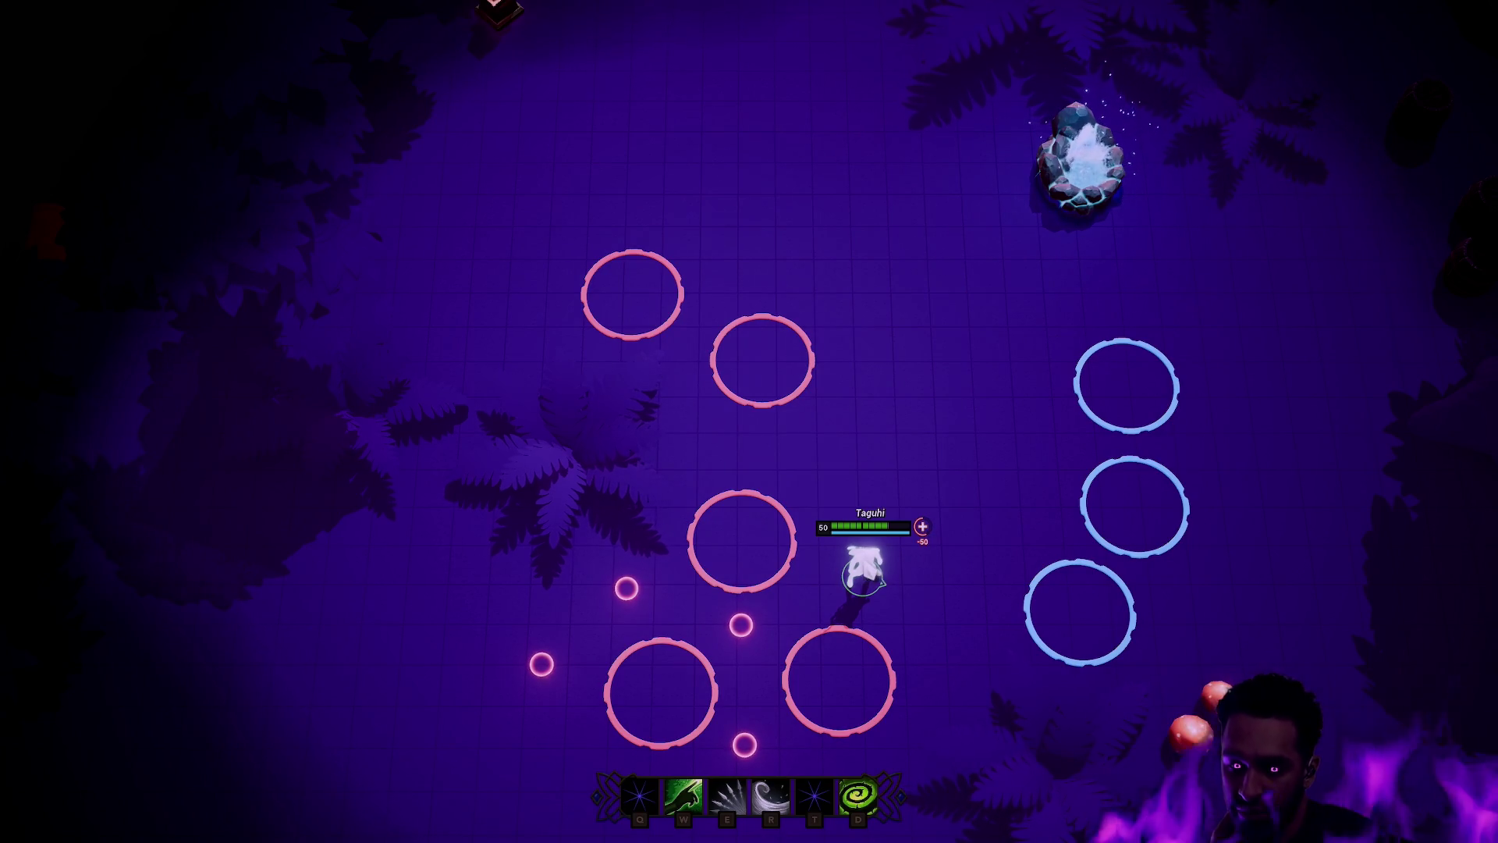
Step: Walk the character across the arena, cast its W ability, then stop play and exit fullscreen
{"action": "right_click", "coordinate": [830, 589]}
{"action": "right_click", "coordinate": [867, 578]}
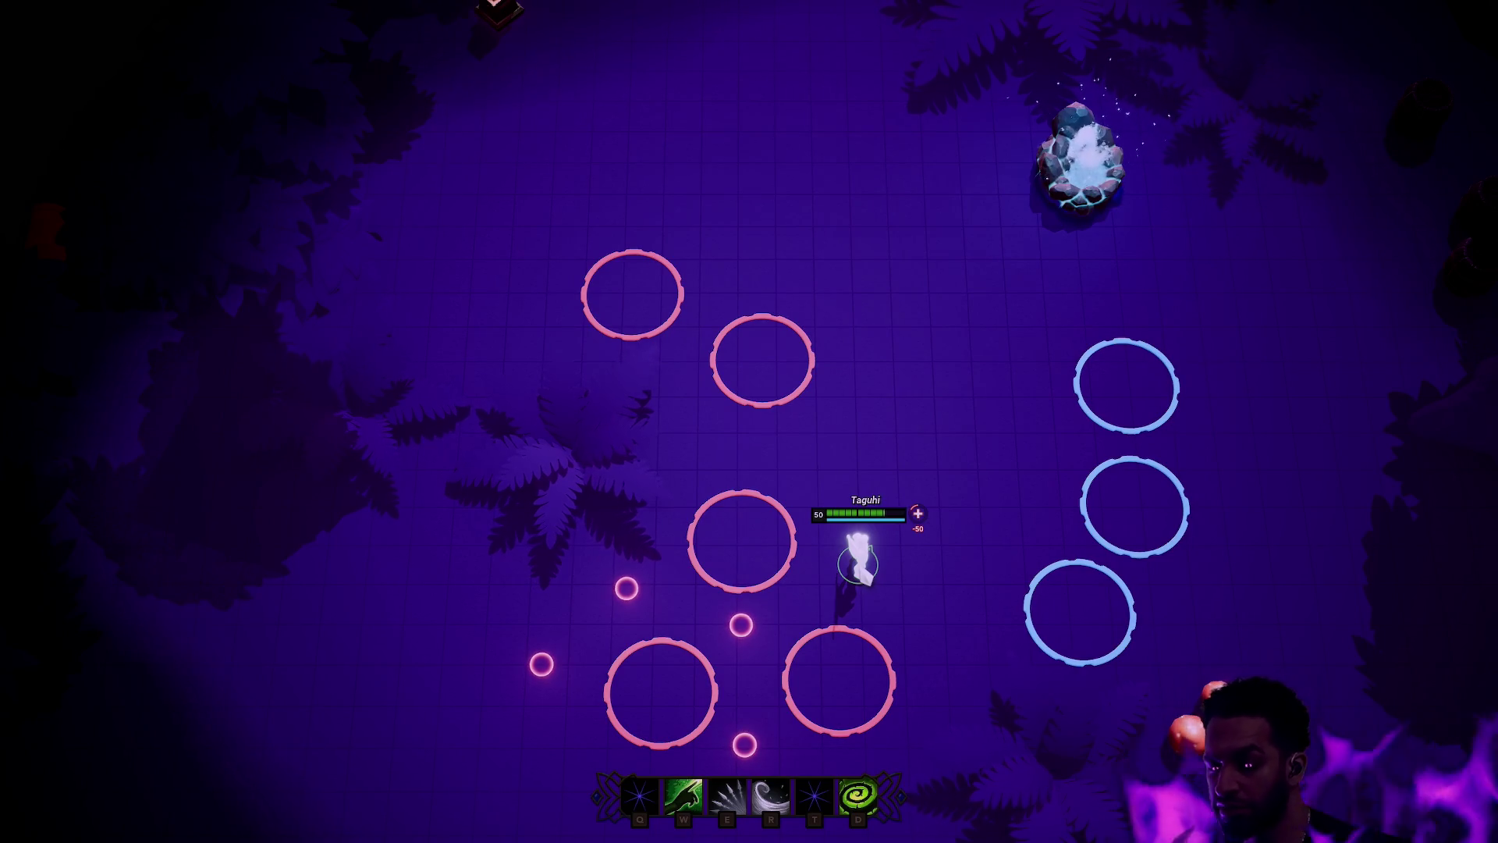
{"action": "right_click", "coordinate": [815, 608]}
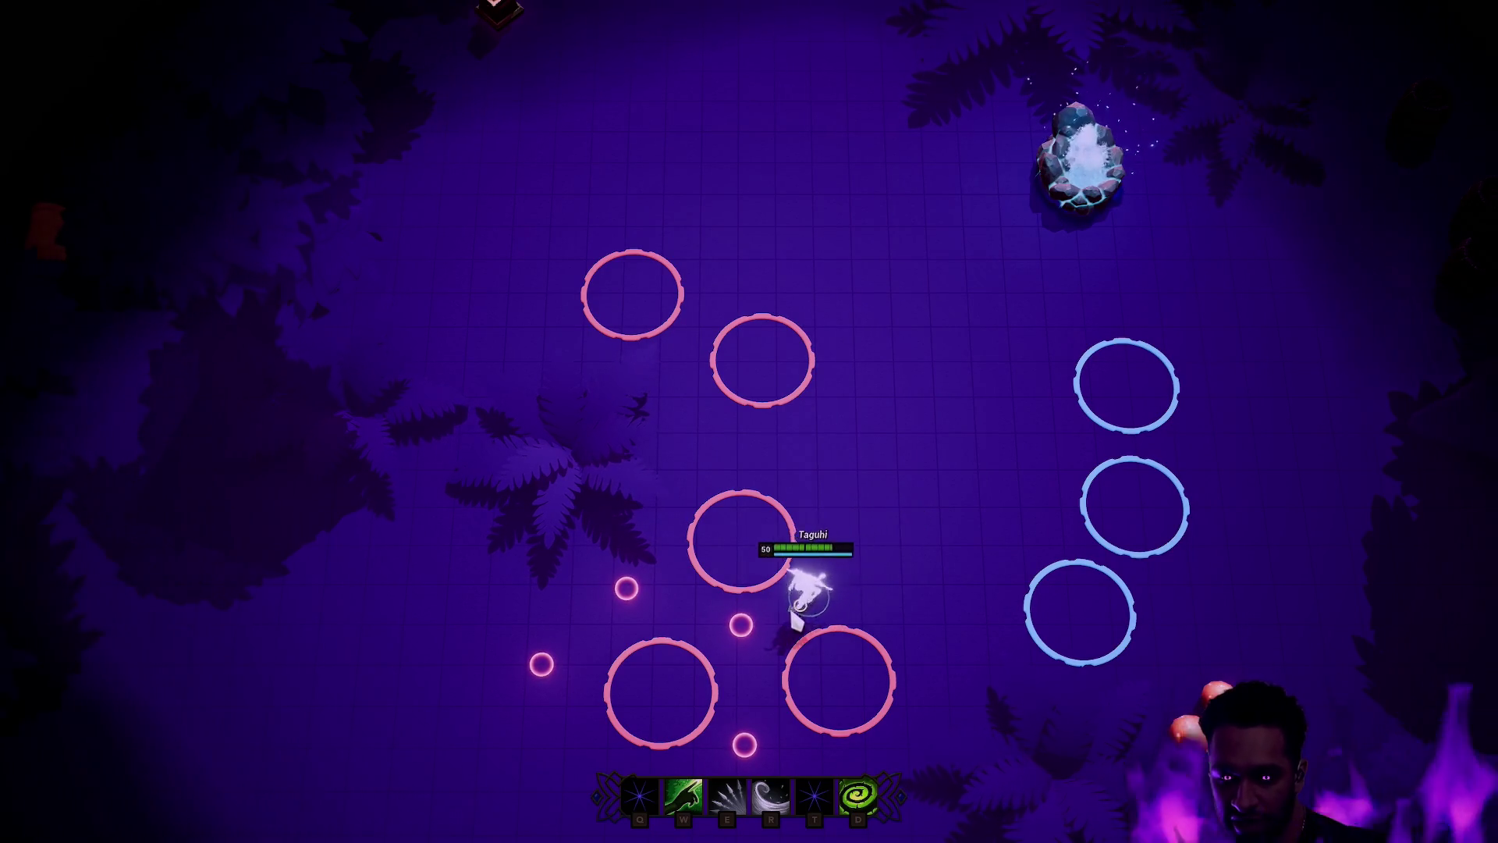
{"action": "right_click", "coordinate": [724, 697]}
{"action": "right_click", "coordinate": [885, 587]}
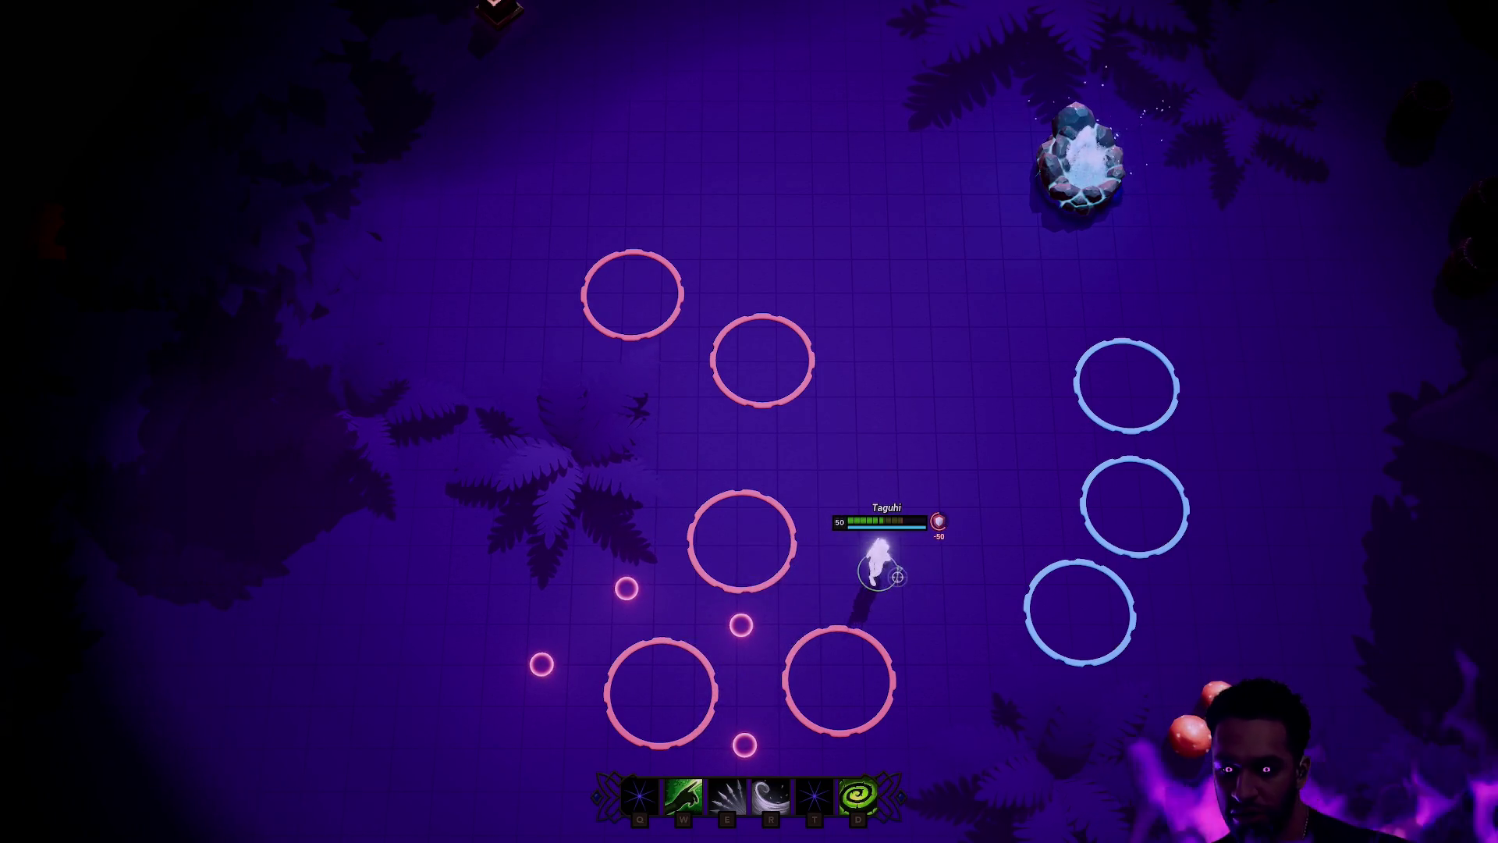
{"action": "key", "text": "w"}
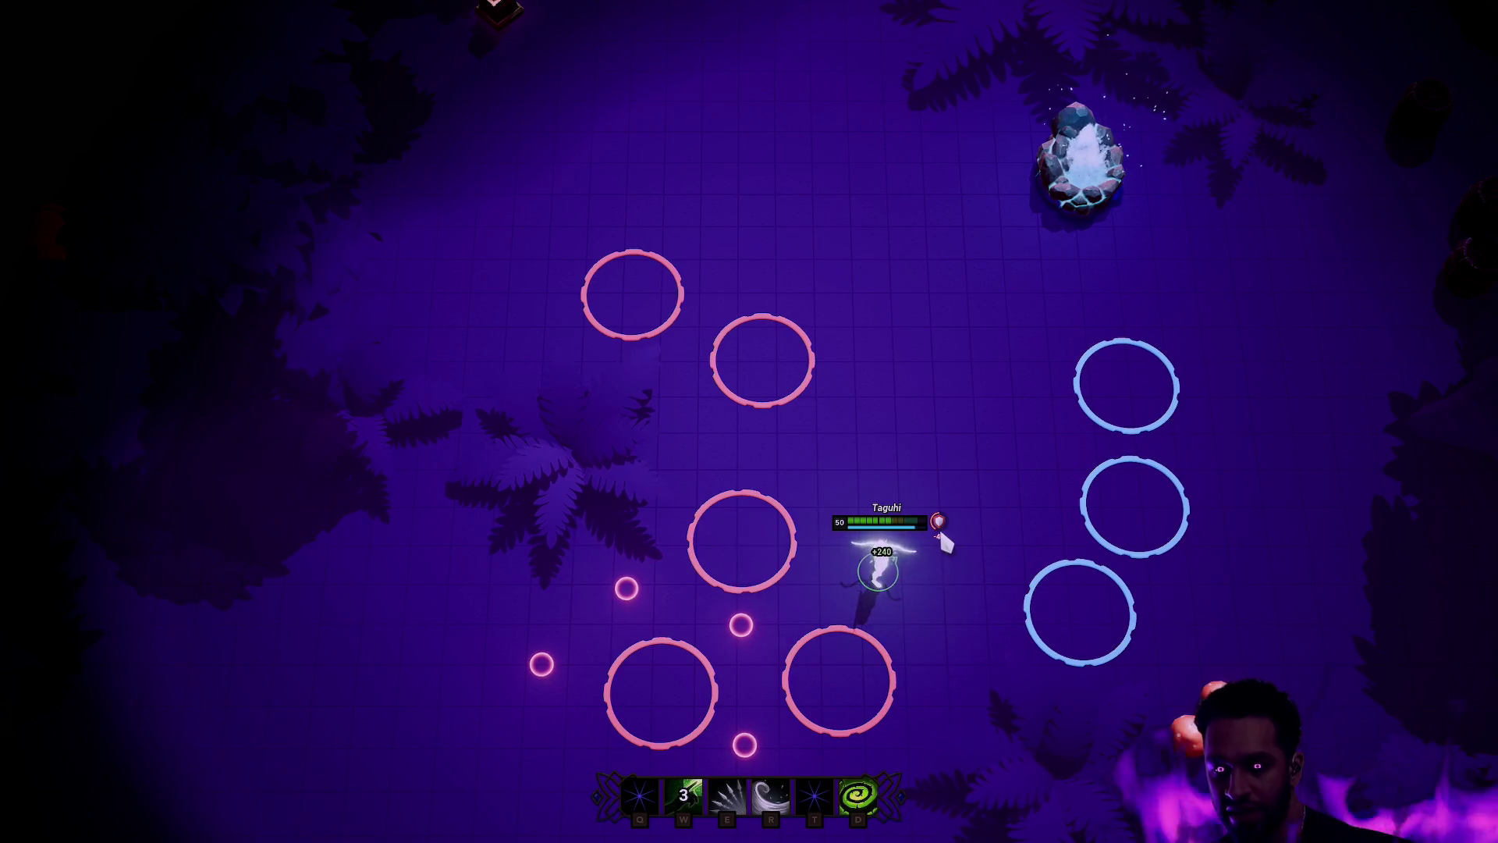
{"action": "key", "text": "Escape"}
{"action": "key", "text": "F11"}
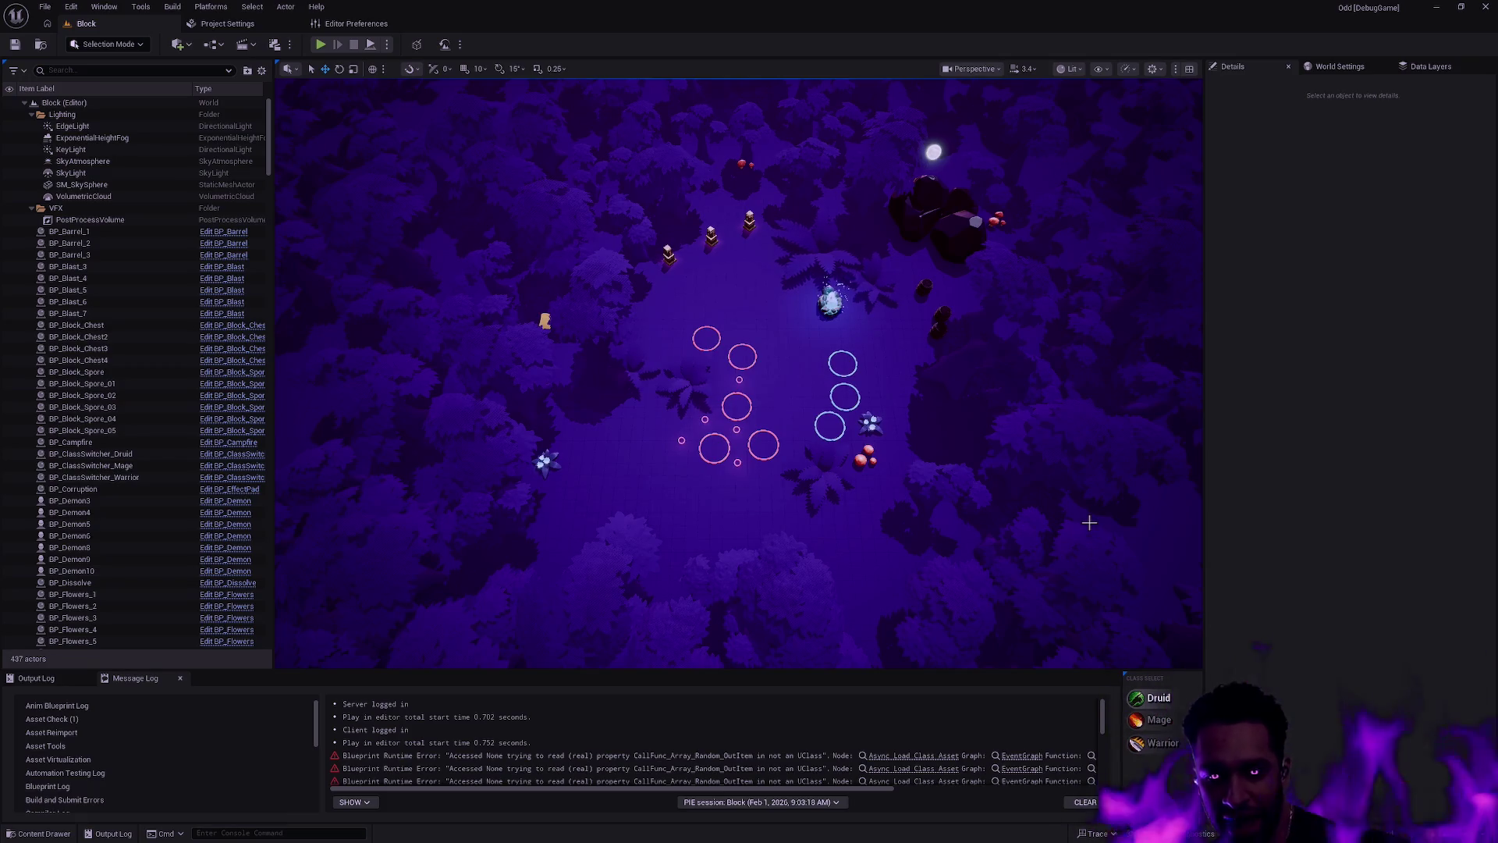
Step: Browse the Content Drawer to TopDownSeries > FantasyForest > DemoScenes and pick L_TD01_AssetShowcase
{"action": "key", "text": "ctrl+space"}
{"action": "scroll", "coordinate": [84, 709], "scroll_direction": "down", "scroll_amount": 5}
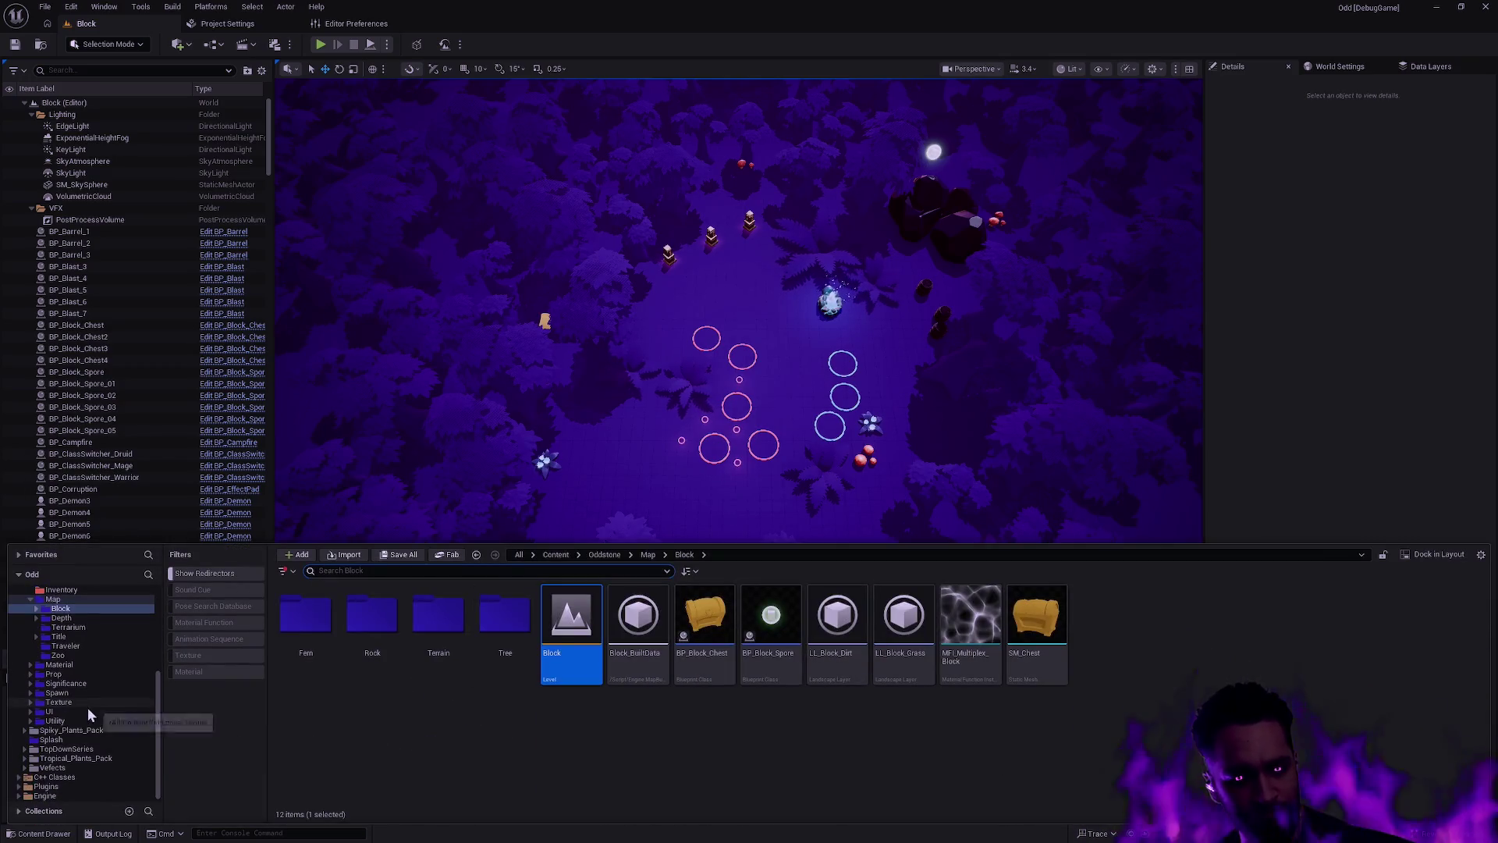
{"action": "left_click", "coordinate": [78, 749]}
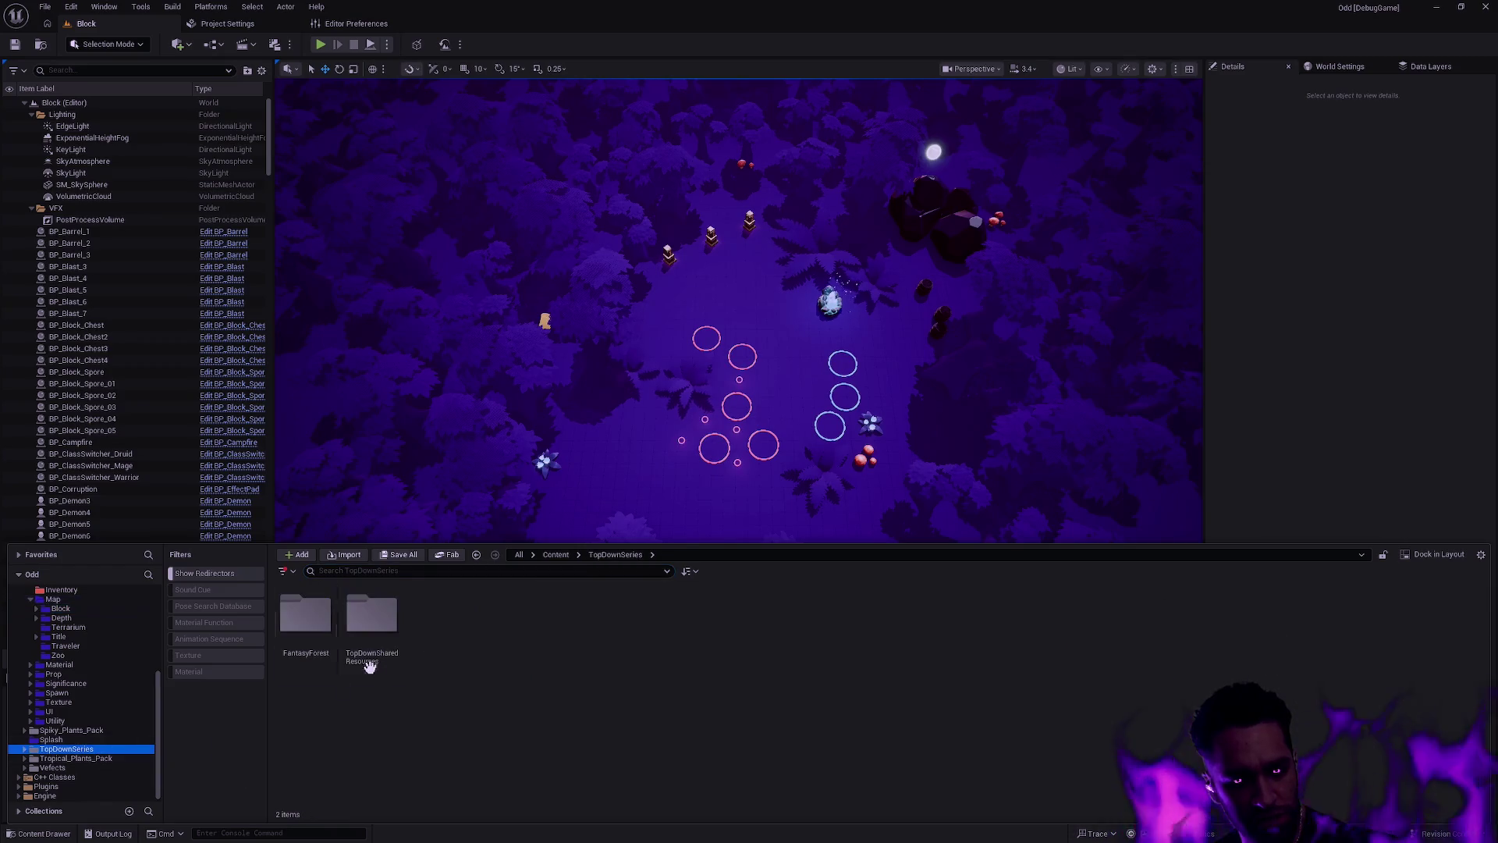
{"action": "left_click", "coordinate": [383, 623]}
{"action": "double_click", "coordinate": [305, 617]}
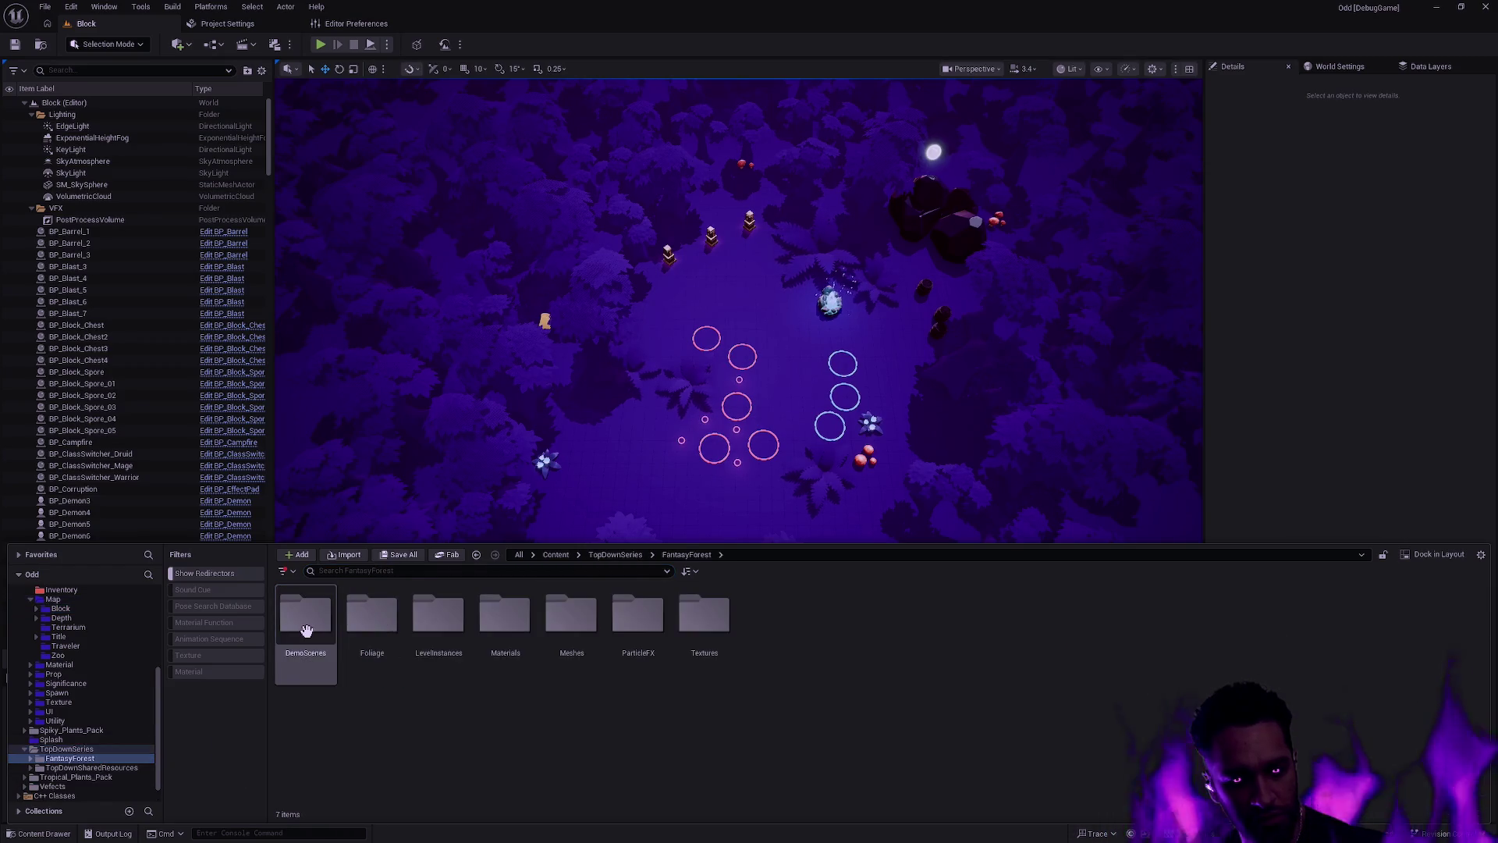
{"action": "double_click", "coordinate": [305, 616]}
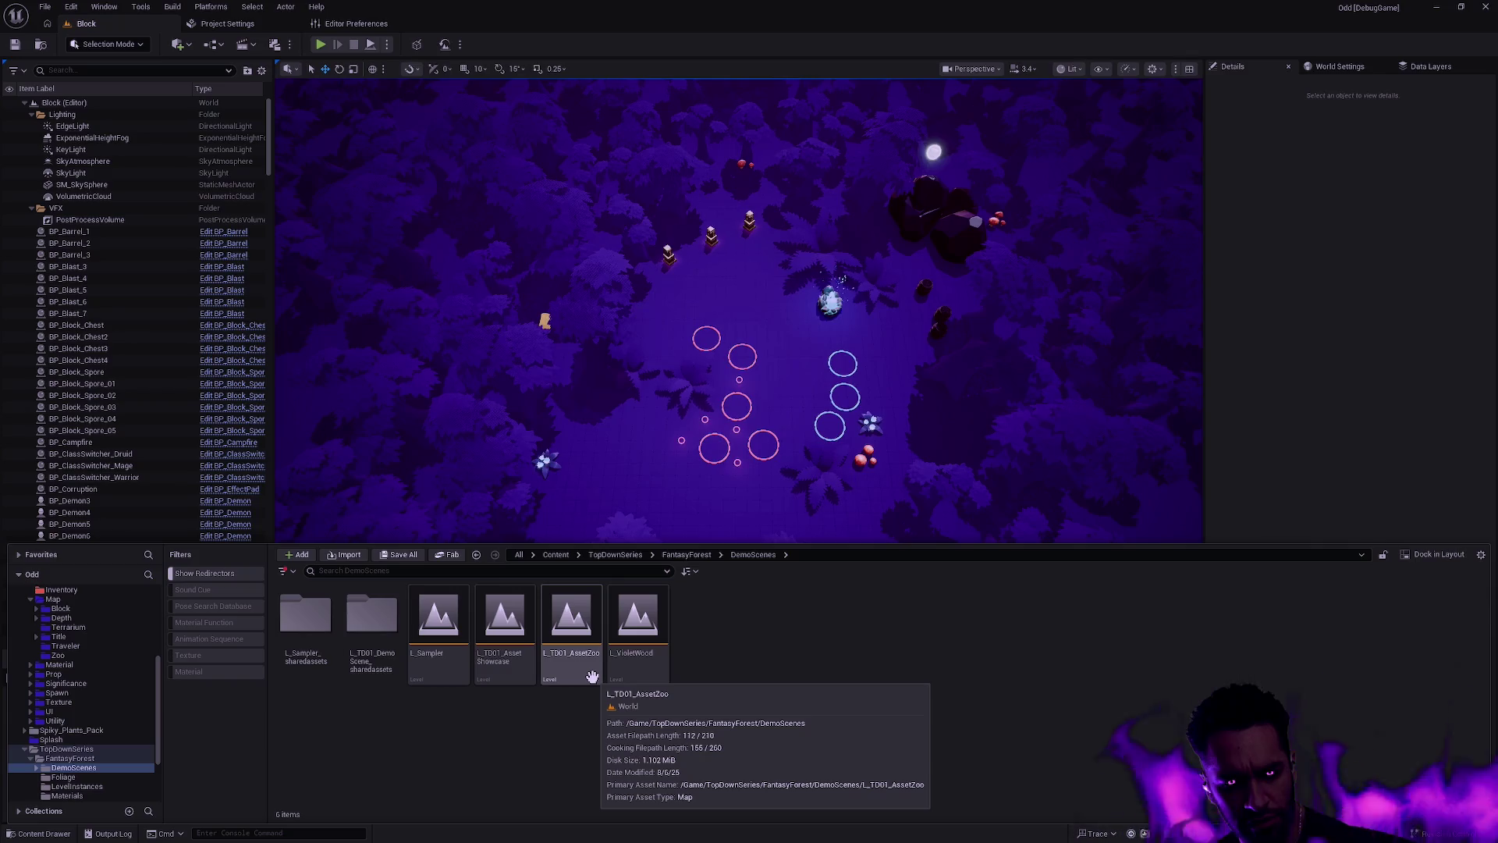
{"action": "left_click", "coordinate": [508, 664]}
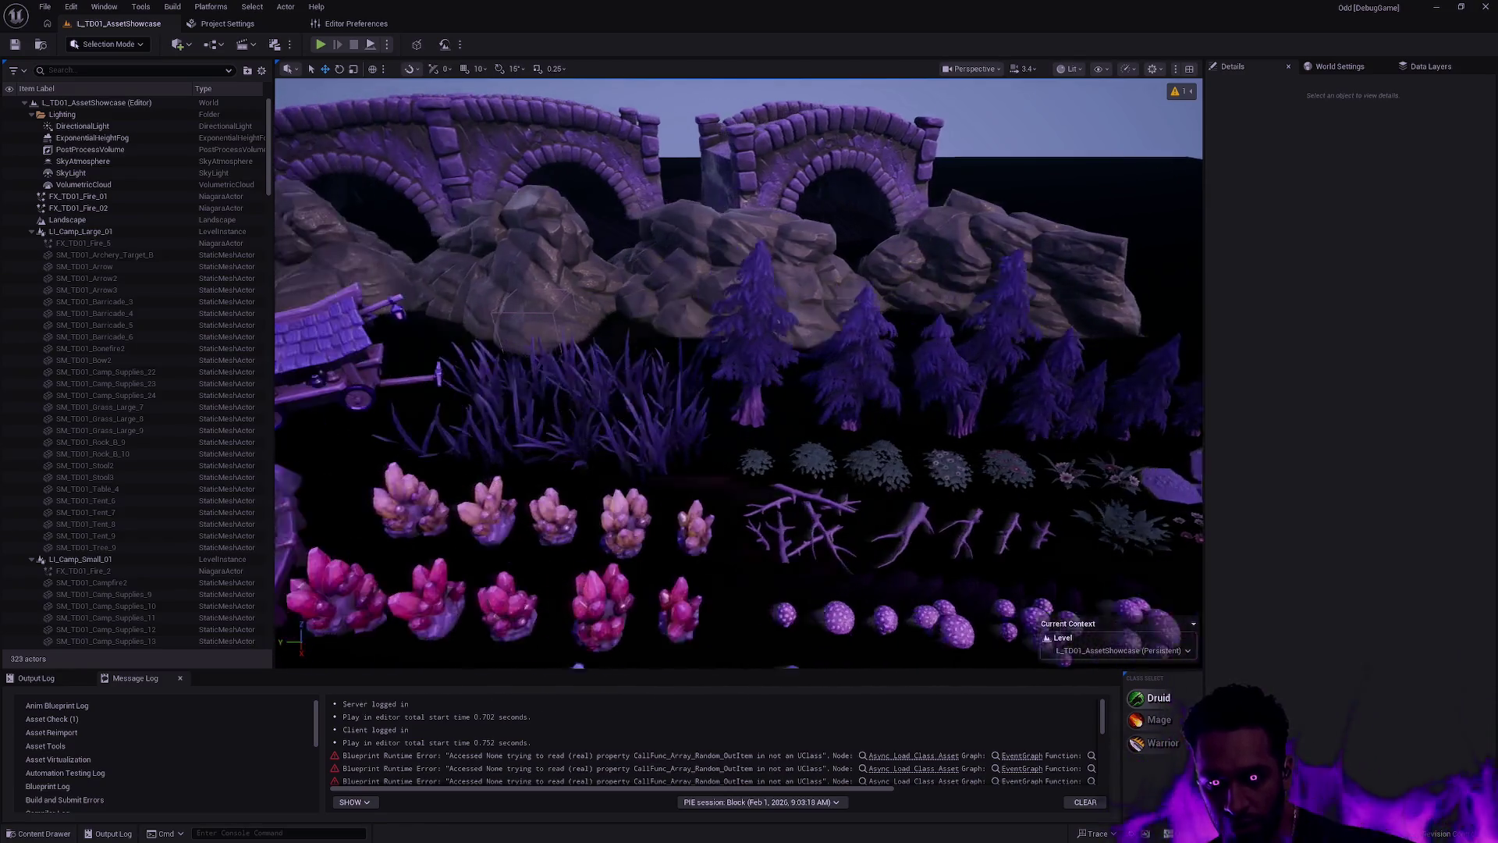
Step: Reopen the Content Drawer and load the L_Sampler level
{"action": "key", "text": "ctrl+space"}
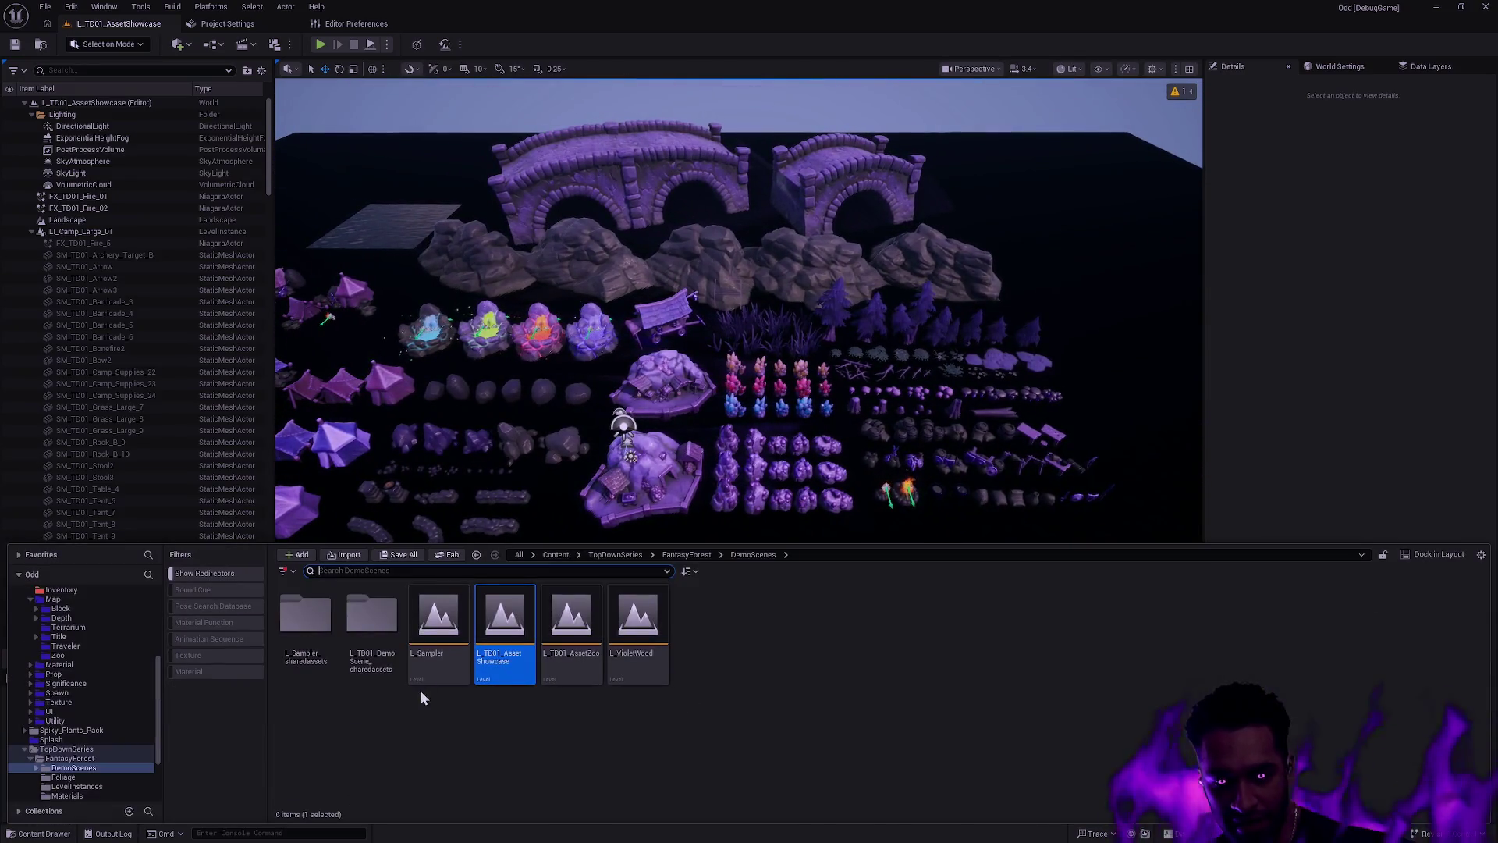
{"action": "double_click", "coordinate": [430, 669]}
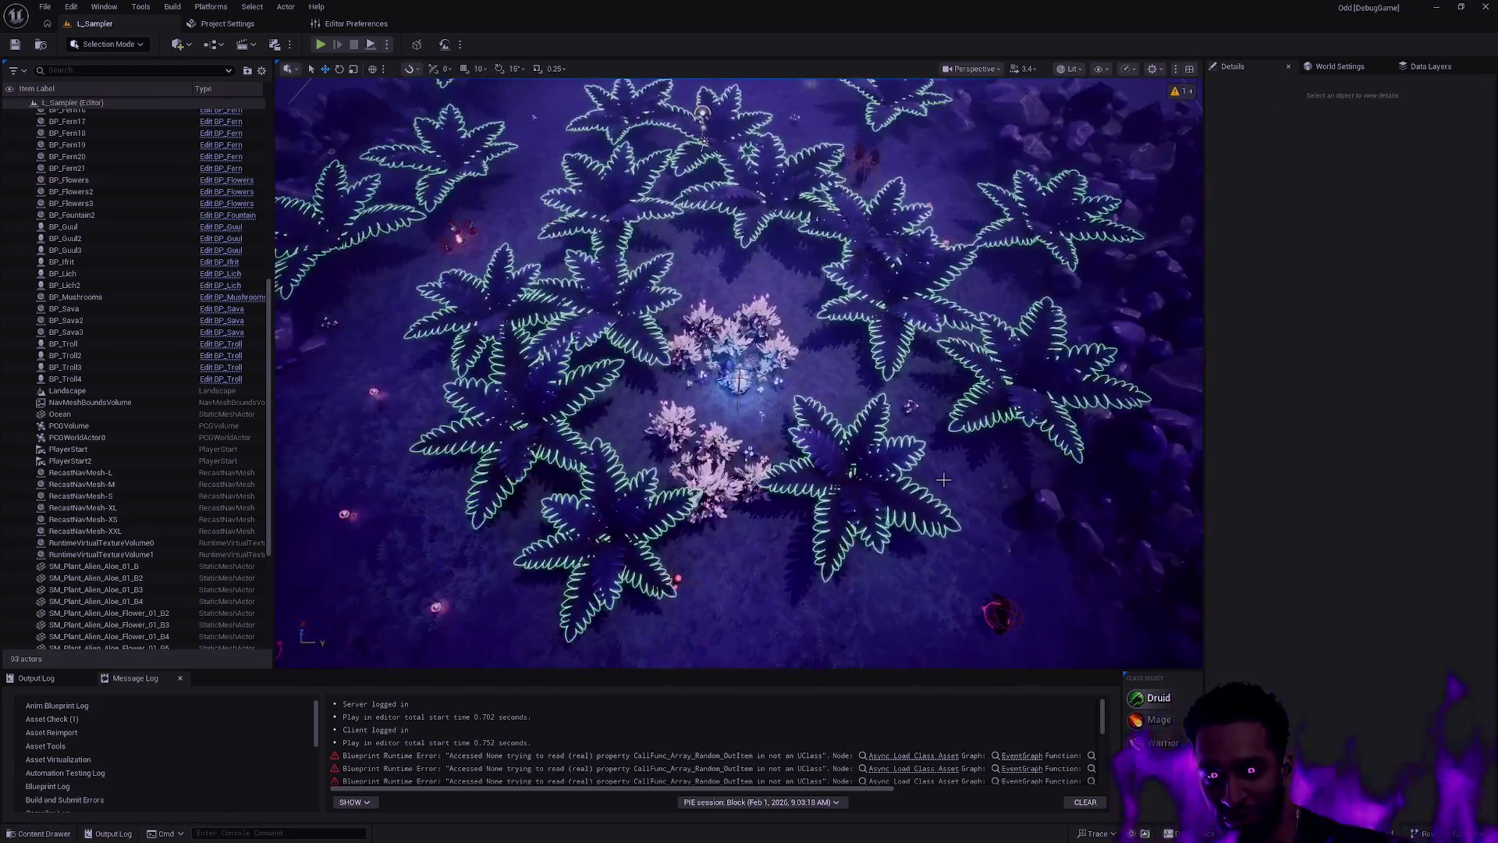
Step: Reopen the Content Drawer and load the L_VioletWood level
{"action": "key", "text": "ctrl+space"}
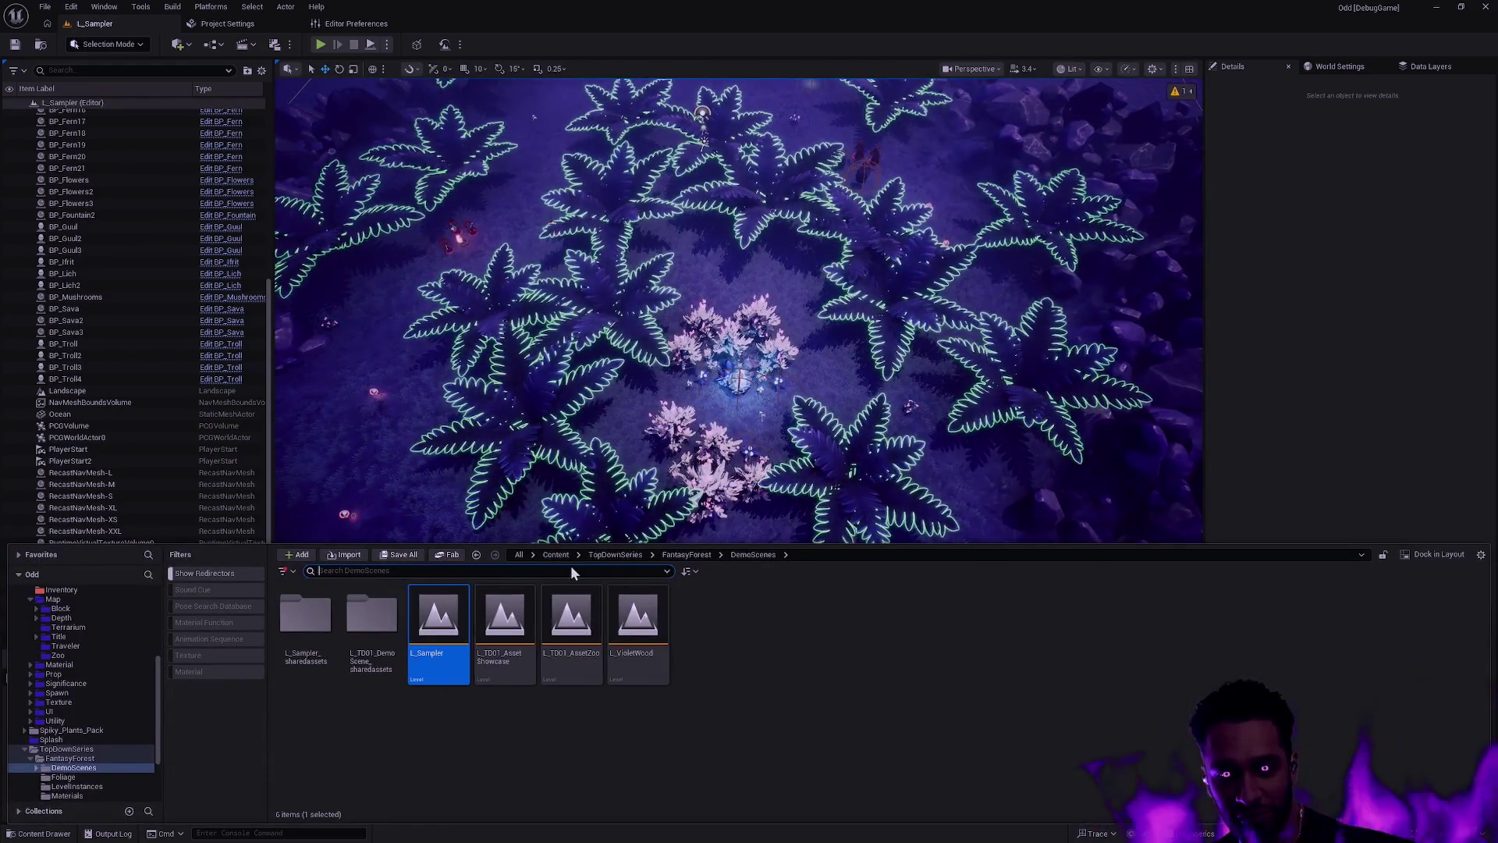
{"action": "double_click", "coordinate": [636, 660]}
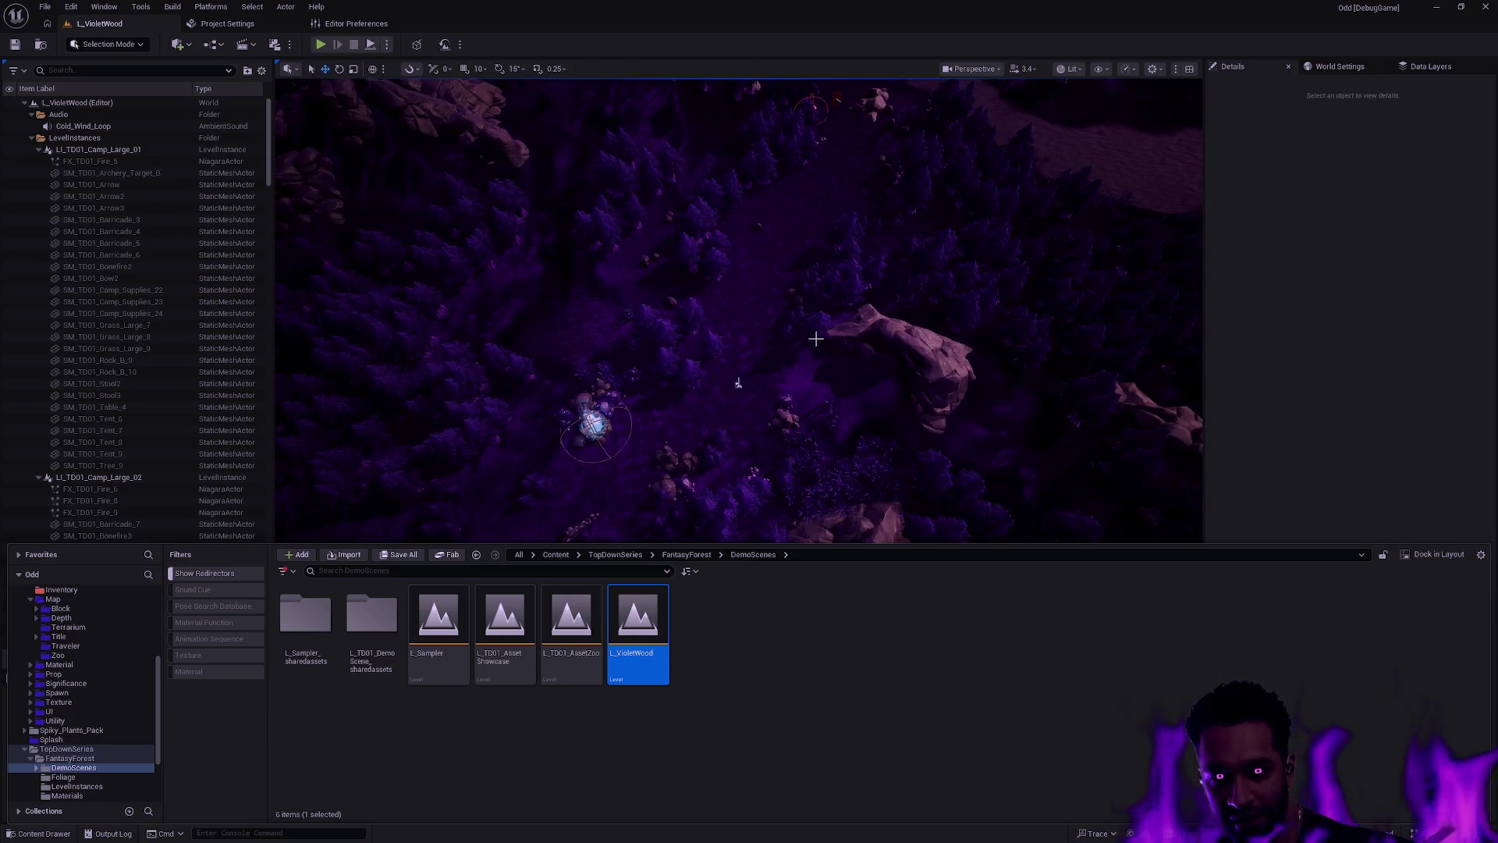
Step: Return to the L_VioletWood viewport, scroll the view, and launch a play-test with Alt+P
{"action": "key", "text": "Escape"}
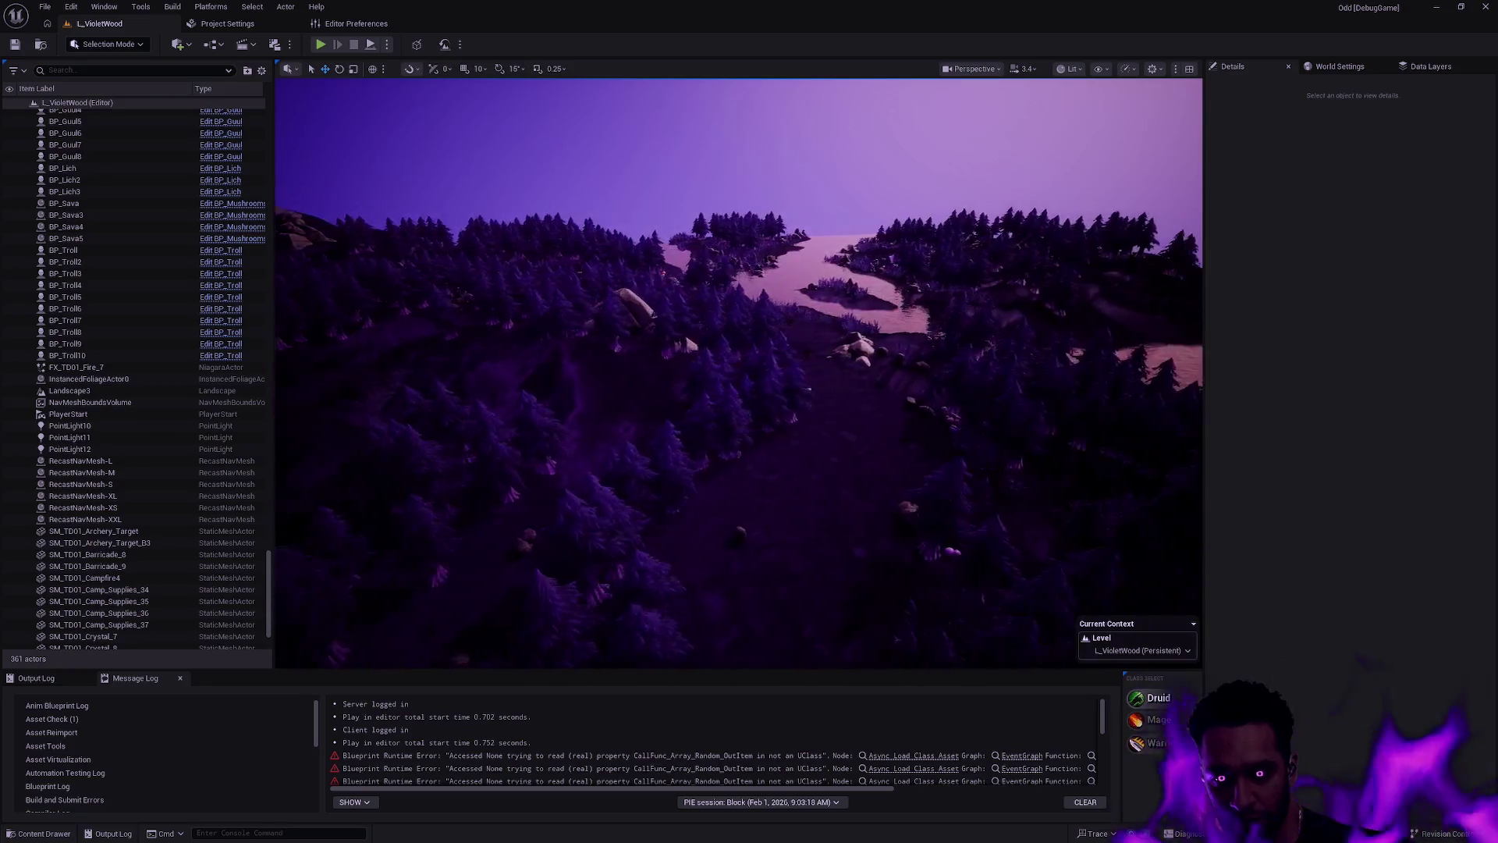
{"action": "scroll", "coordinate": [739, 373], "scroll_direction": "down", "scroll_amount": 2}
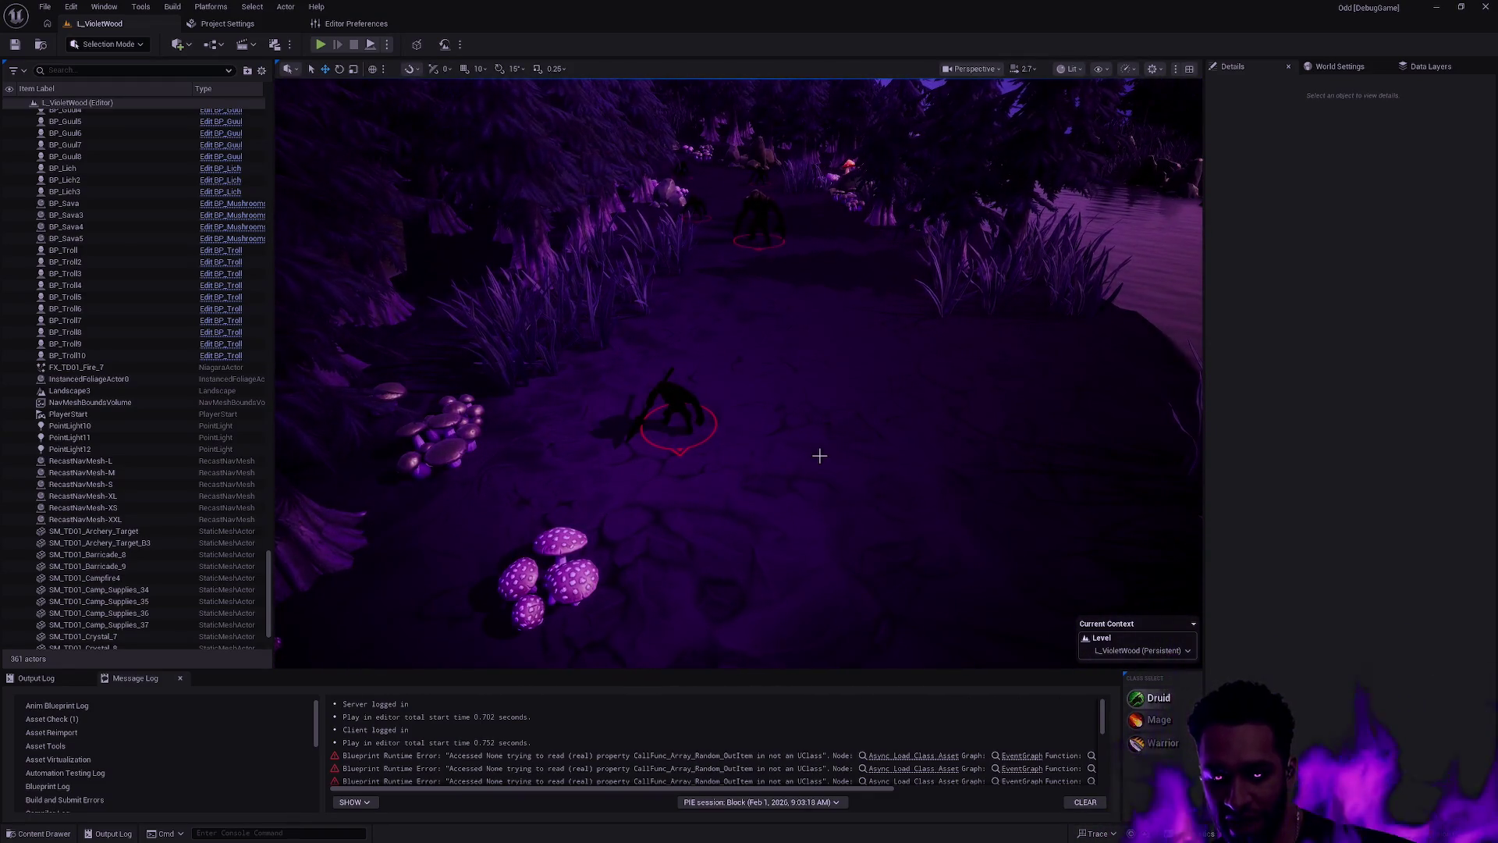
{"action": "key", "text": "alt+p"}
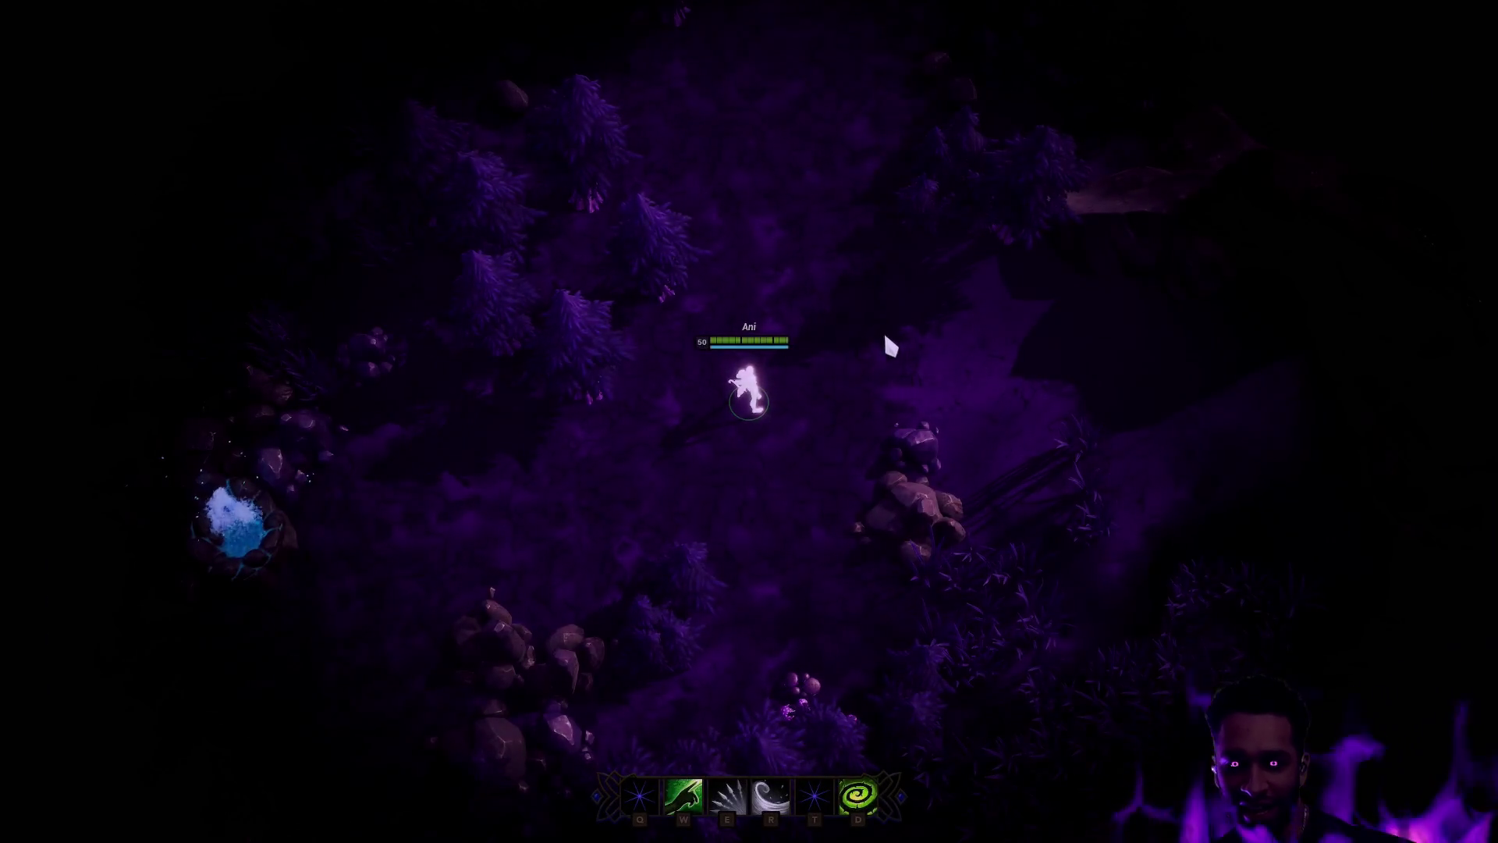
Step: Walk the champion up the forest path fighting enemies, then stop the play session
{"action": "left_click", "coordinate": [923, 30]}
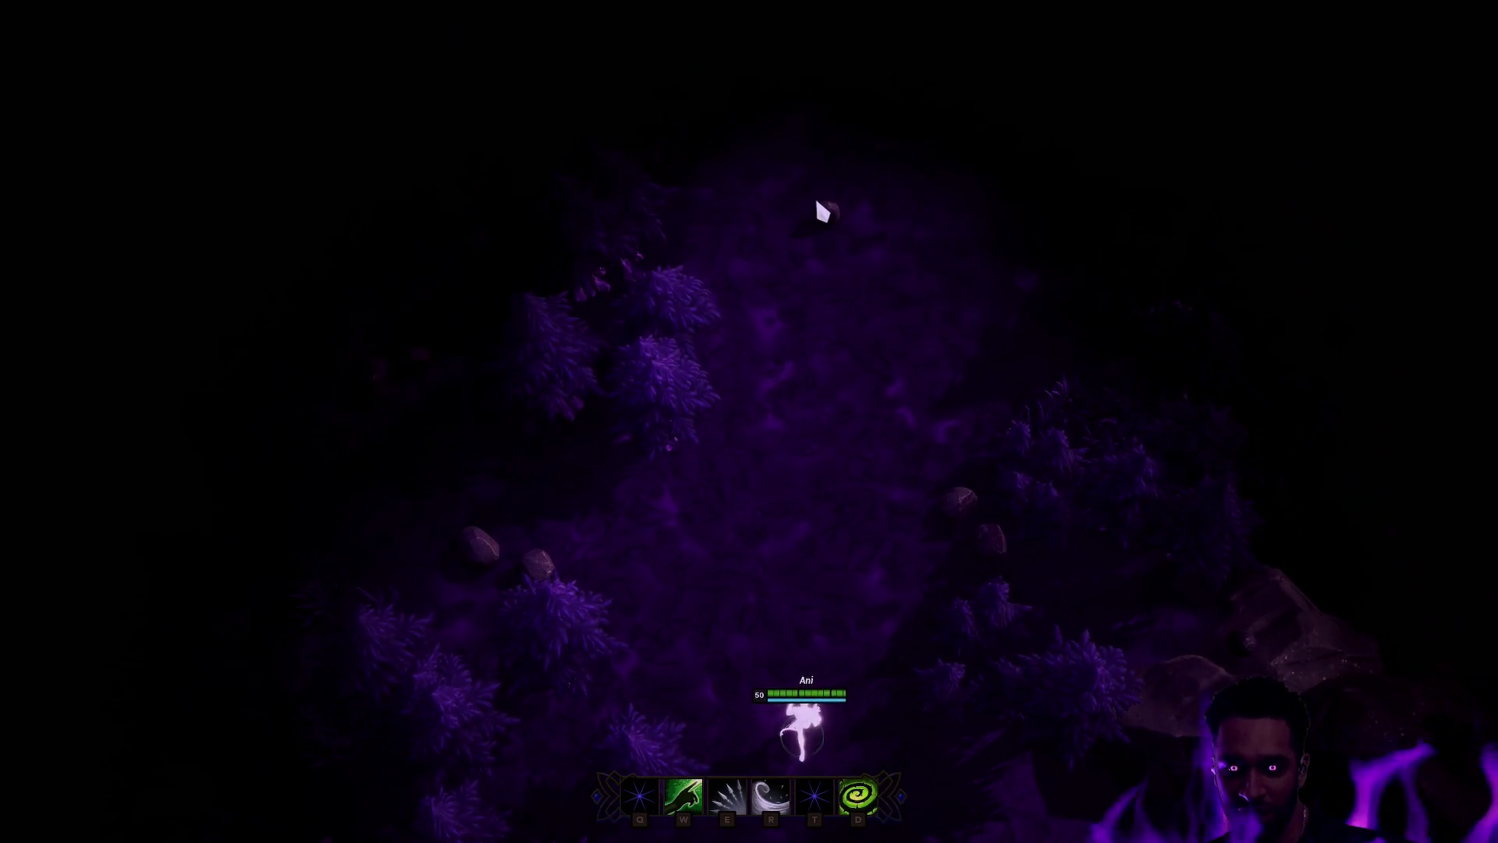
{"action": "left_click", "coordinate": [866, 215]}
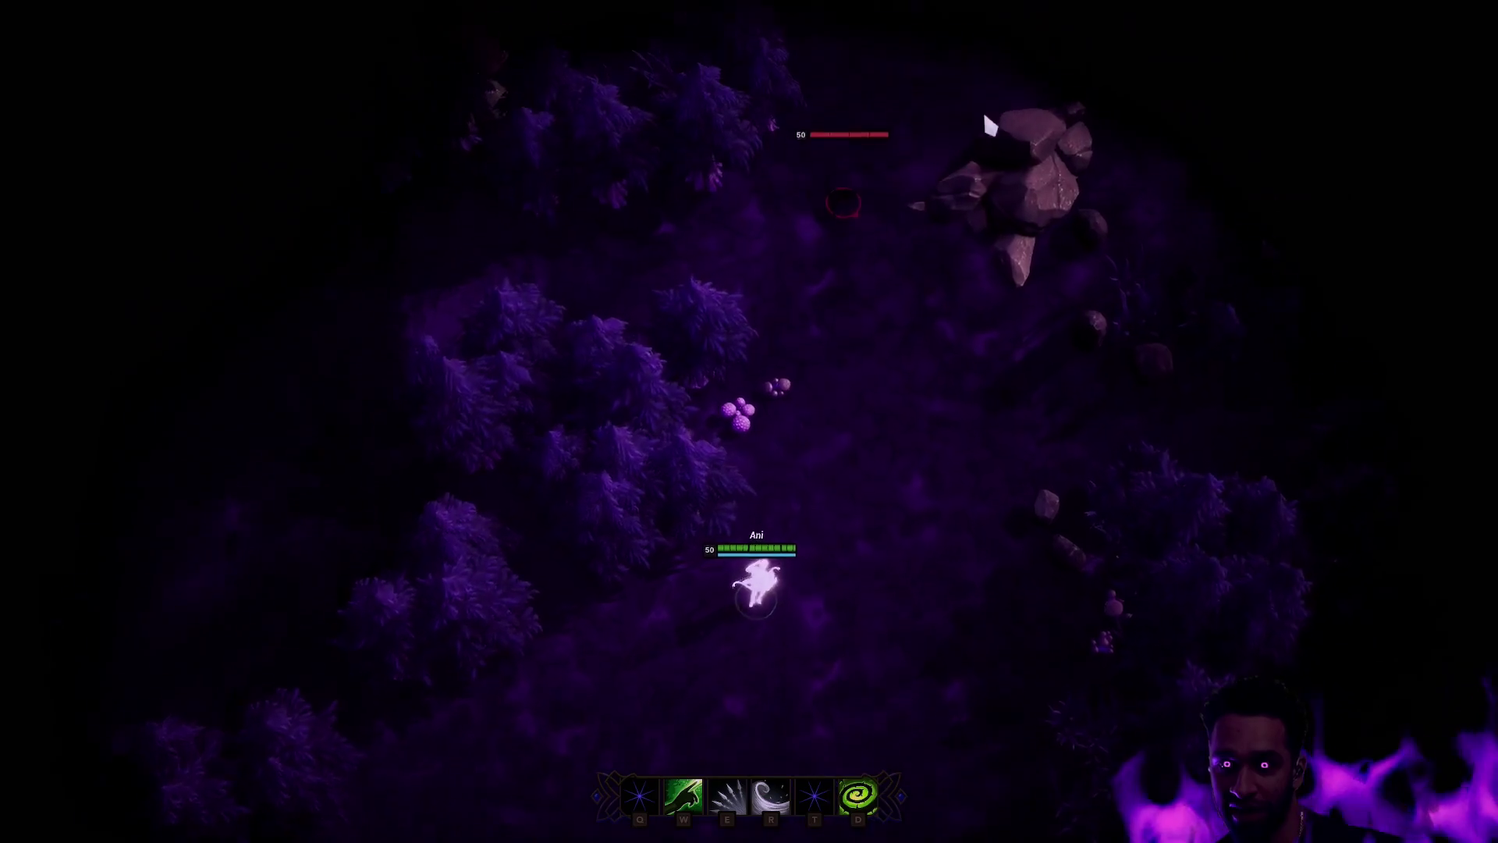
{"action": "right_click", "coordinate": [962, 492]}
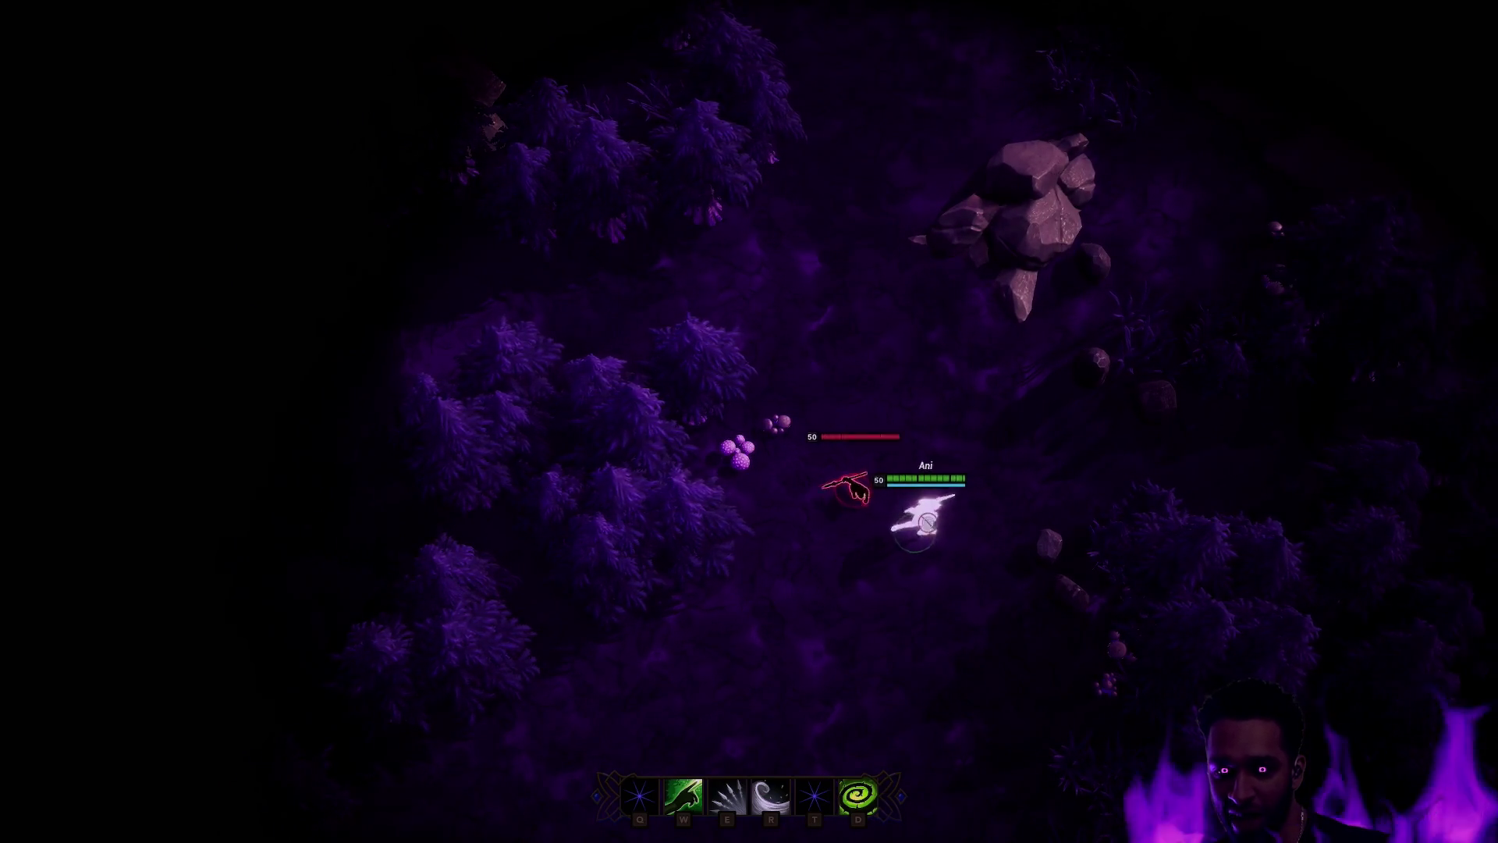
{"action": "right_click", "coordinate": [809, 307]}
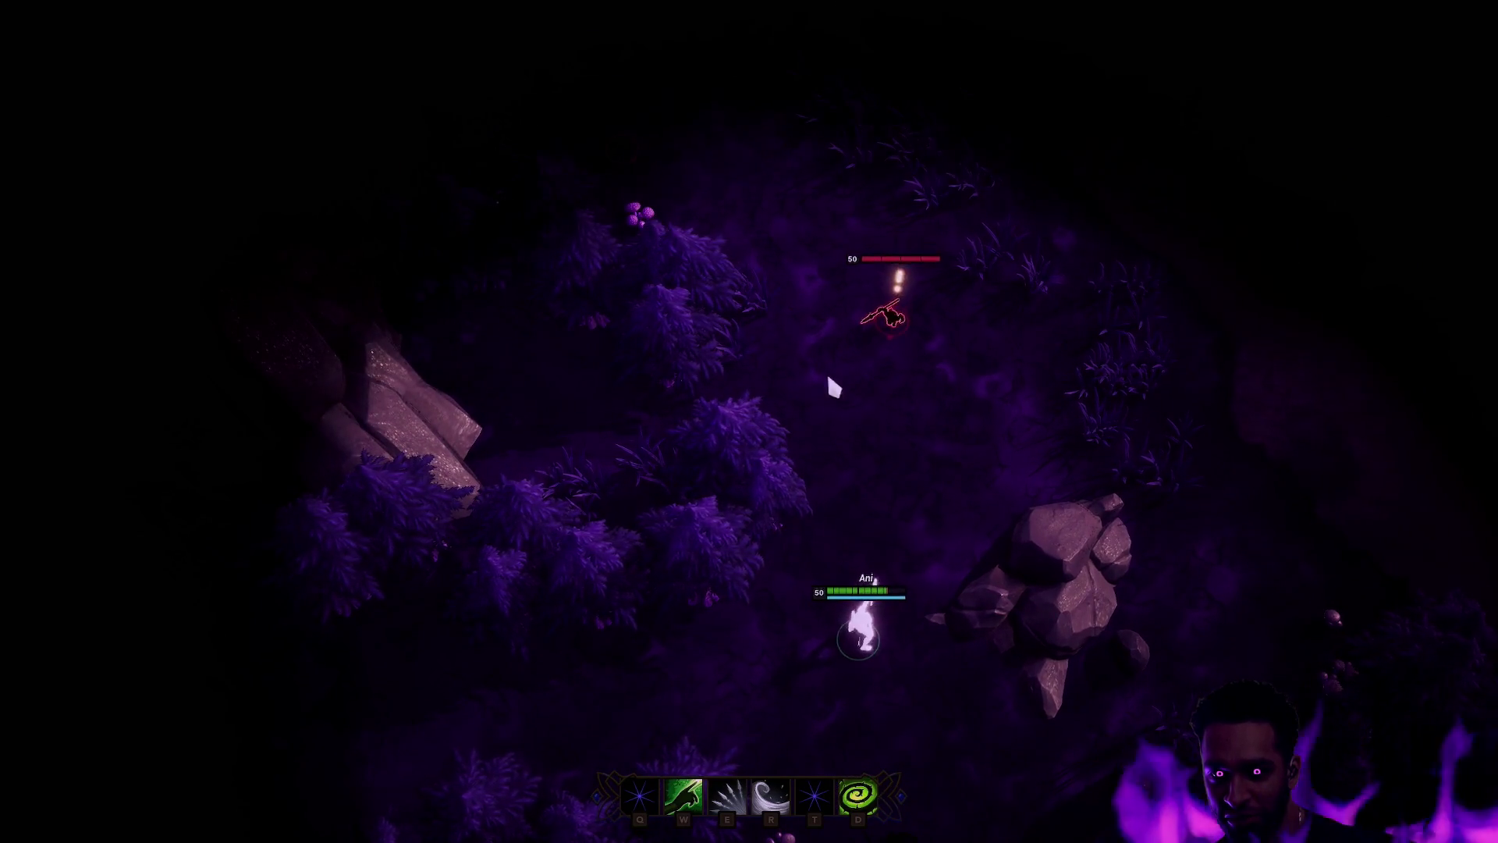
{"action": "right_click", "coordinate": [715, 209]}
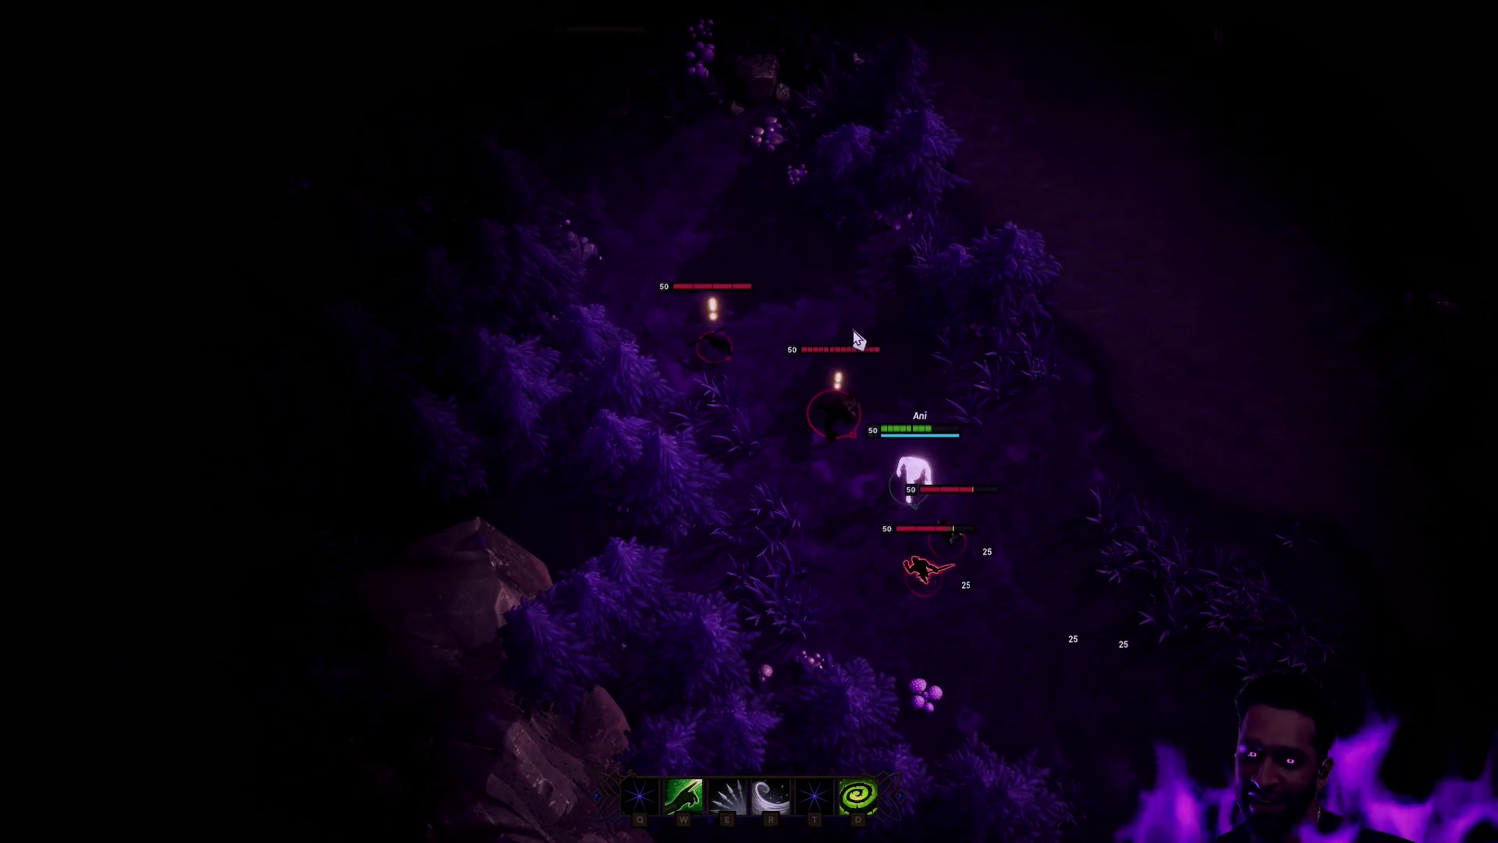
{"action": "key", "text": "Escape"}
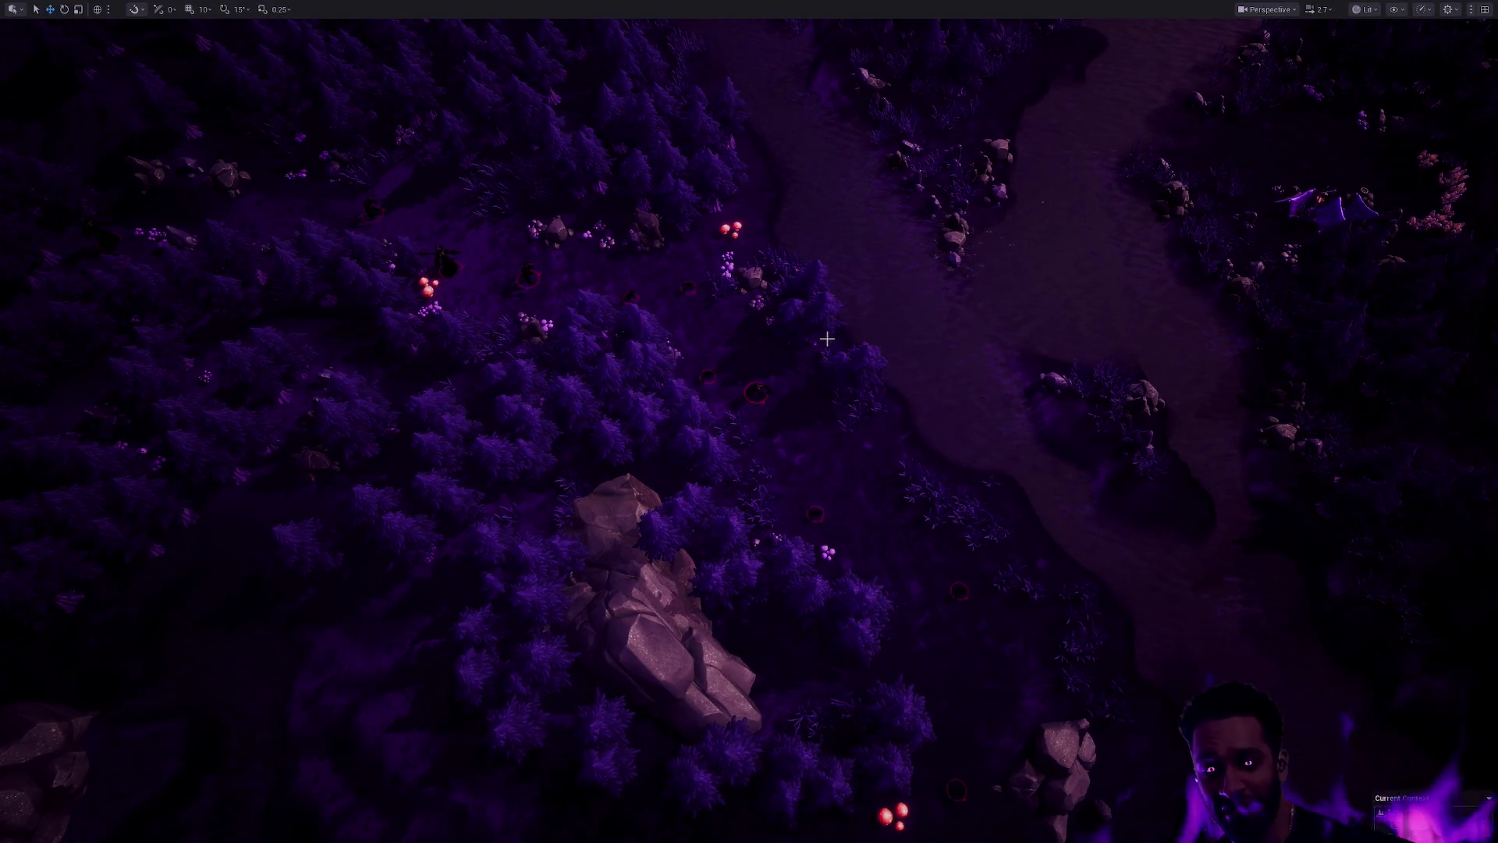
Step: Fly the camera across the forested hillside and down to the campfire clearing
{"action": "mouse_move", "coordinate": [897, 369]}
{"action": "left_mouse_down"}
{"action": "mouse_move", "coordinate": [890, 281]}
{"action": "mouse_move", "coordinate": [889, 375]}
{"action": "mouse_move", "coordinate": [835, 320]}
{"action": "mouse_move", "coordinate": [961, 427]}
{"action": "left_mouse_up"}
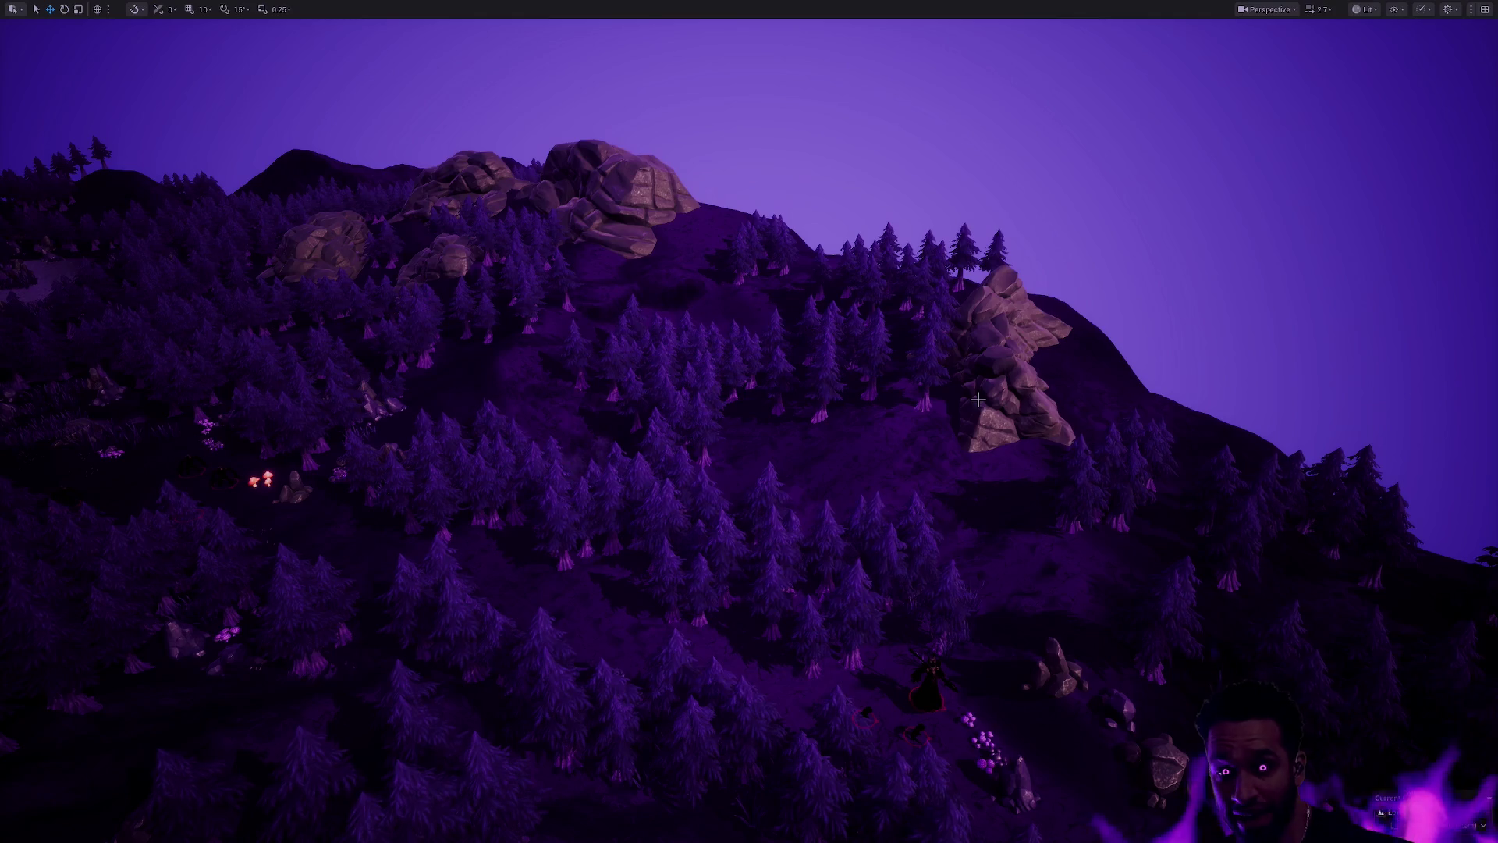
{"action": "left_click_drag", "start_coordinate": [975, 372], "coordinate": [820, 365]}
{"action": "mouse_move", "coordinate": [979, 423]}
{"action": "left_mouse_down"}
{"action": "mouse_move", "coordinate": [979, 468]}
{"action": "mouse_move", "coordinate": [979, 424]}
{"action": "left_mouse_up"}
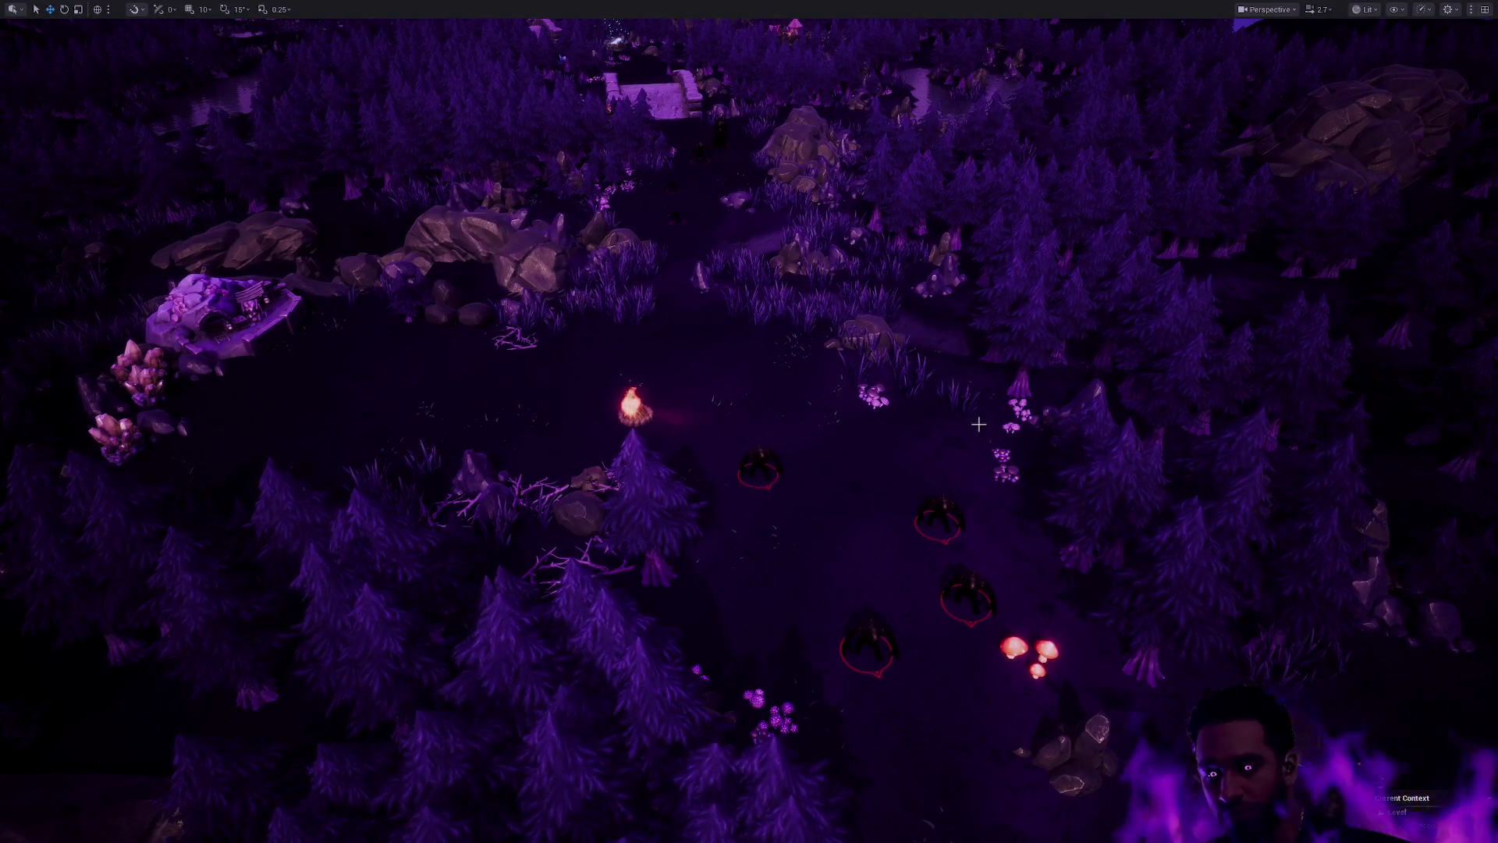
{"action": "mouse_move", "coordinate": [978, 424]}
{"action": "left_mouse_down"}
{"action": "mouse_move", "coordinate": [979, 406]}
{"action": "mouse_move", "coordinate": [978, 437]}
{"action": "mouse_move", "coordinate": [968, 414]}
{"action": "mouse_move", "coordinate": [975, 425]}
{"action": "left_mouse_up"}
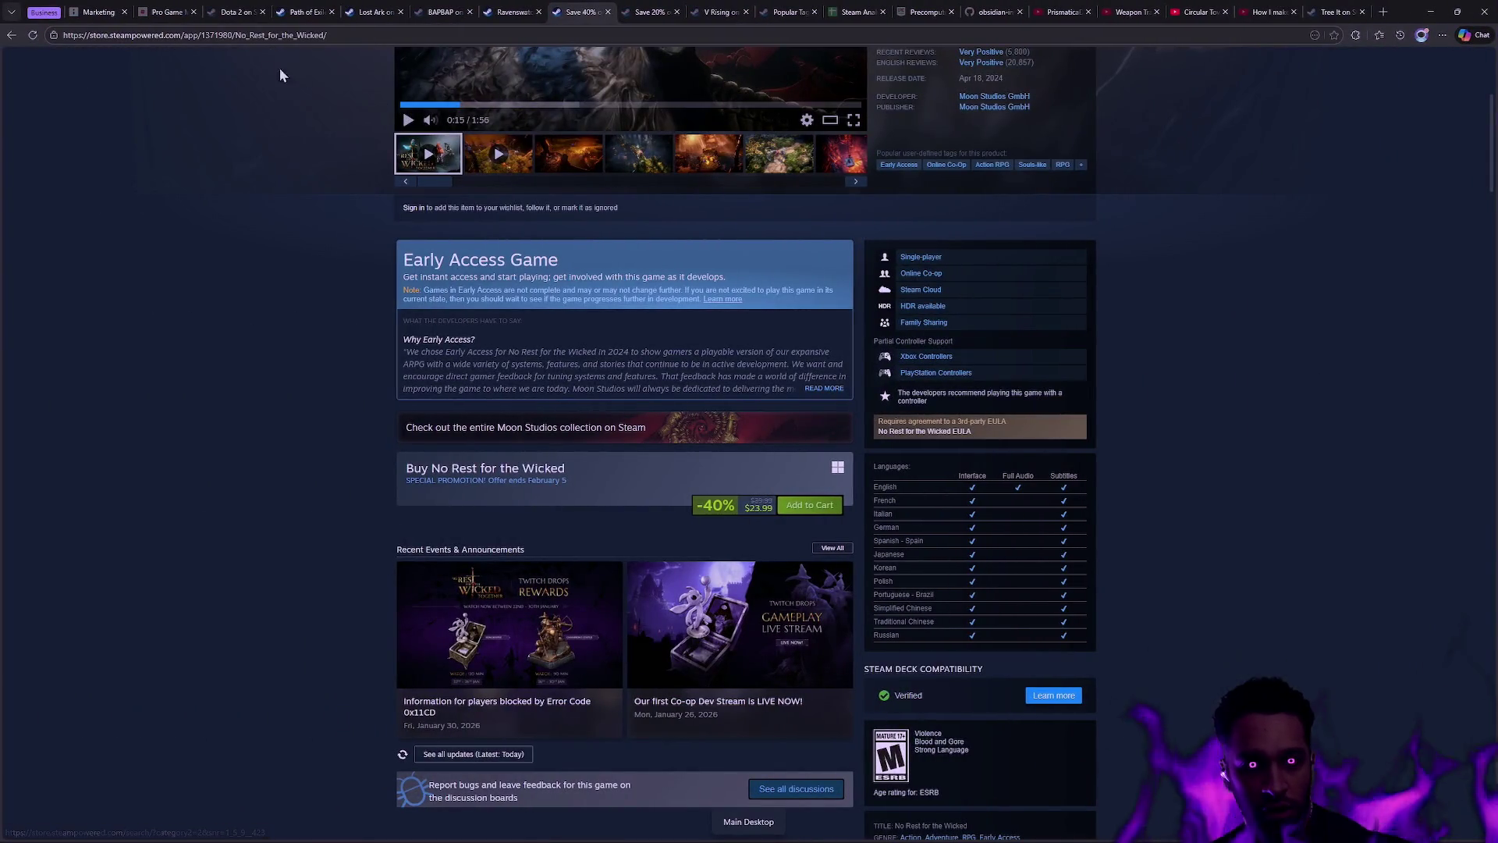
Step: Check the Steam data spreadsheet, then read the Dota 2 store page's description and system requirements
{"action": "left_click", "coordinate": [846, 17]}
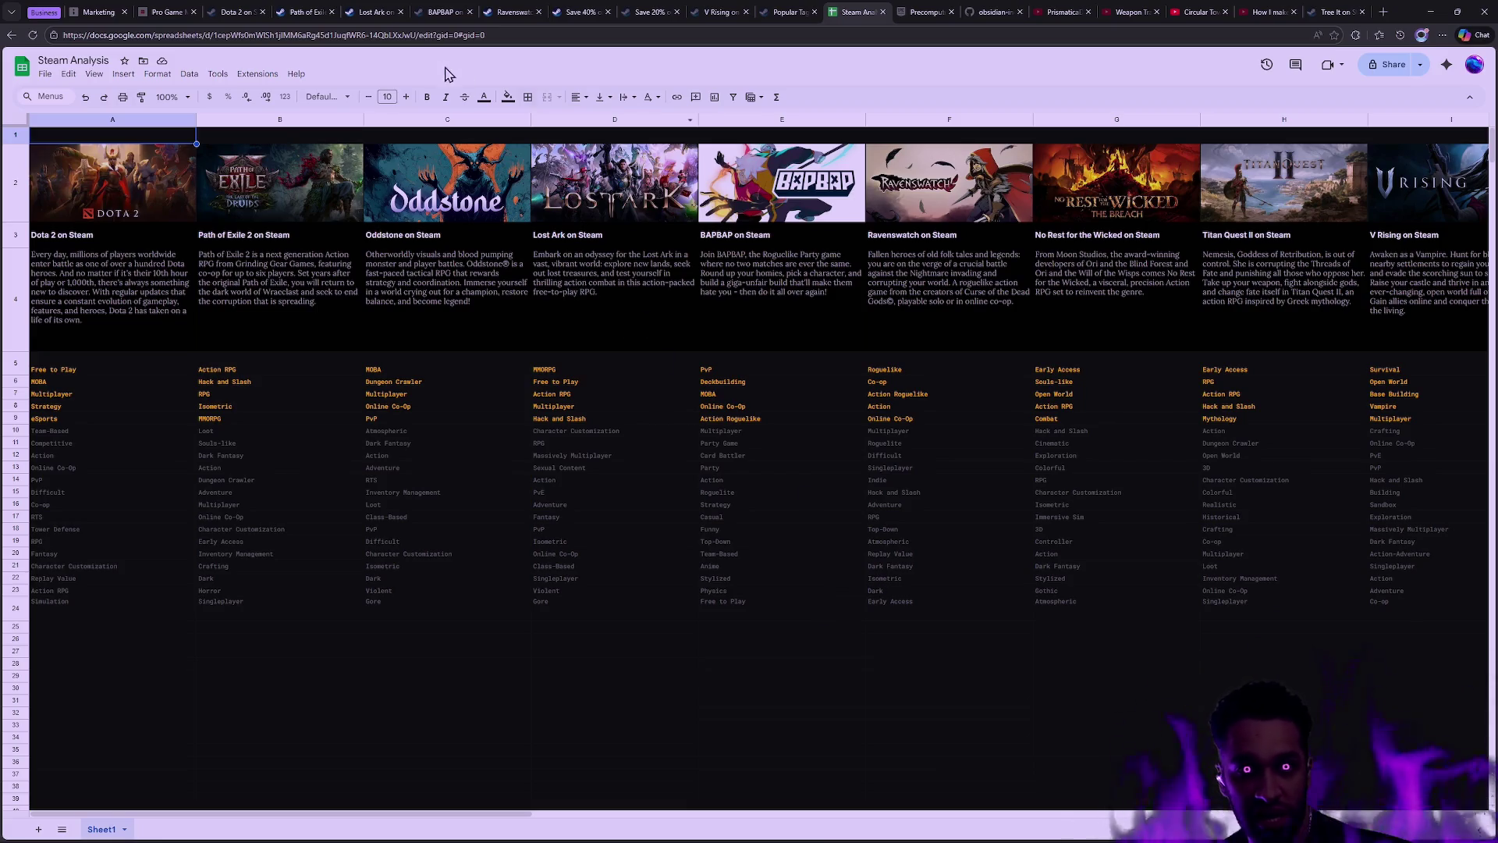
{"action": "left_click", "coordinate": [238, 12]}
{"action": "scroll", "coordinate": [428, 311], "scroll_direction": "up", "scroll_amount": 10}
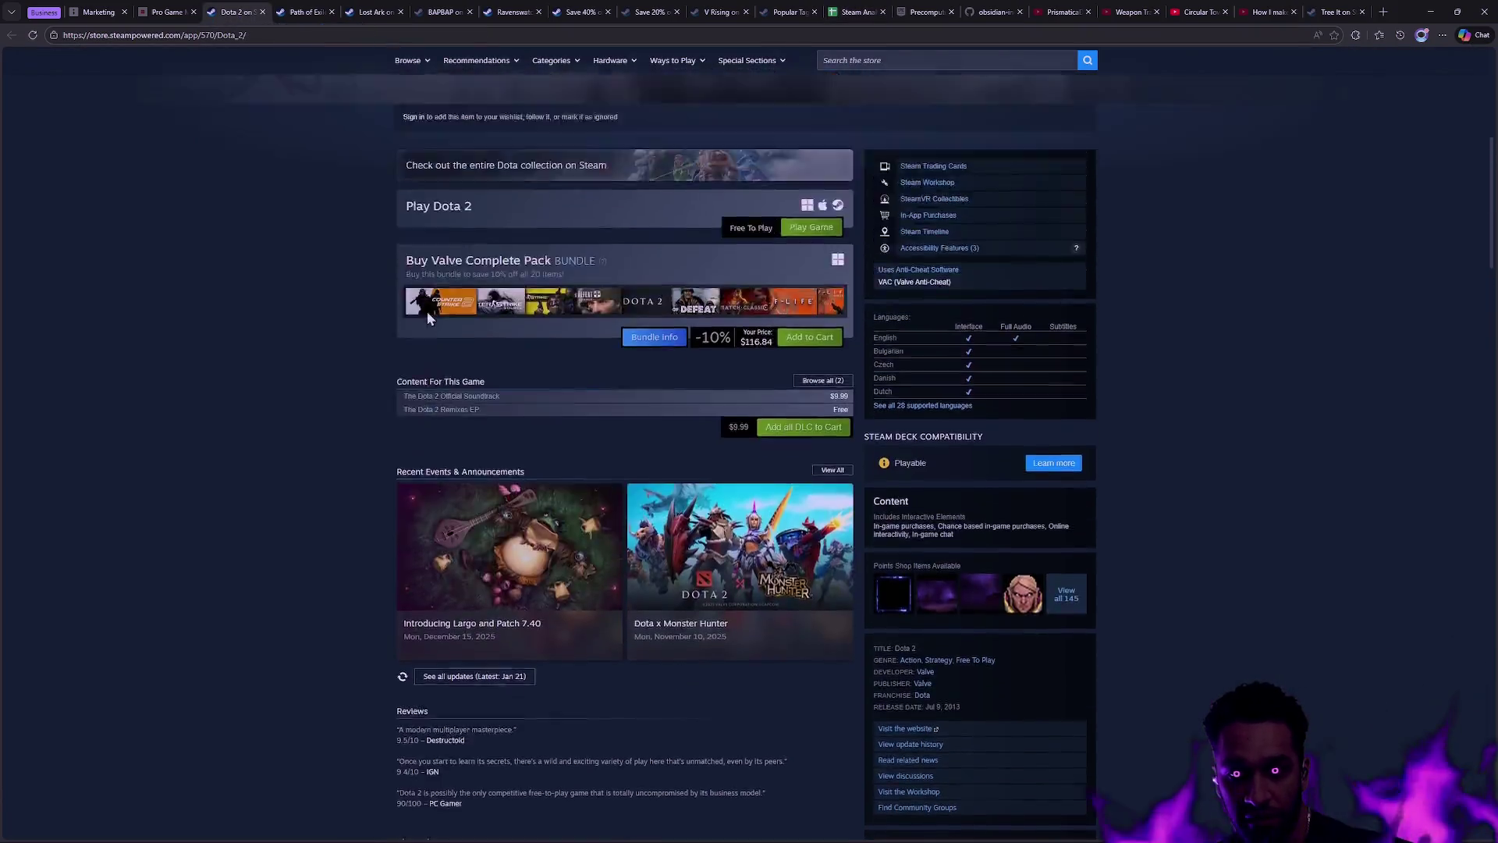
{"action": "scroll", "coordinate": [344, 328], "scroll_direction": "down", "scroll_amount": 10}
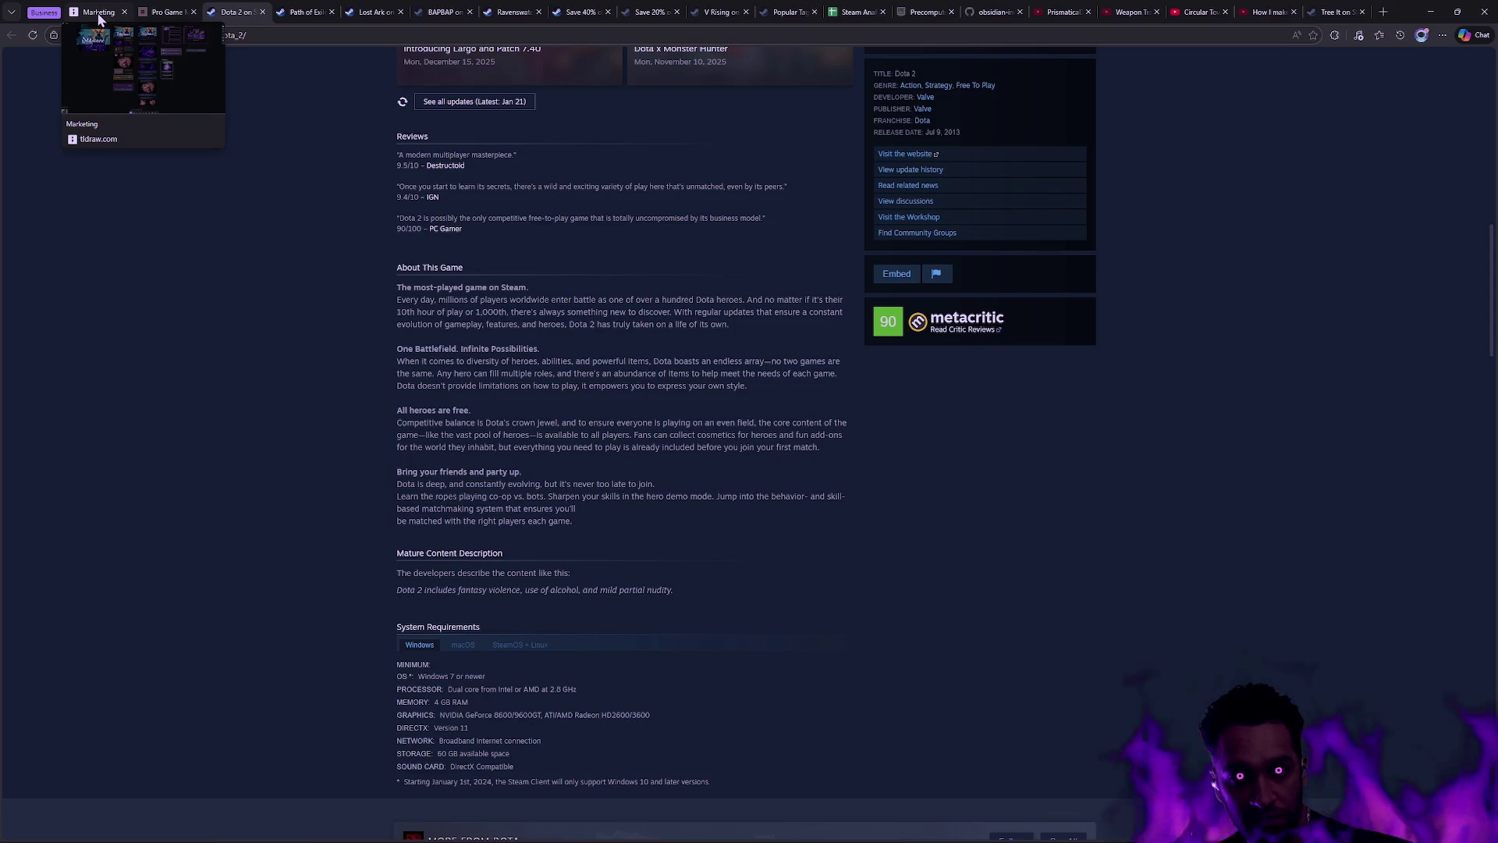
{"action": "key", "text": "alt+Tab"}
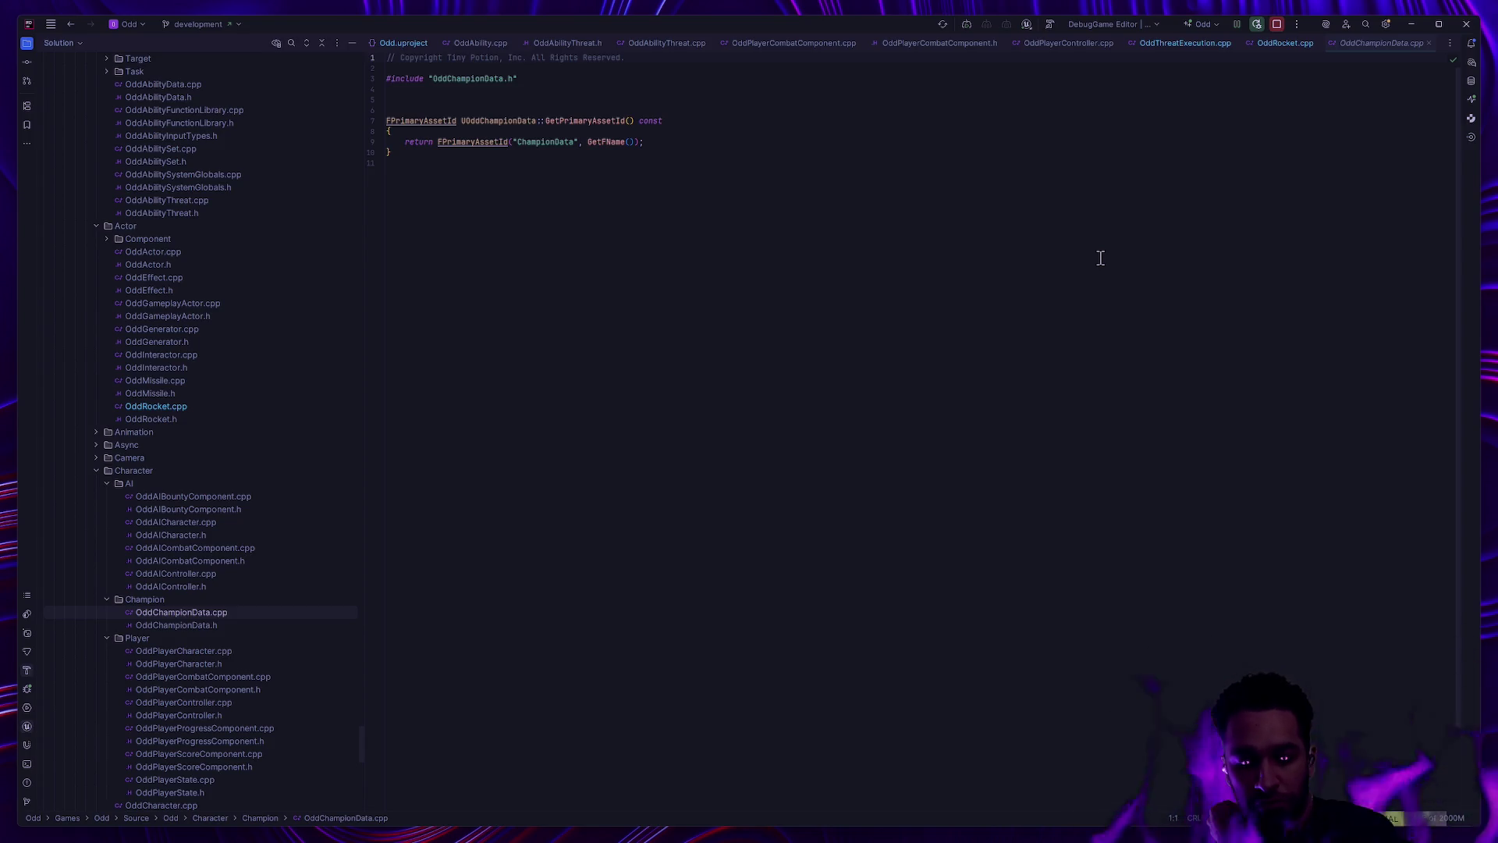
Step: Return to L_VioletWood in Unreal Editor with full panels and the DemoScenes Content Drawer shown
{"action": "key", "text": "alt+Tab"}
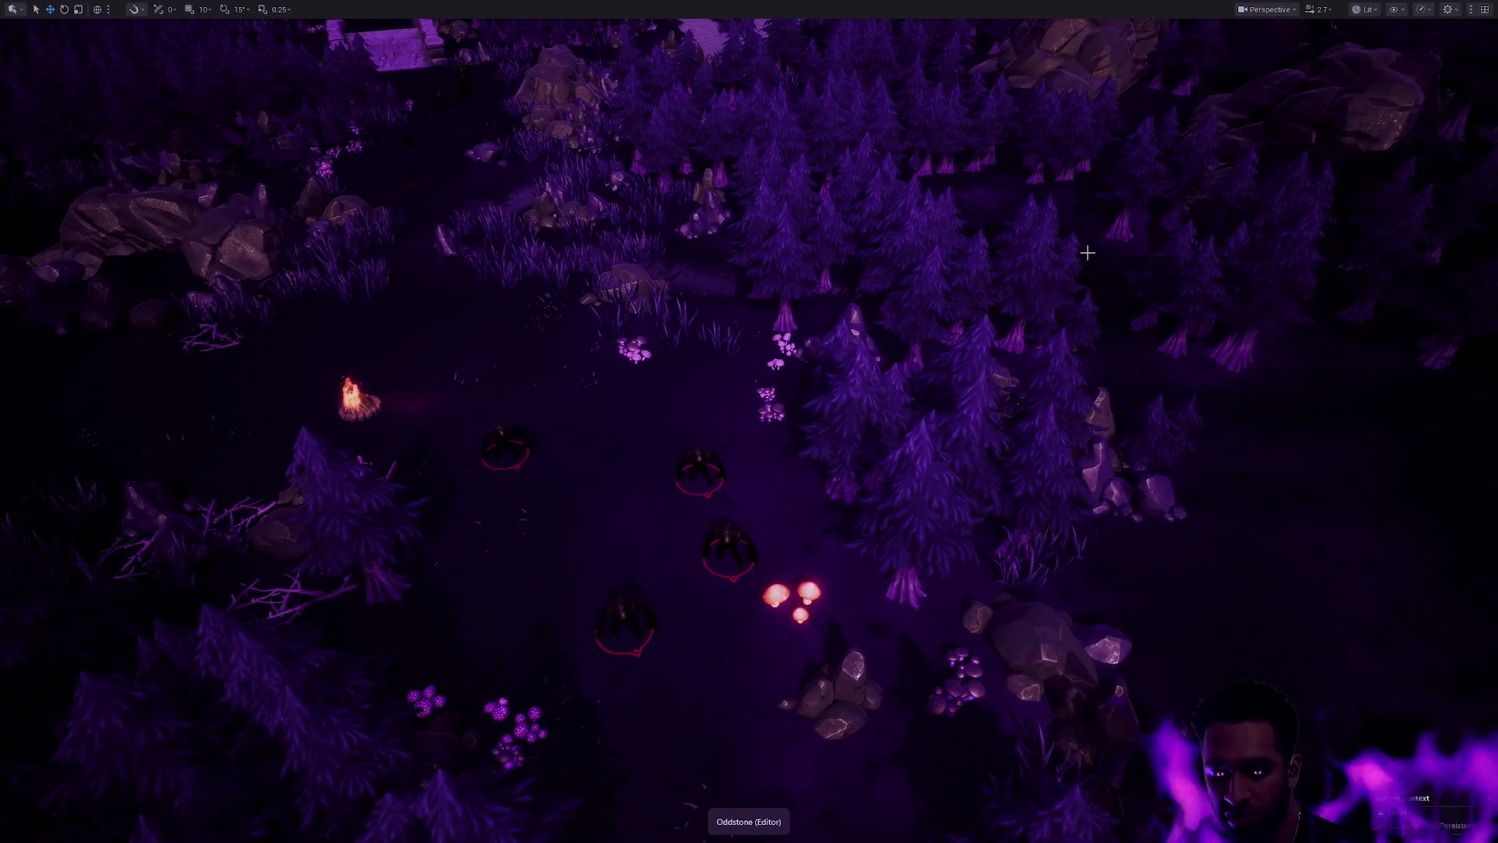
{"action": "key", "text": "F11"}
{"action": "key", "text": "ctrl+space"}
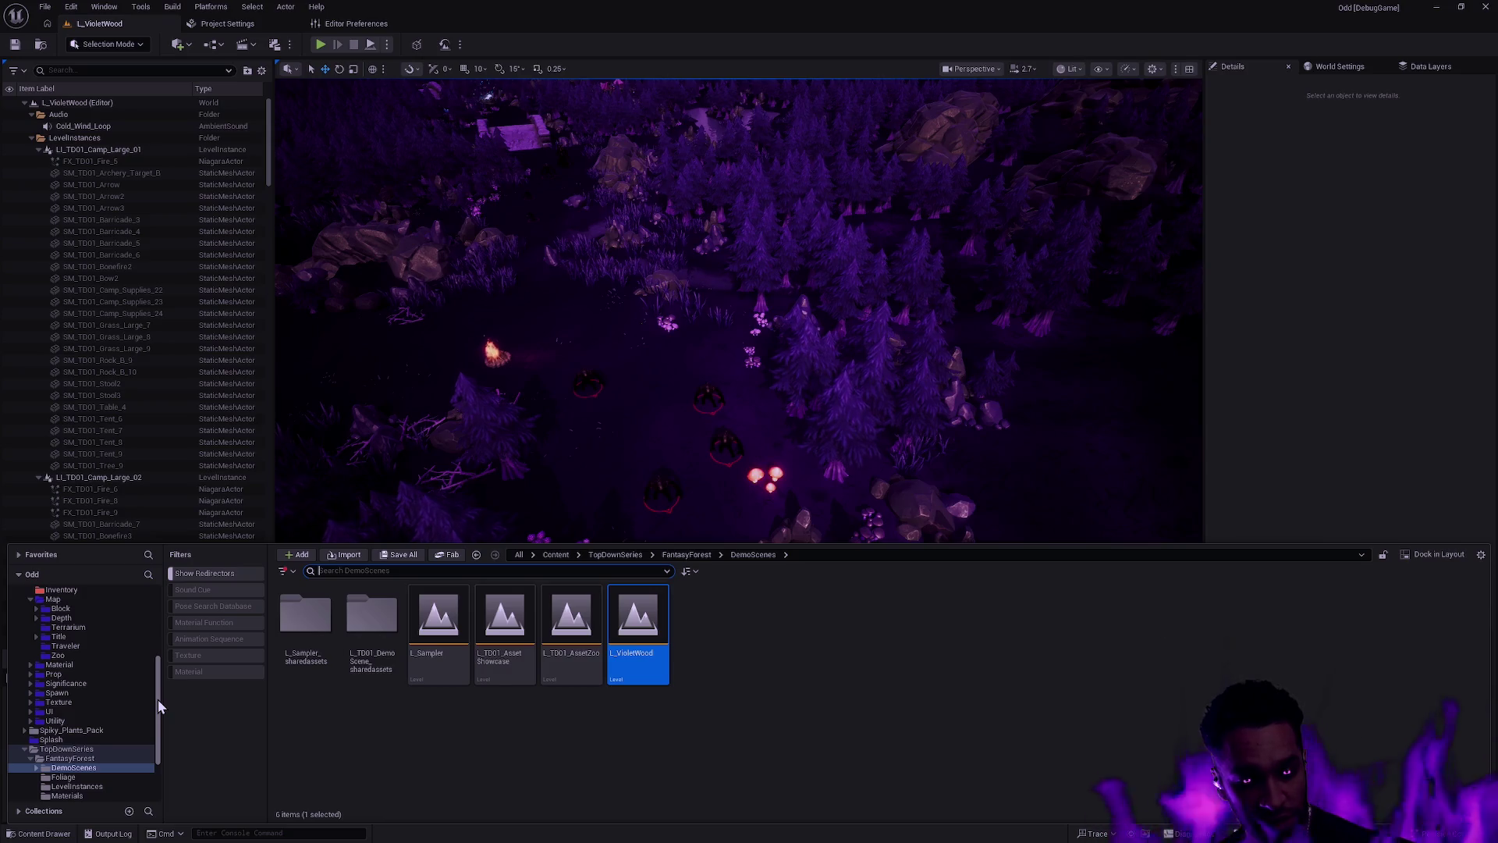
Step: Collapse the TopDownSeries and Map folders, then start a Play-in-Editor test of VioletWood
{"action": "left_click", "coordinate": [25, 751]}
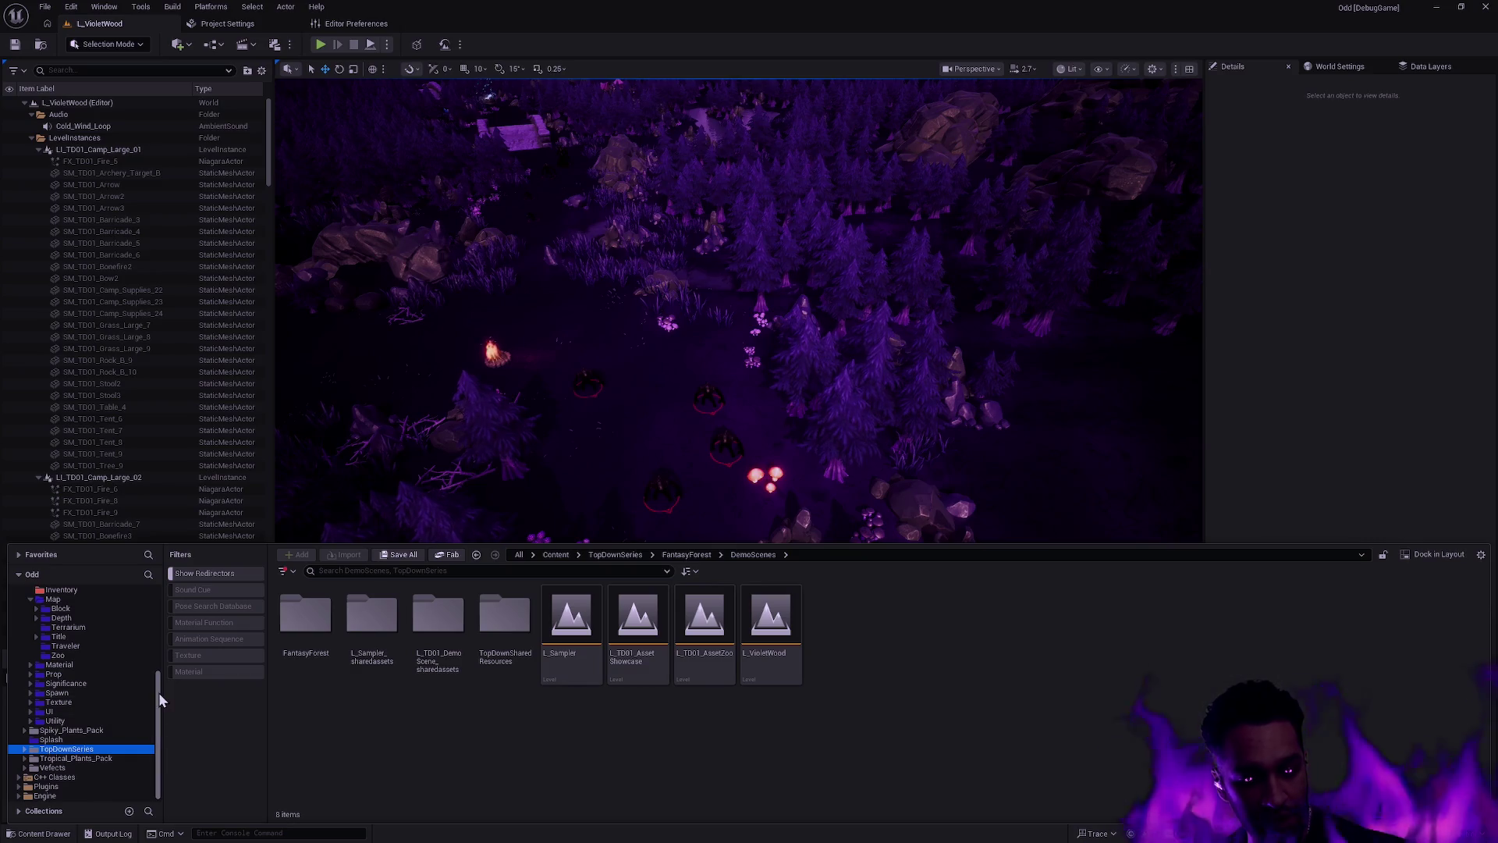
{"action": "scroll", "coordinate": [70, 662], "scroll_direction": "up", "scroll_amount": 2}
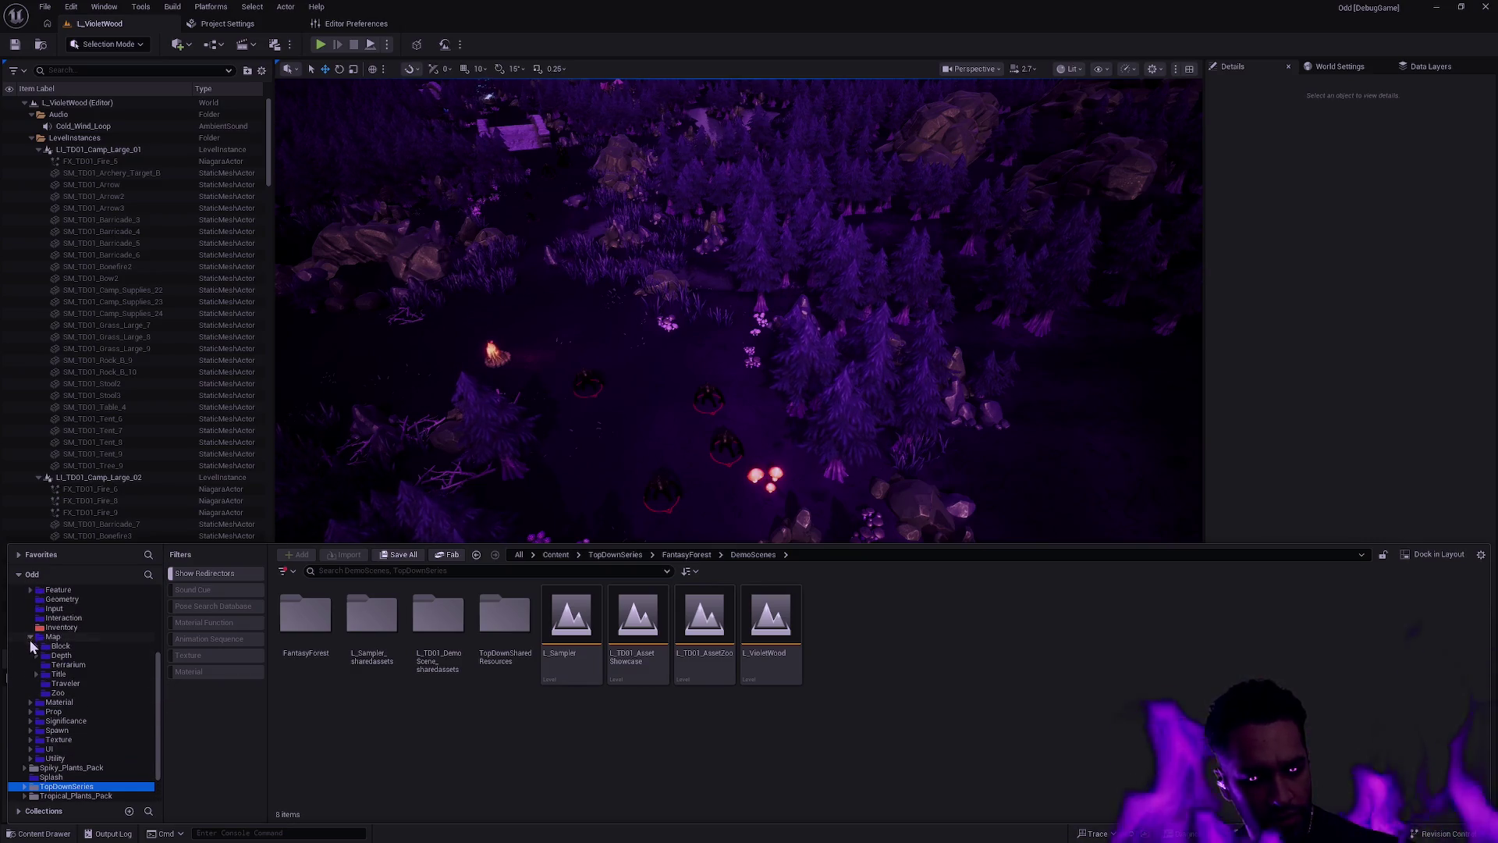
{"action": "left_click", "coordinate": [30, 638]}
{"action": "left_click_drag", "start_coordinate": [161, 695], "coordinate": [161, 629]}
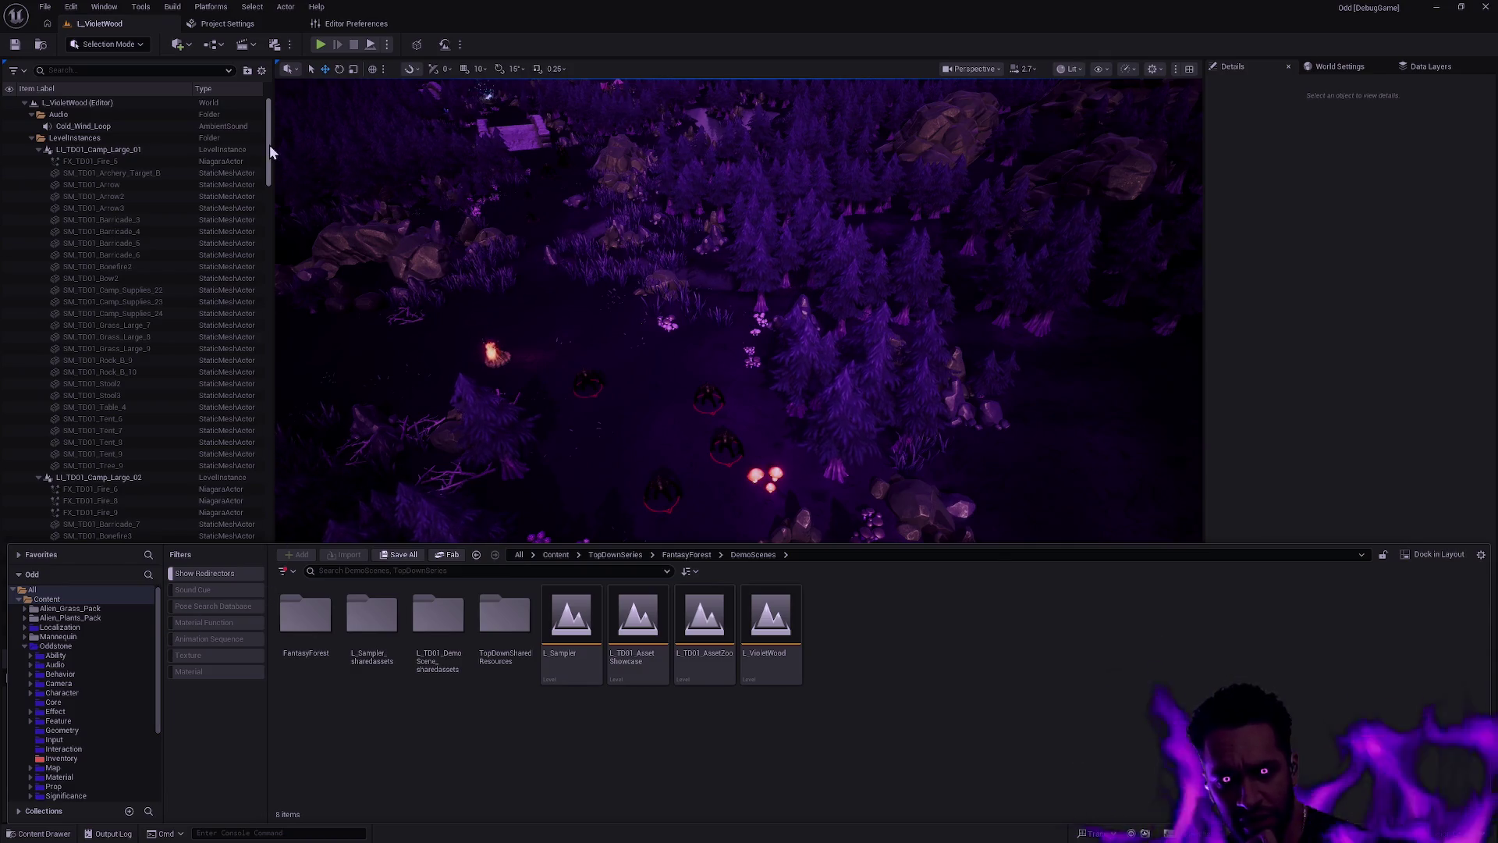
{"action": "left_click", "coordinate": [319, 44]}
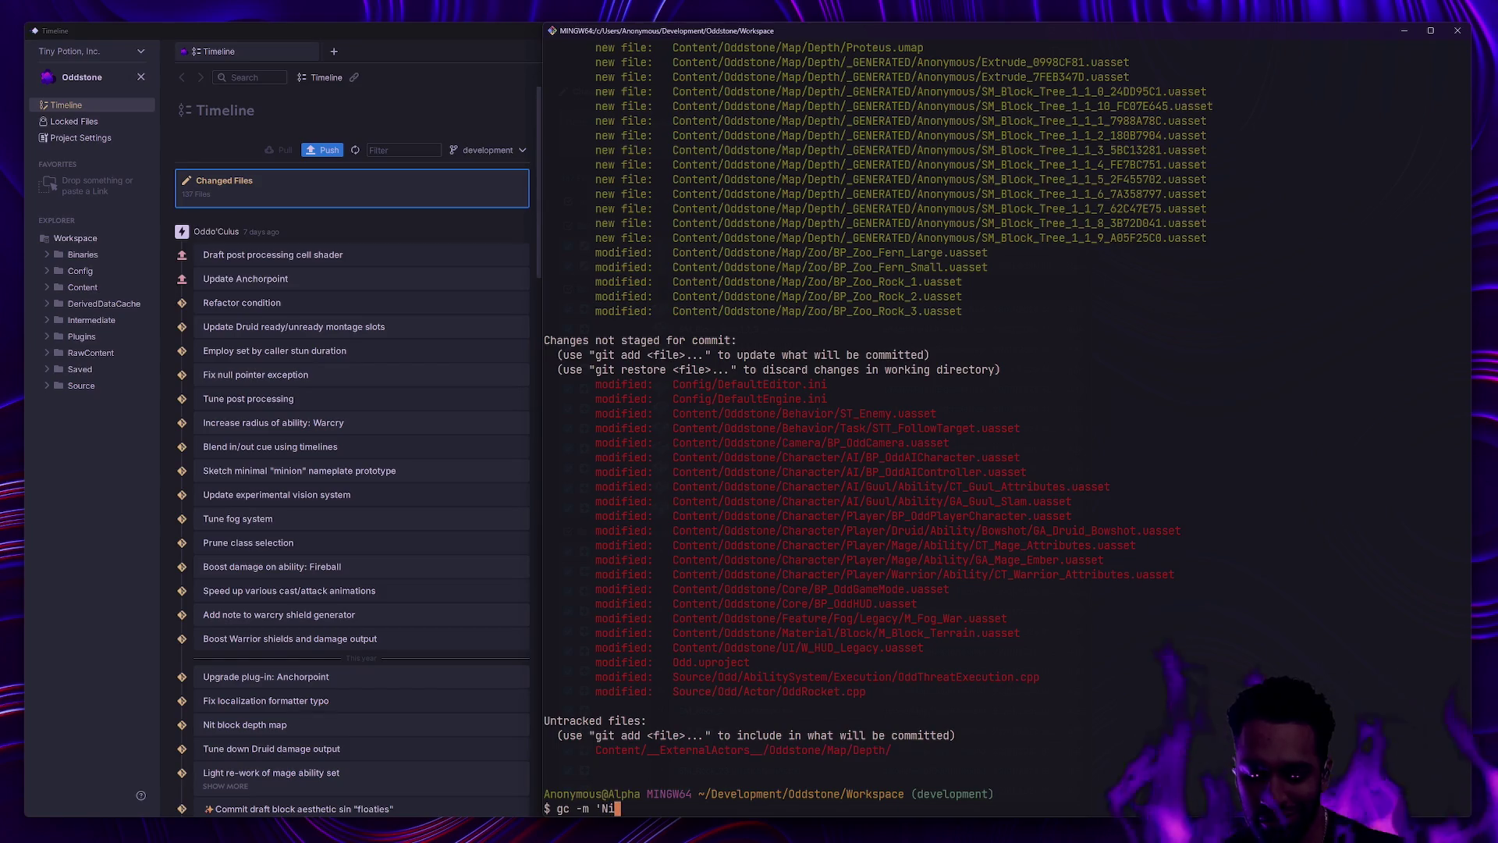
{"action": "type", "text": "gc -m 'Nit maps'"}
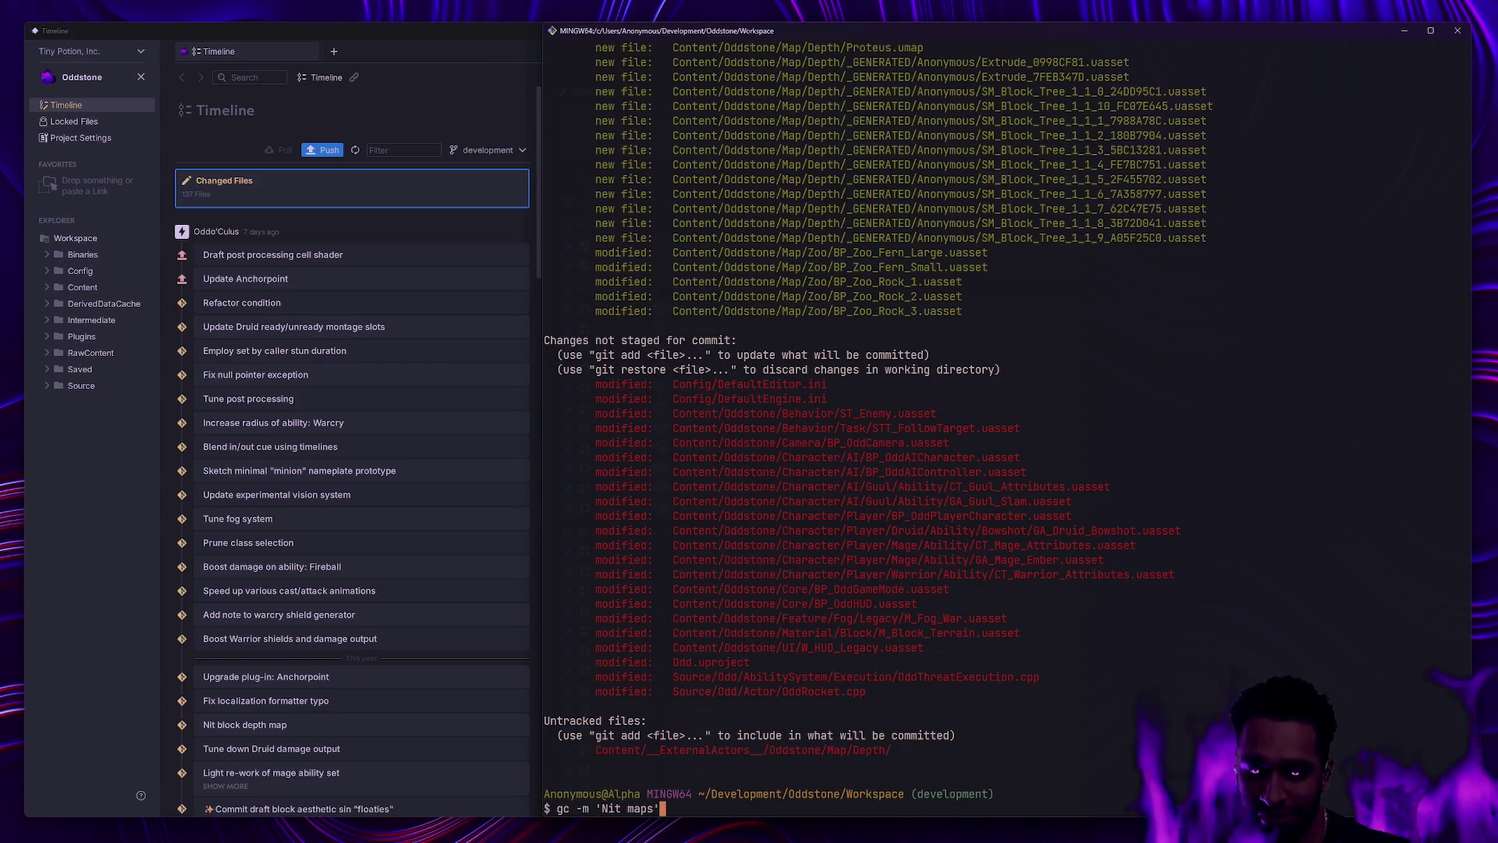
Step: Commit the staged Depth maps with message 'Nit maps' and review git status
{"action": "key", "text": "Return"}
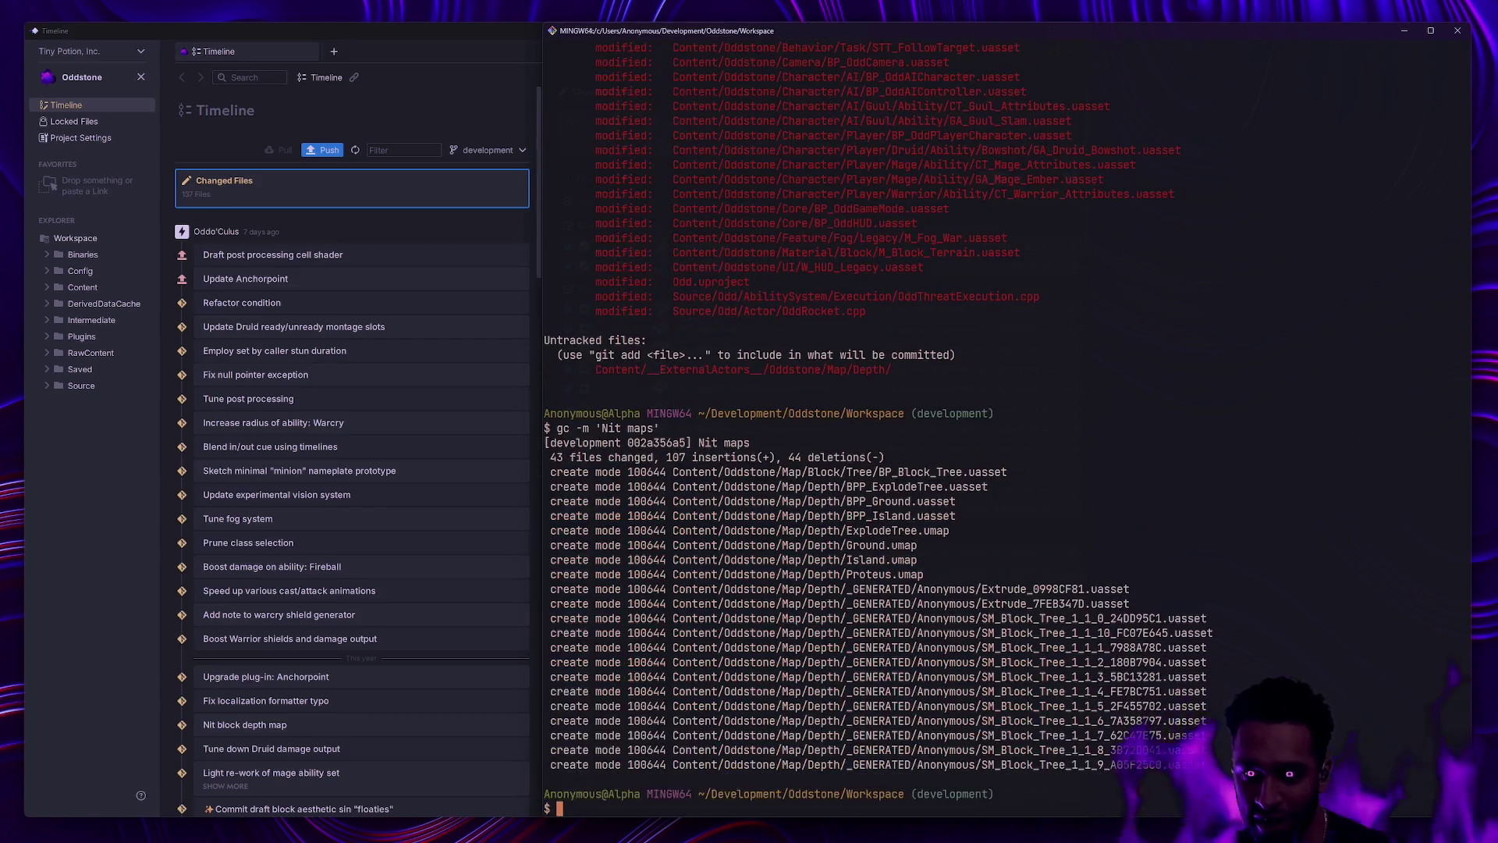
{"action": "scroll", "coordinate": [1199, 497], "scroll_direction": "up", "scroll_amount": 7}
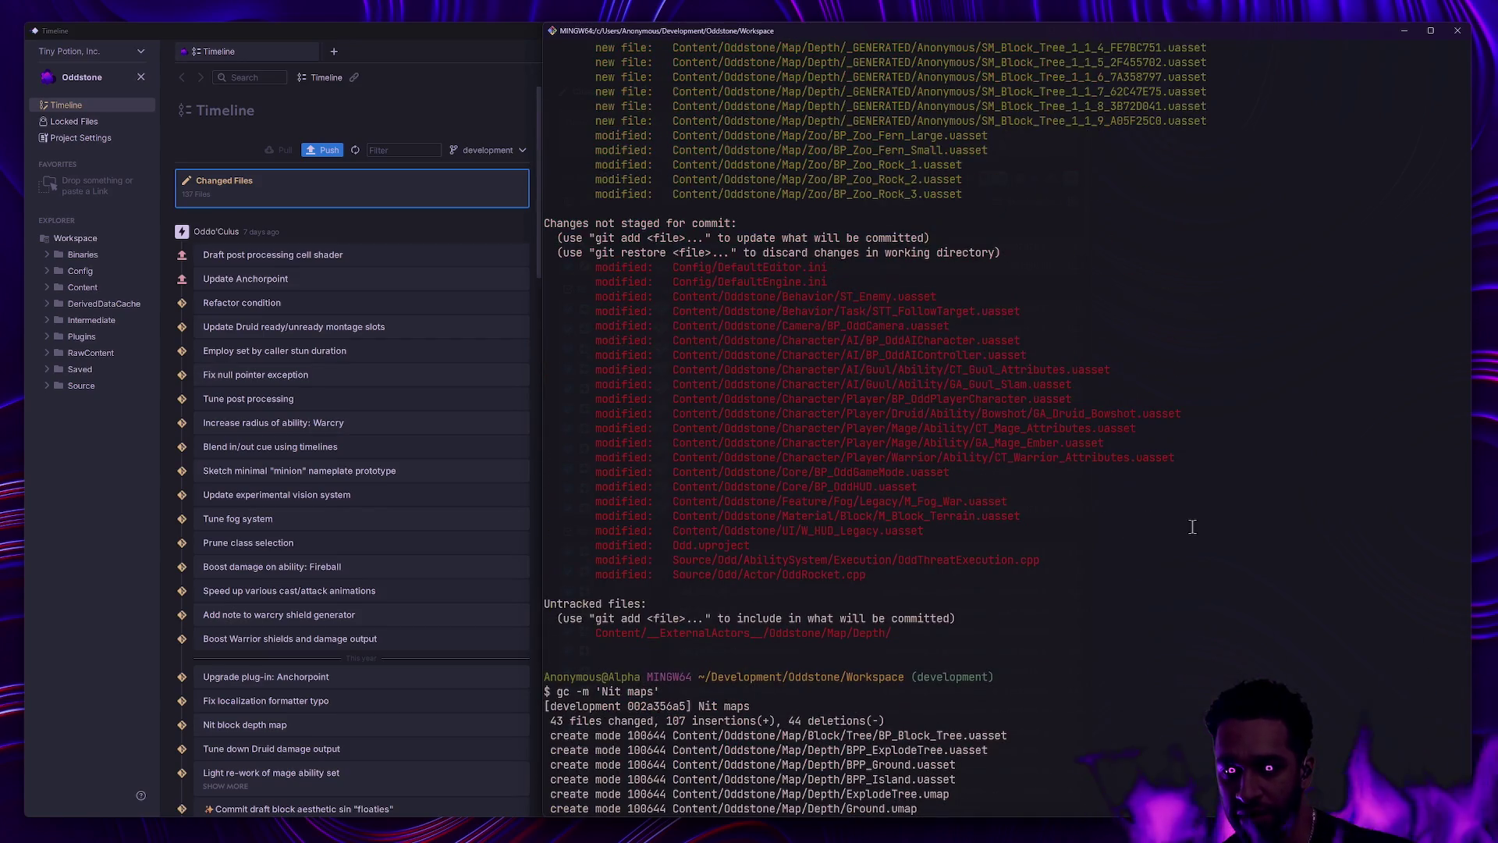
{"action": "scroll", "coordinate": [1217, 519], "scroll_direction": "down", "scroll_amount": 8}
{"action": "key", "text": "Return"}
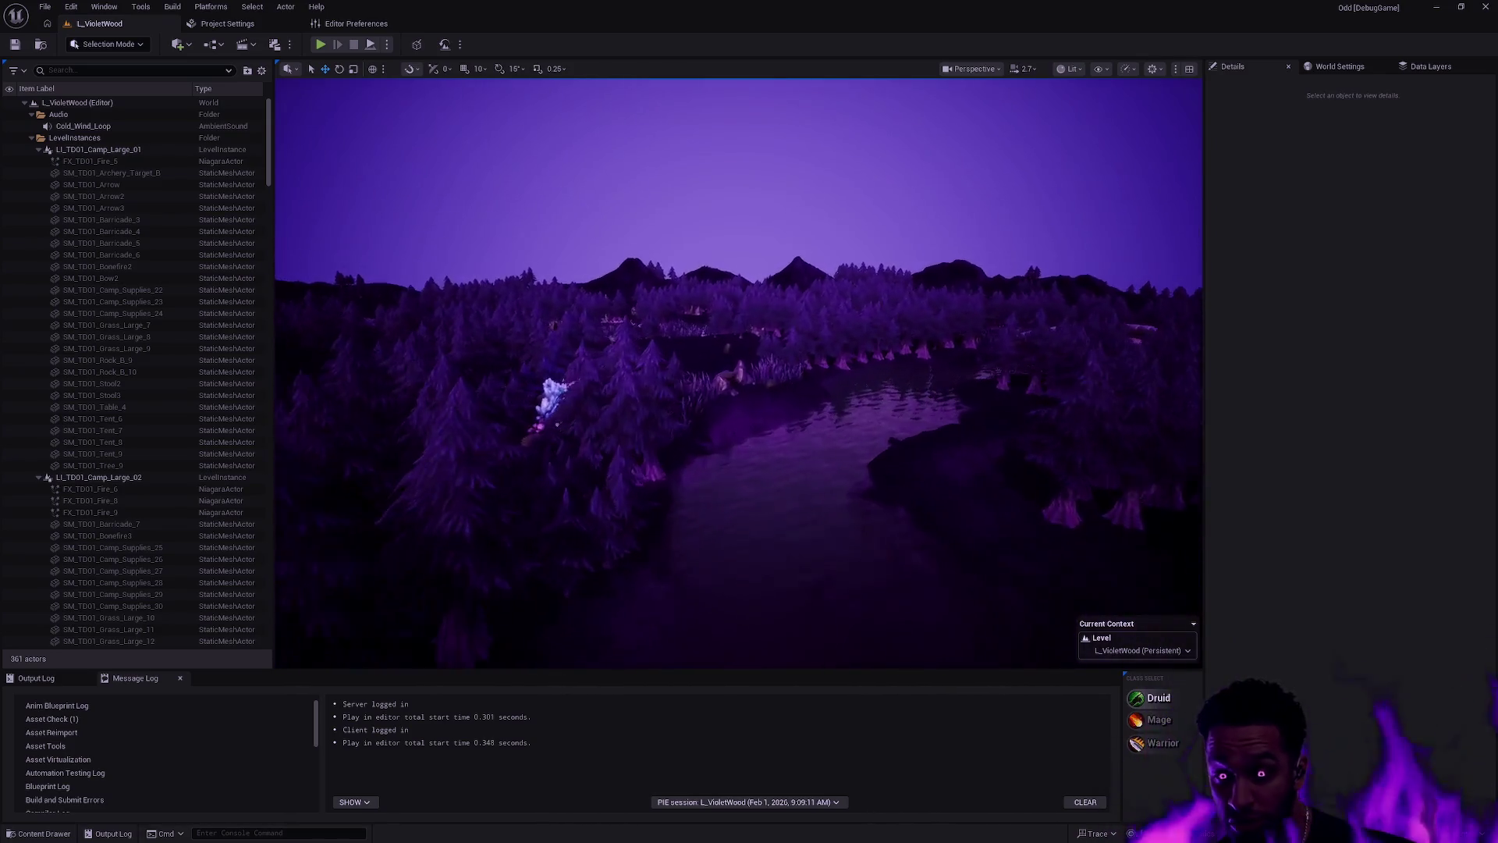
Step: Open the Padzoo level from the Content/Oddstone/Map/Depth folder
{"action": "key", "text": "ctrl+space"}
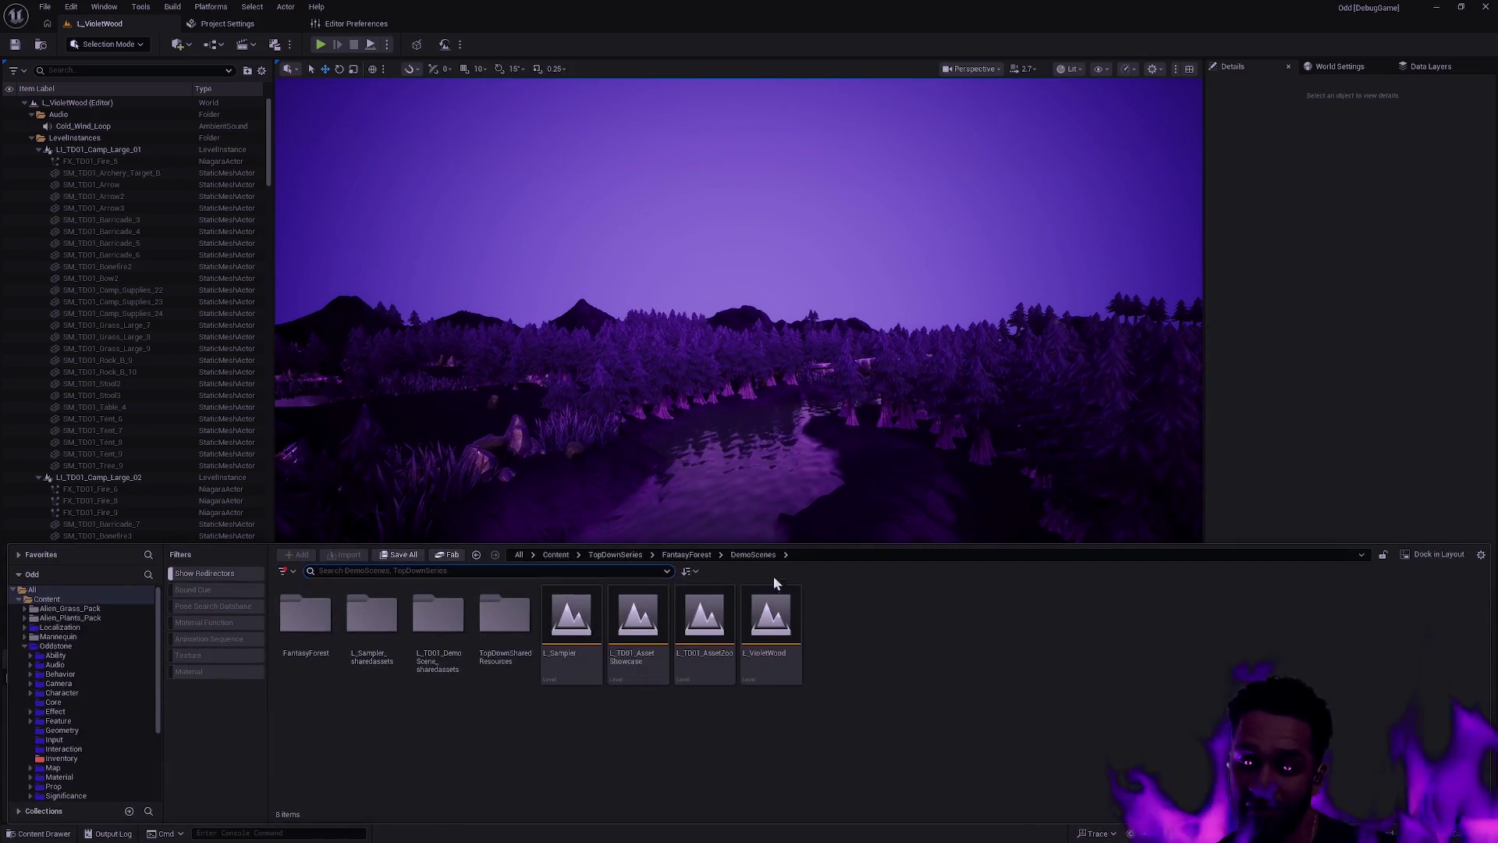
{"action": "key", "text": "alt+Left"}
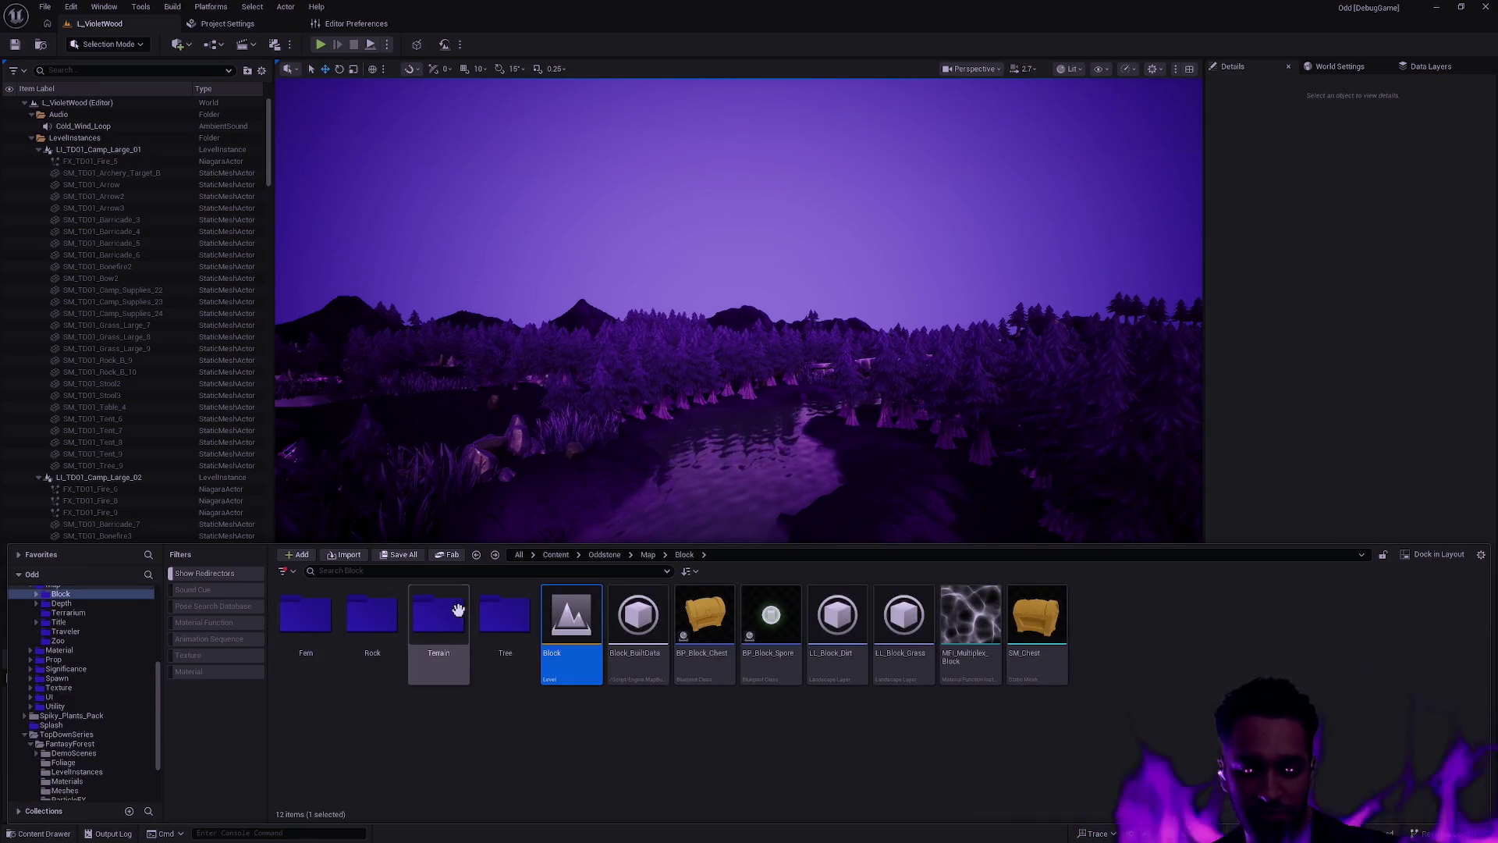
{"action": "double_click", "coordinate": [372, 617]}
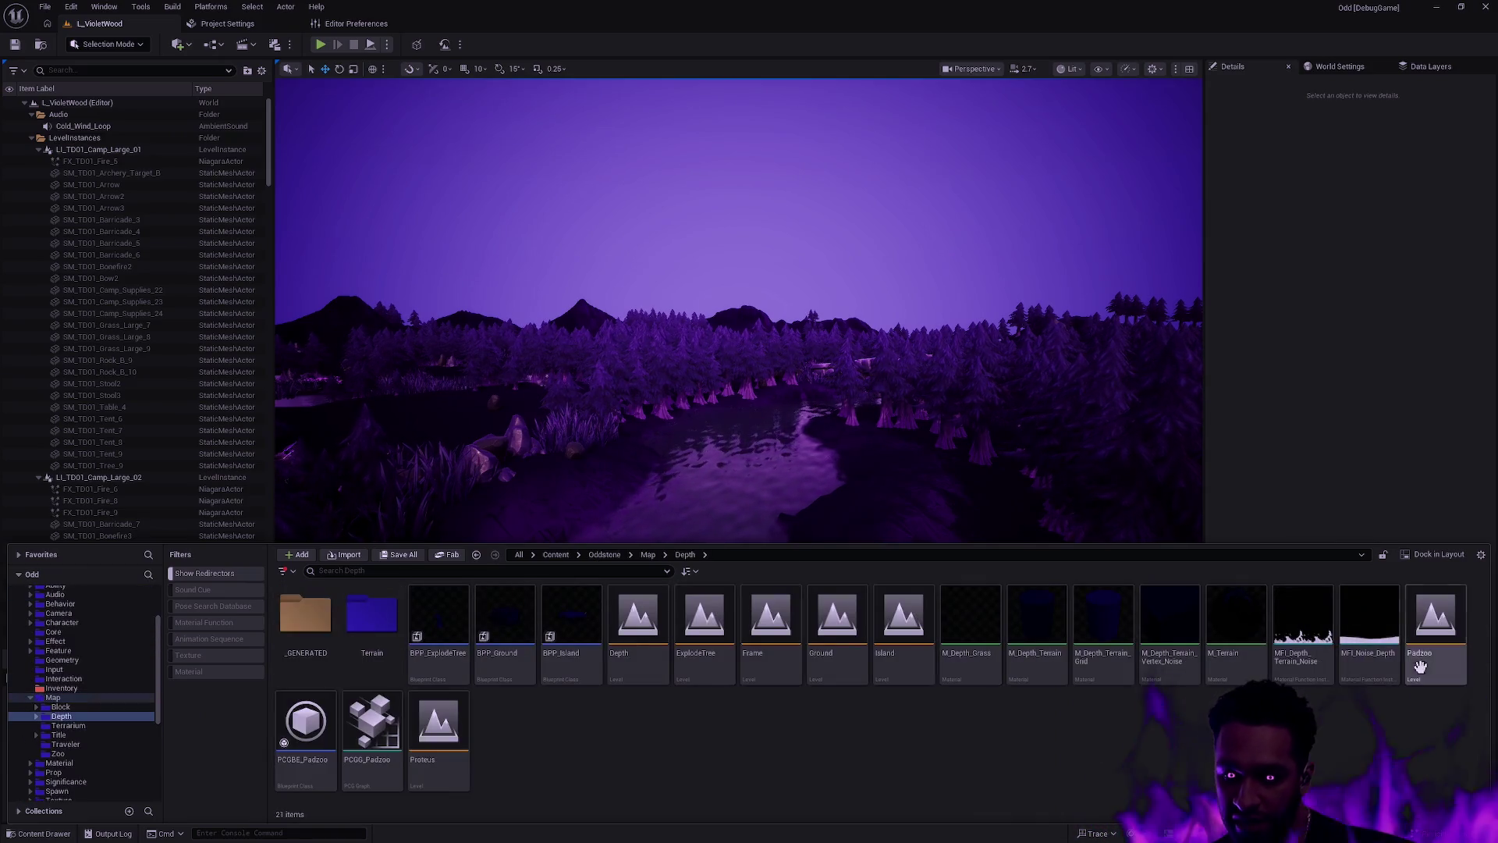
{"action": "double_click", "coordinate": [1436, 620]}
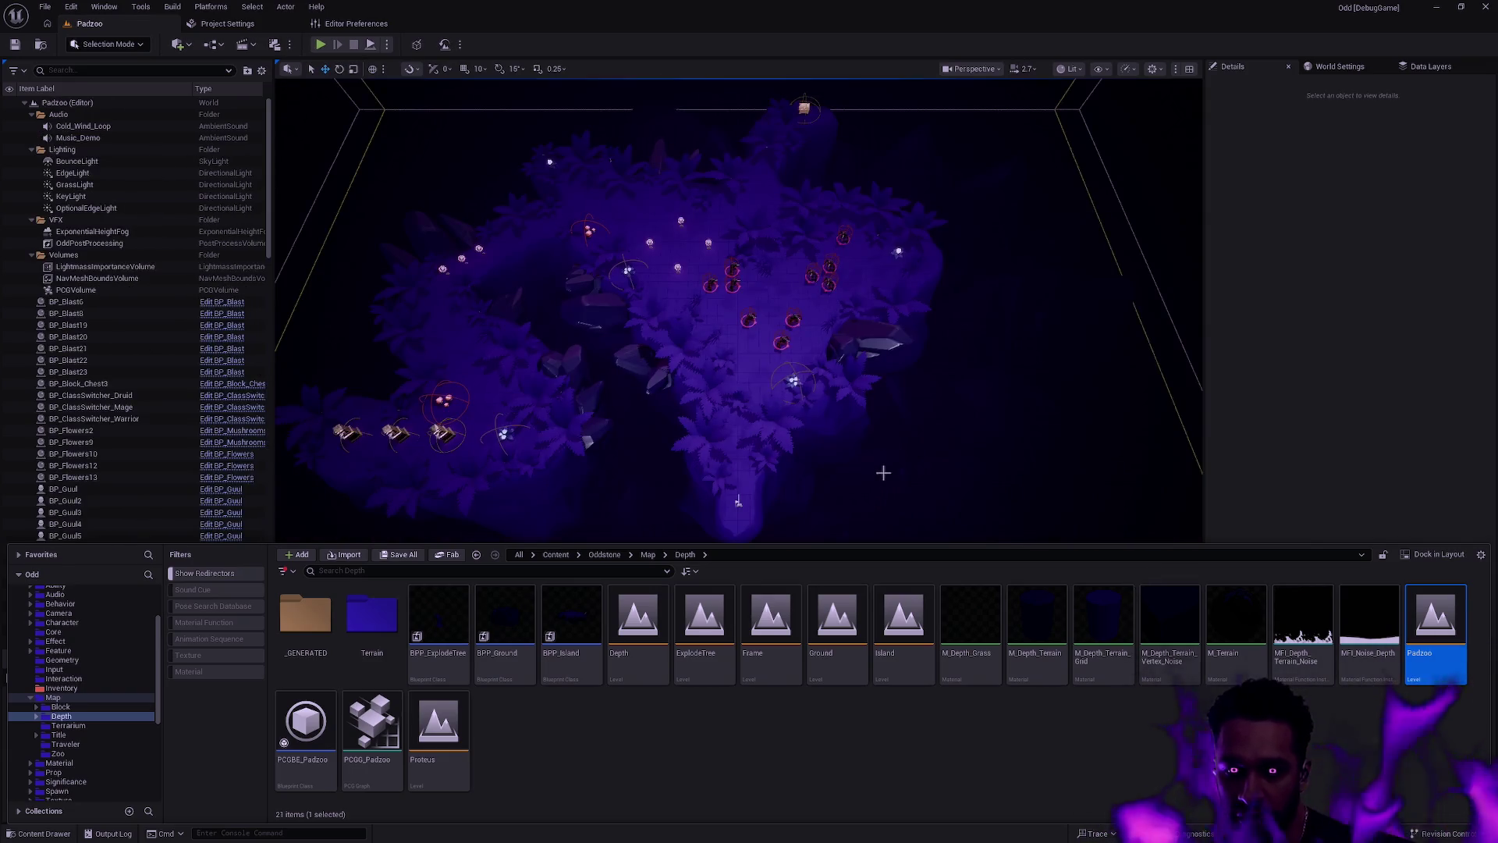
Step: Go fullscreen on the Padzoo viewport and fly across the island's enemies, flowers and crystals
{"action": "key", "text": "F11"}
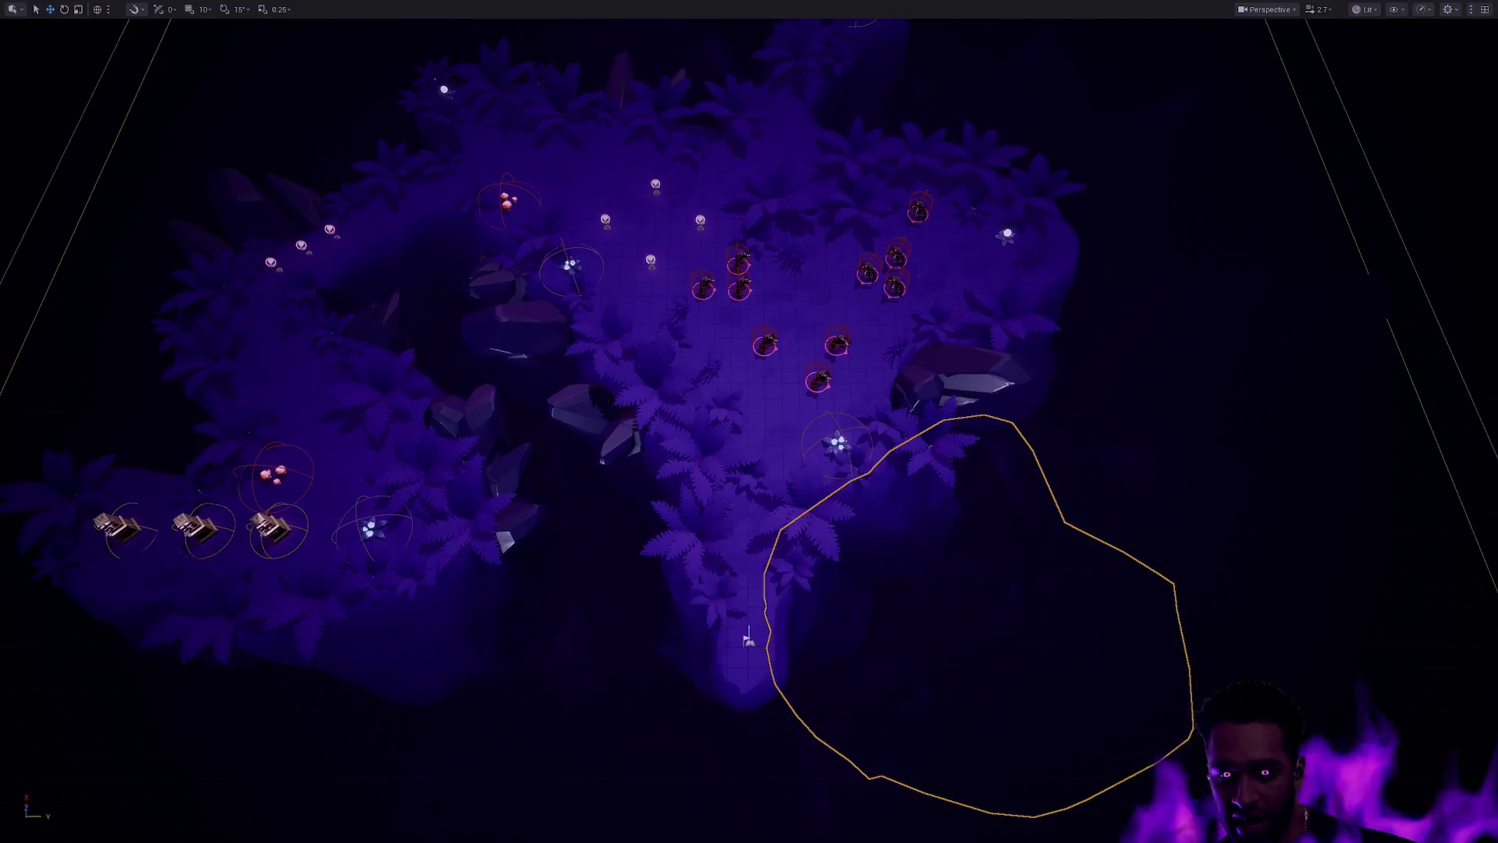
{"action": "scroll", "coordinate": [749, 422], "scroll_direction": "down", "scroll_amount": 10}
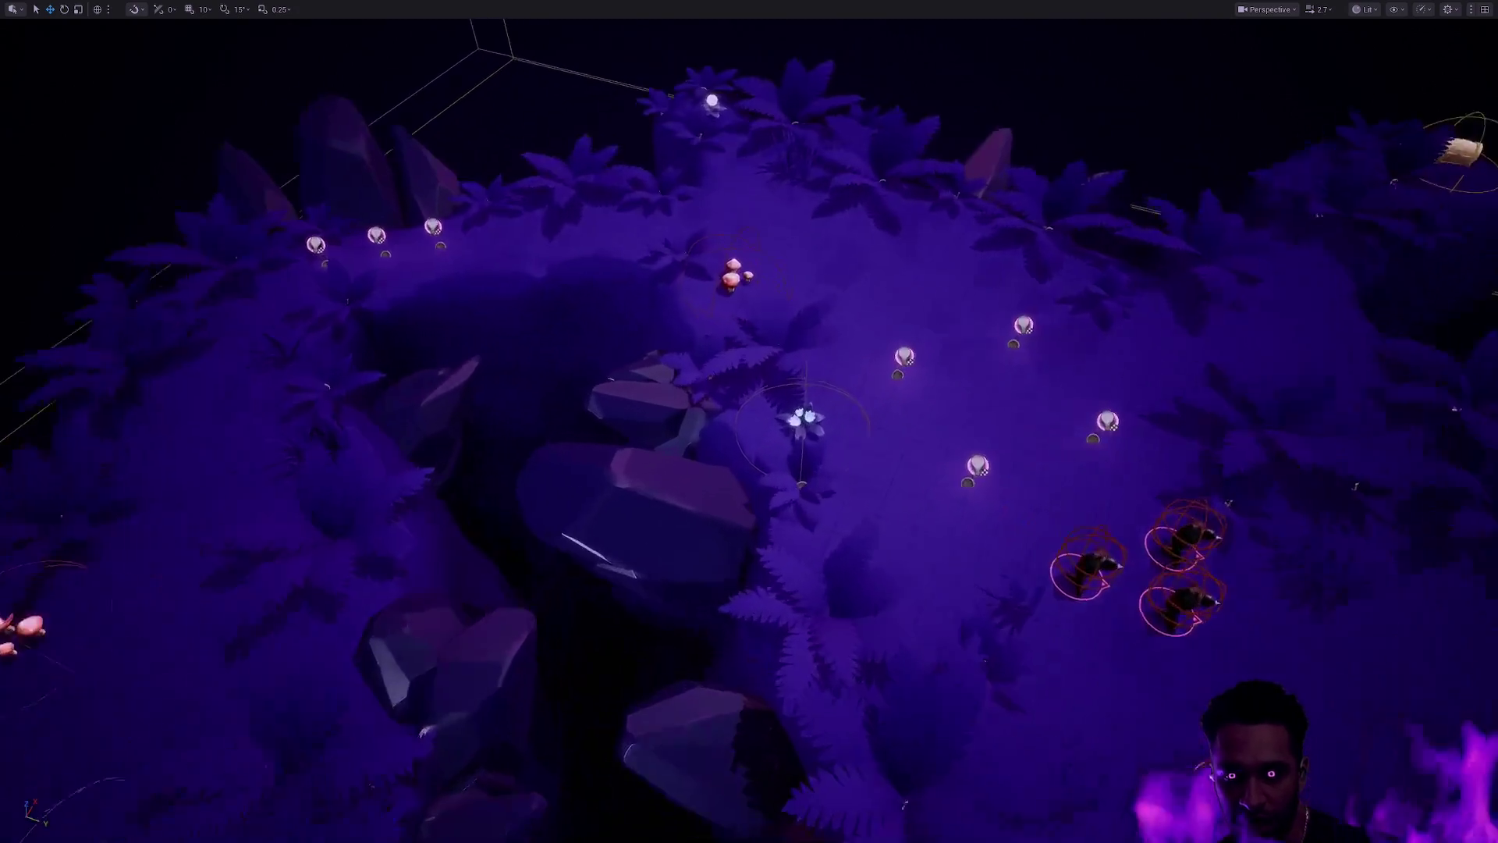
{"action": "key", "text": "d"}
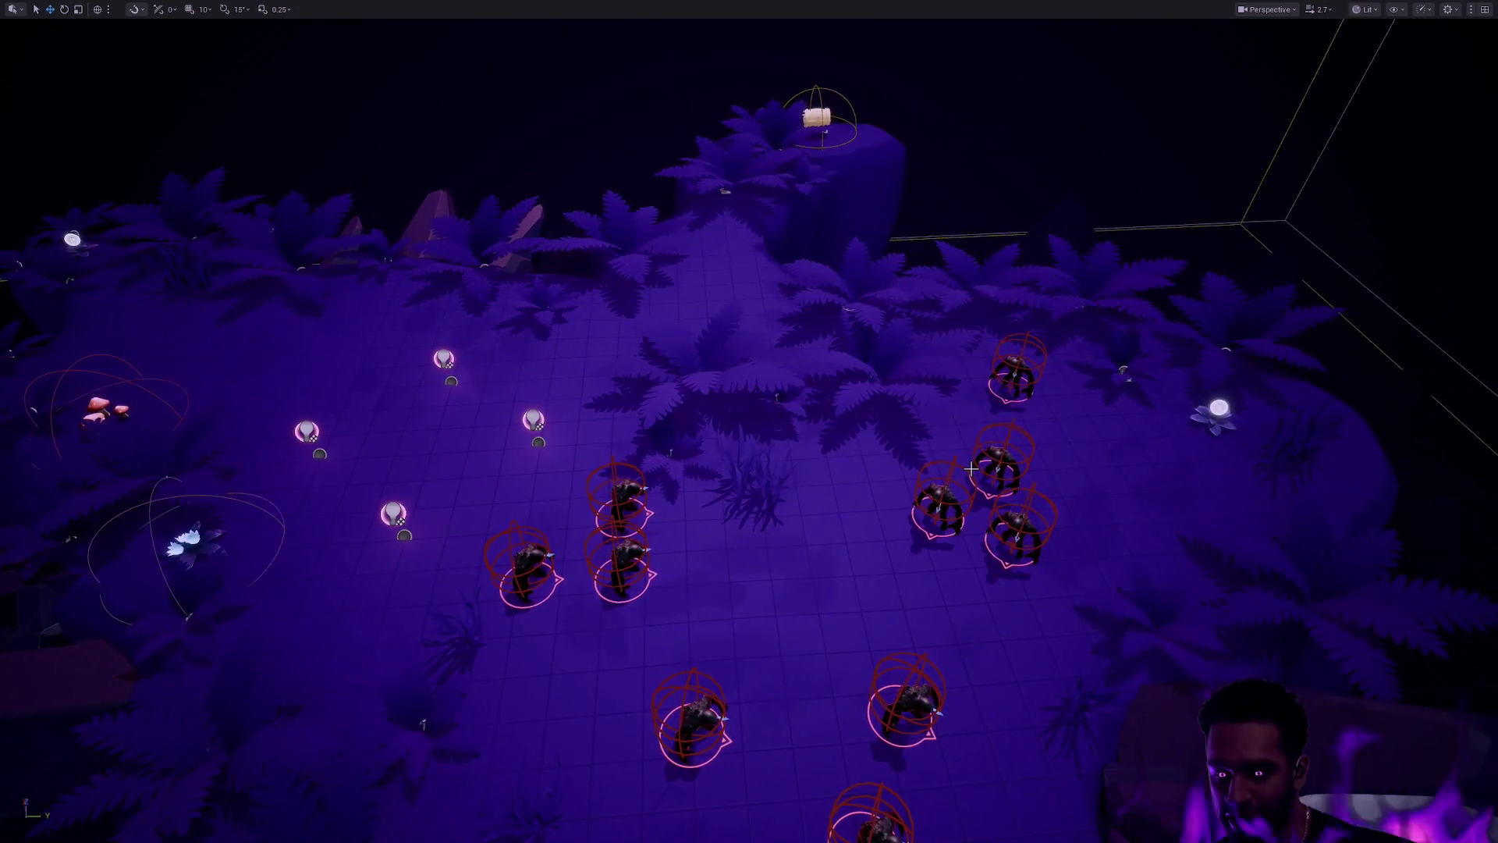
{"action": "scroll", "coordinate": [847, 529], "scroll_direction": "up", "scroll_amount": 10}
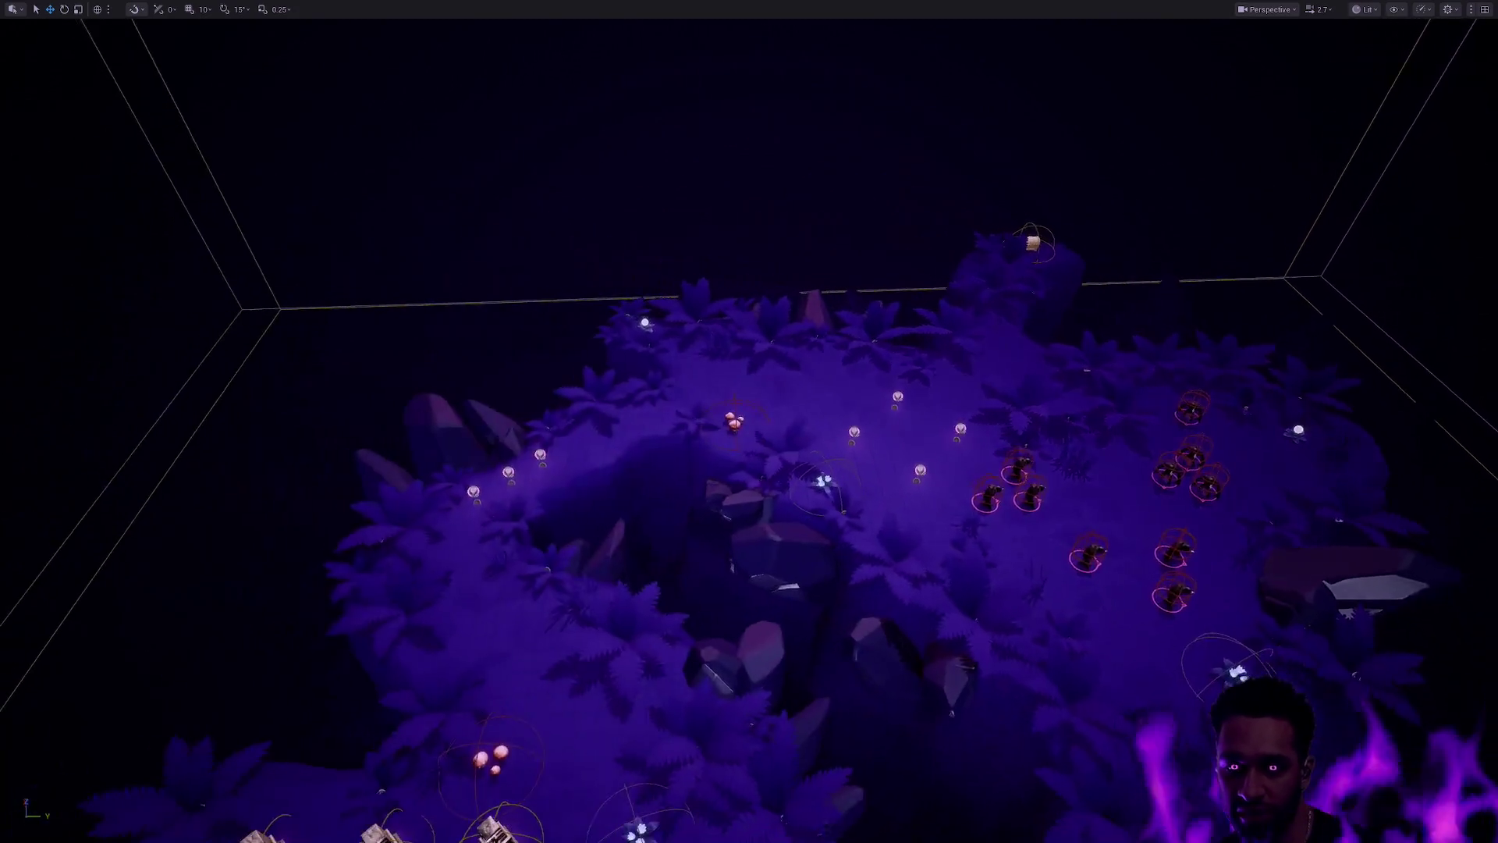
{"action": "scroll", "coordinate": [847, 529], "scroll_direction": "down", "scroll_amount": 4}
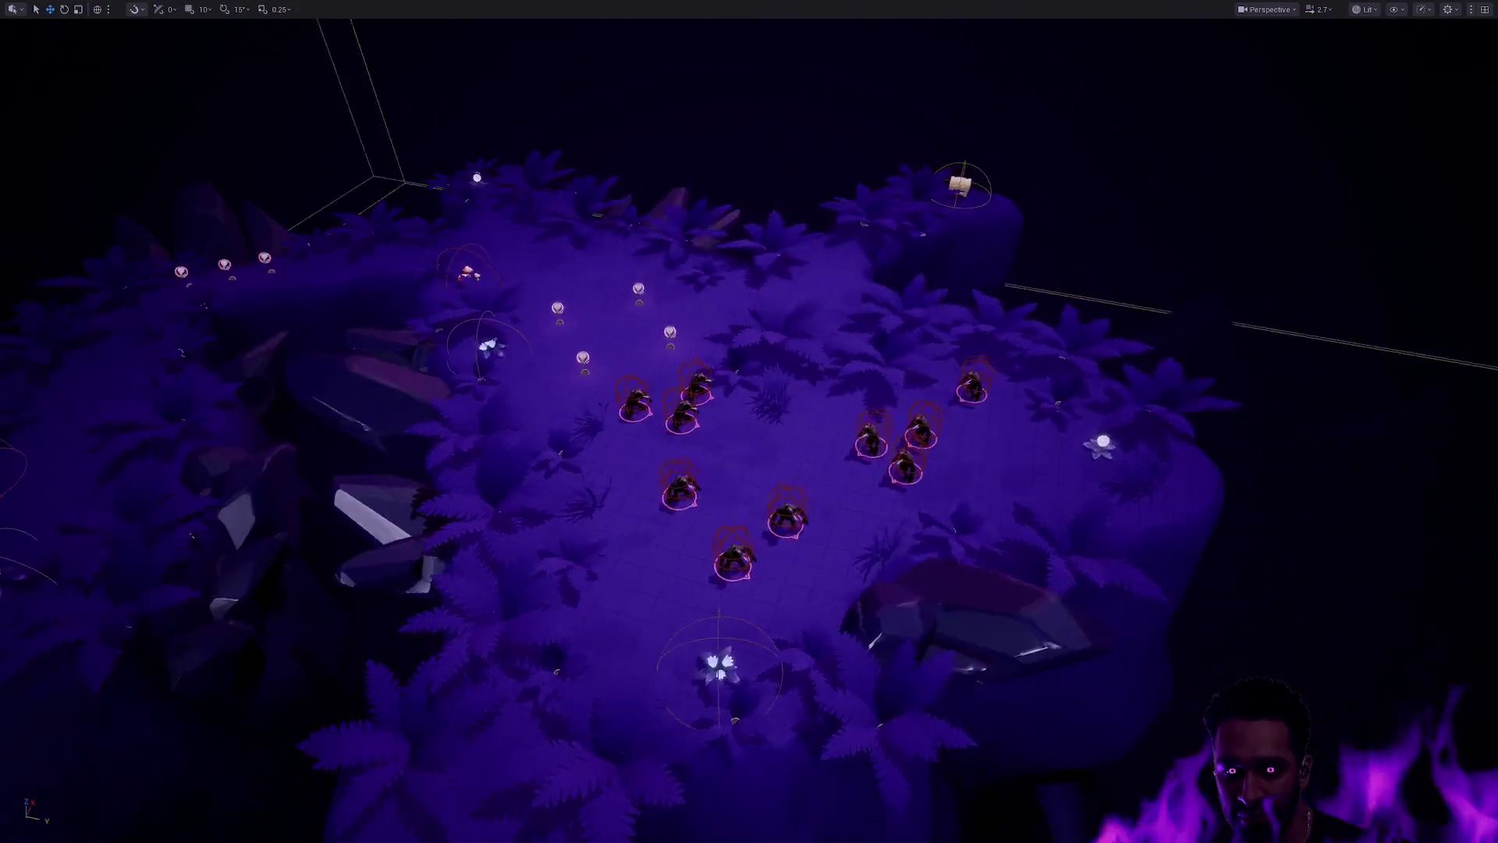
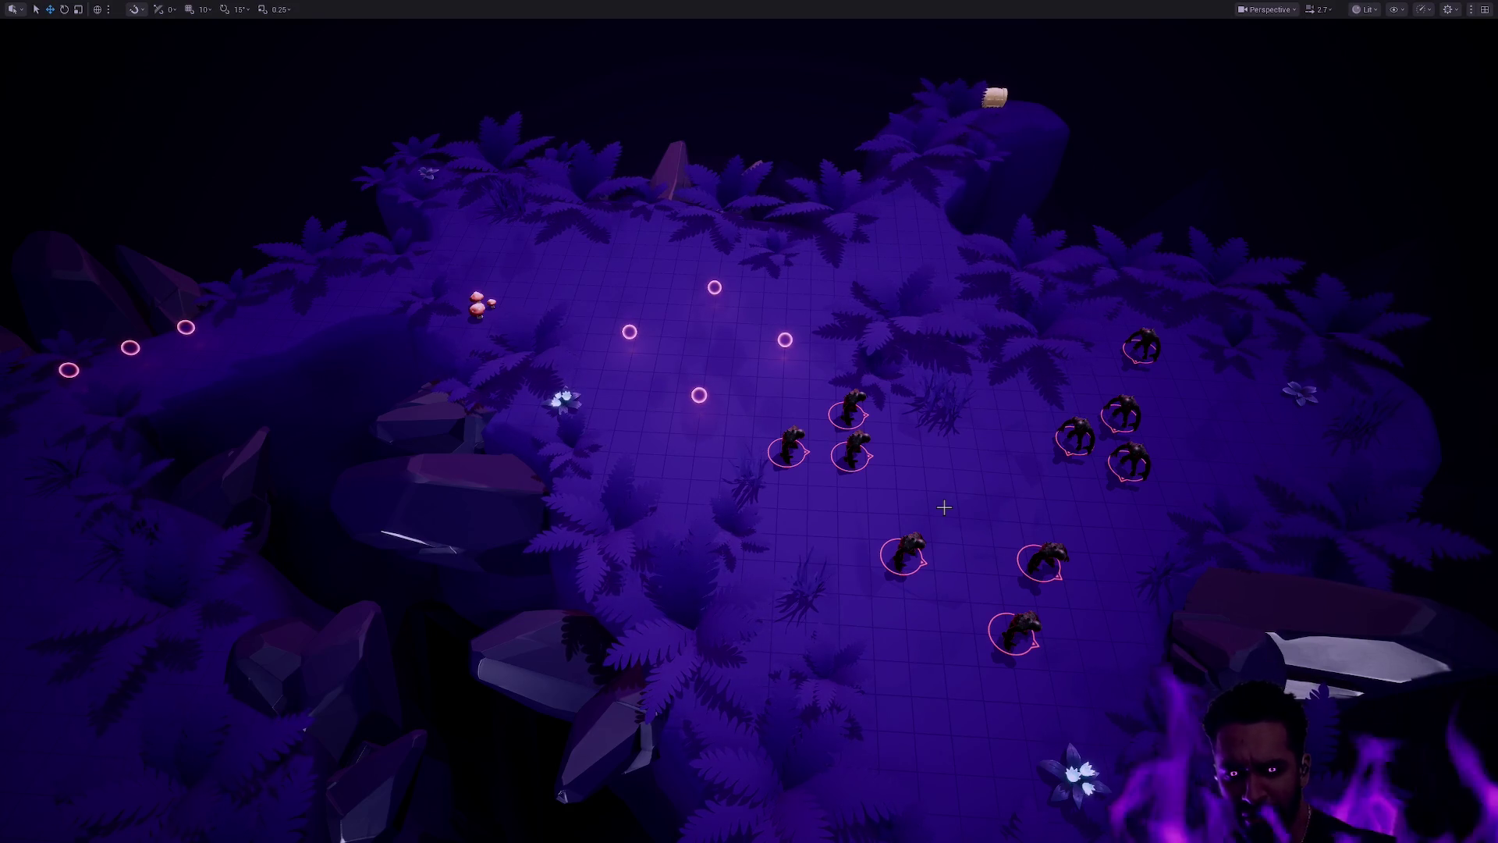
Step: Exit fullscreen with F11 to restore the full editor, and widen the Message Log's compile warnings list
{"action": "scroll", "coordinate": [940, 570], "scroll_direction": "up", "scroll_amount": 5}
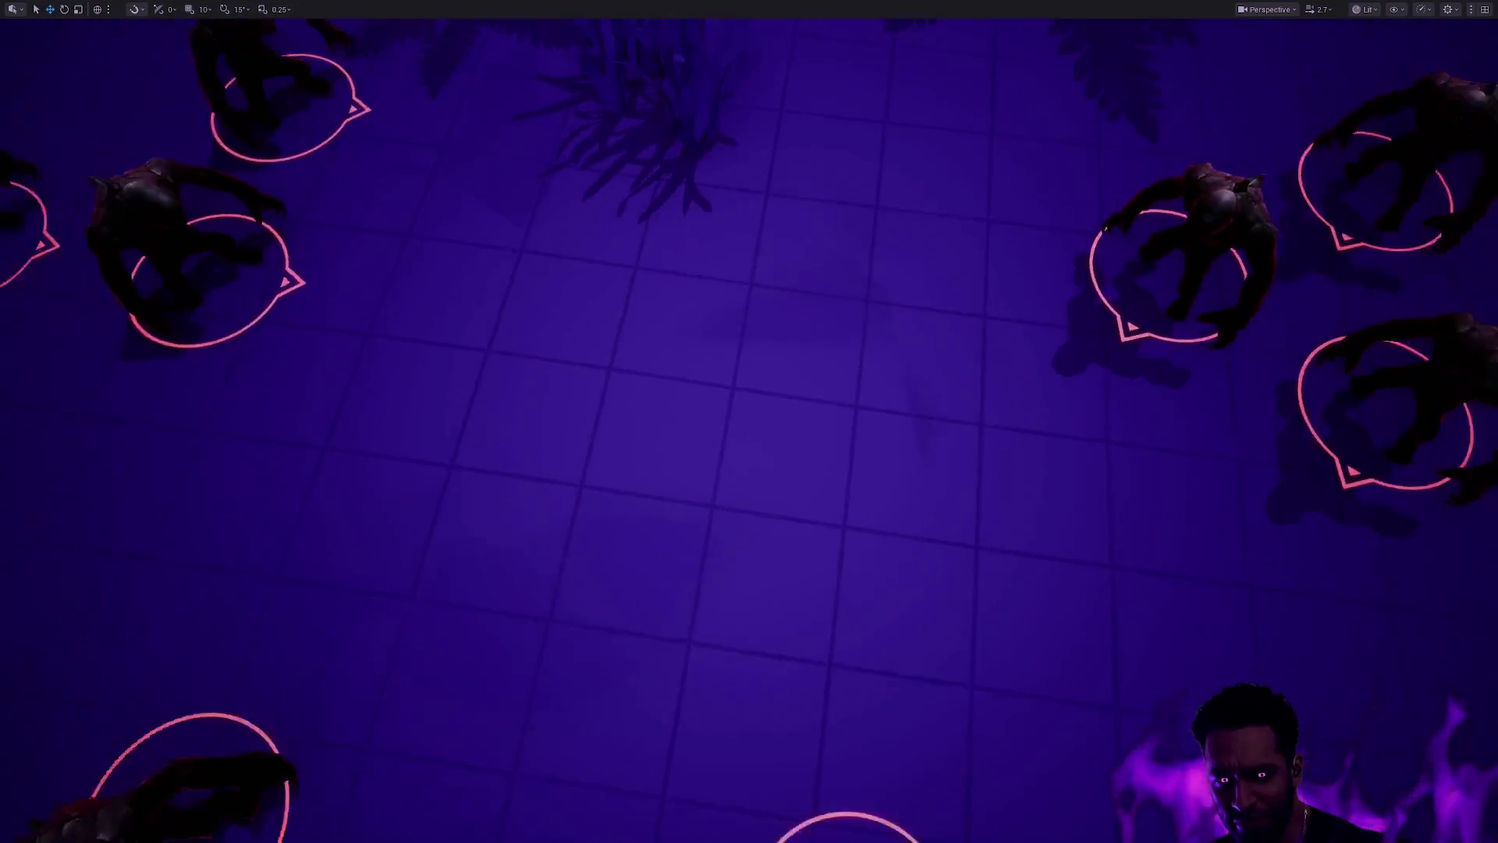
{"action": "scroll", "coordinate": [749, 421], "scroll_direction": "down", "scroll_amount": 5}
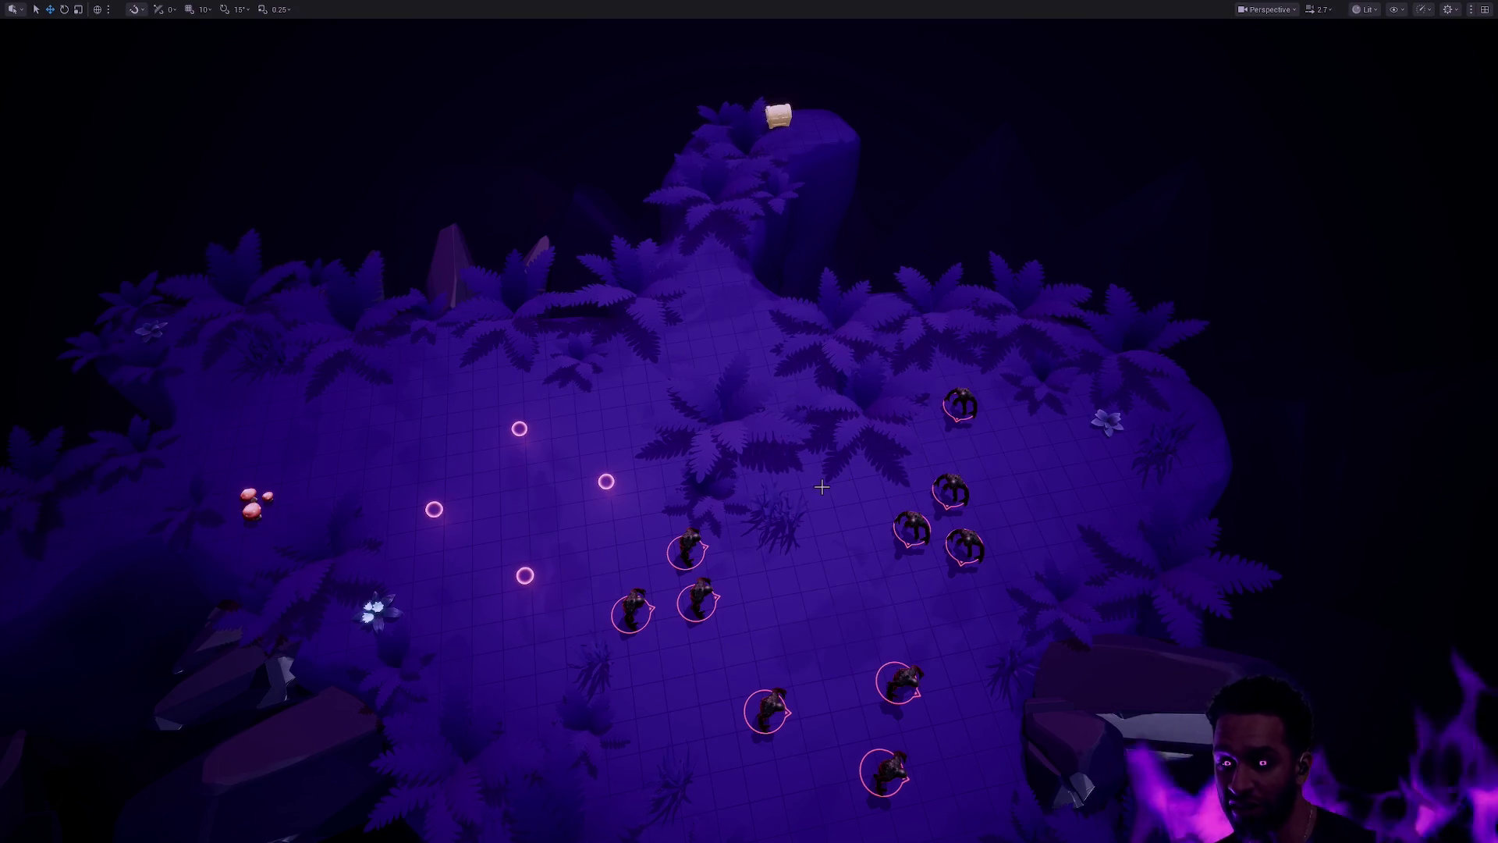
{"action": "scroll", "coordinate": [796, 468], "scroll_direction": "up", "scroll_amount": 8}
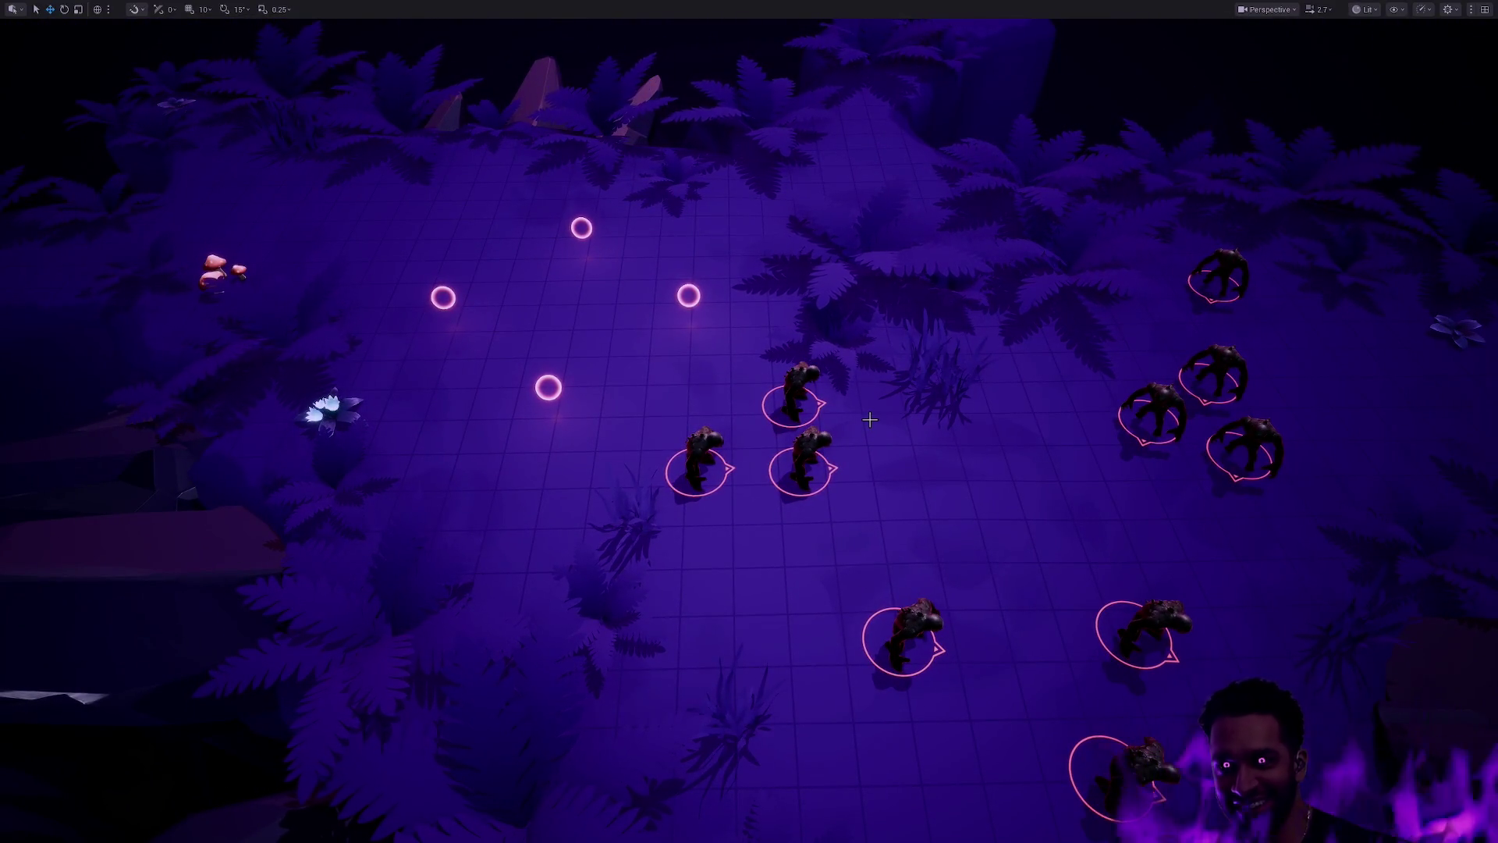
{"action": "key", "text": "F11"}
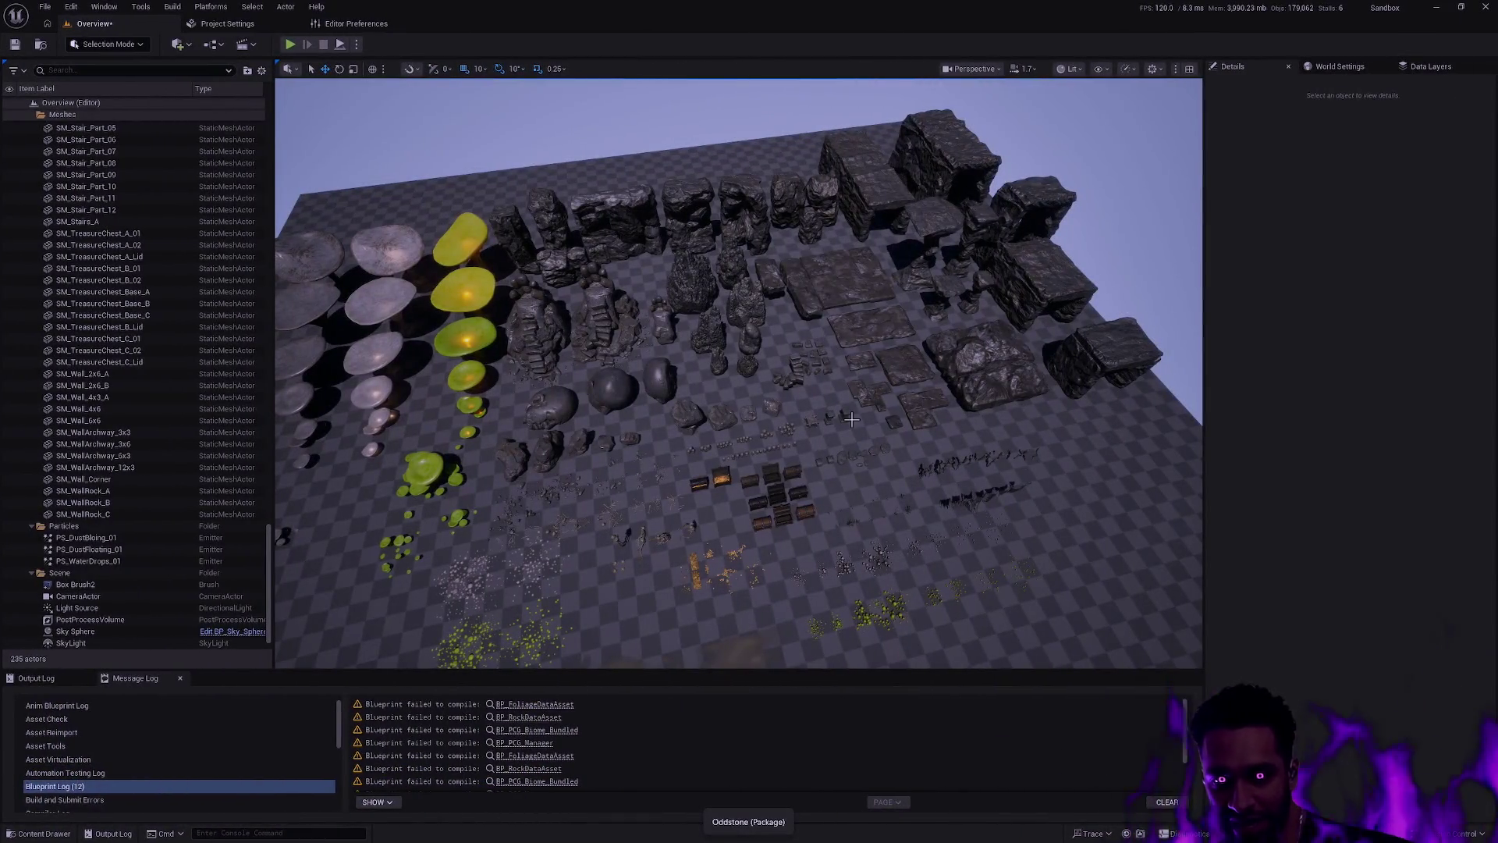
{"action": "scroll", "coordinate": [852, 424], "scroll_direction": "up", "scroll_amount": 5}
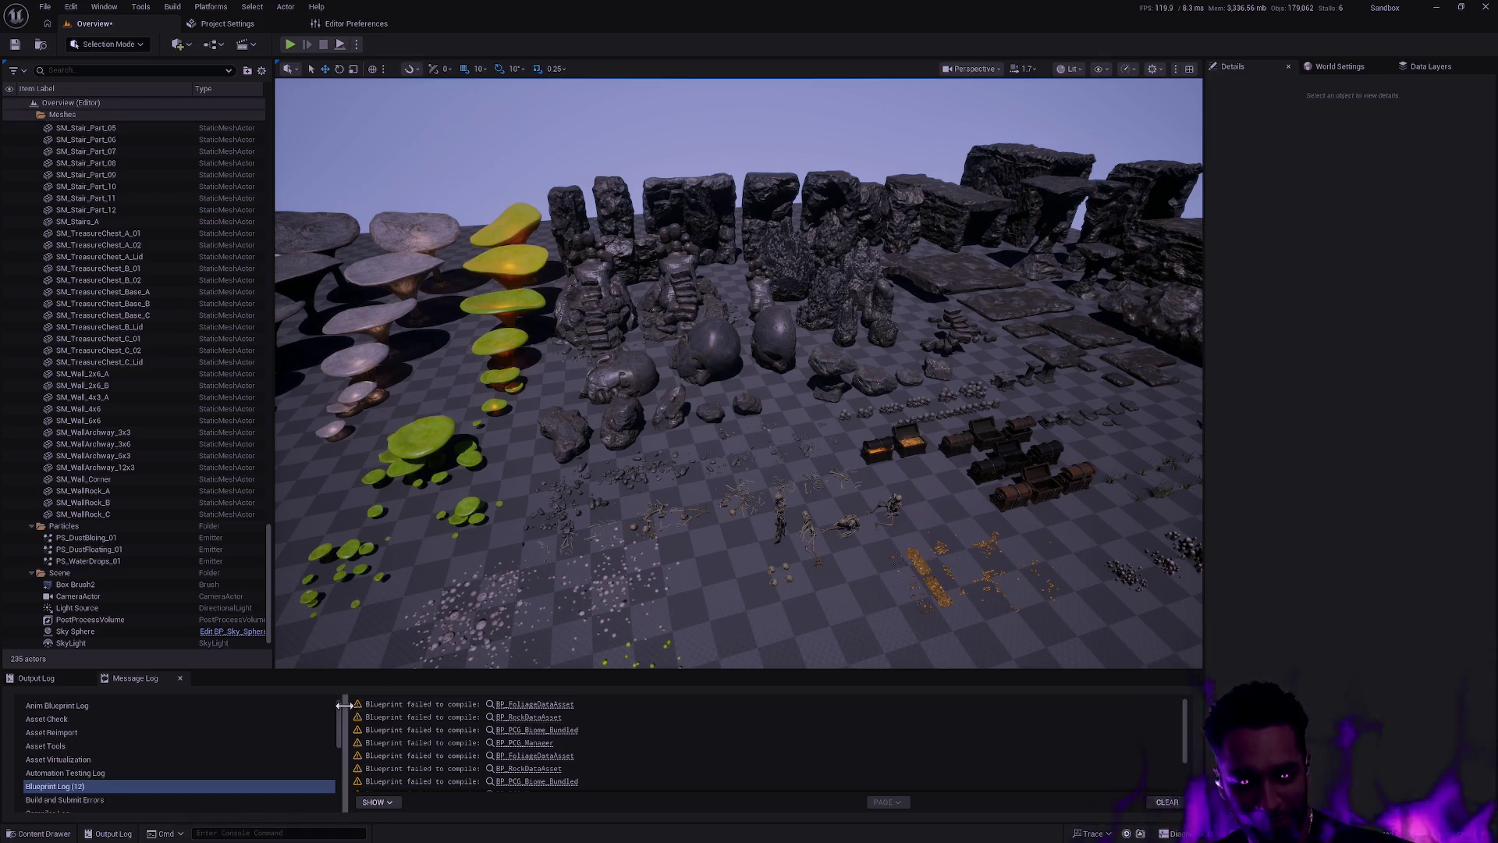
{"action": "left_click_drag", "start_coordinate": [341, 705], "coordinate": [270, 706]}
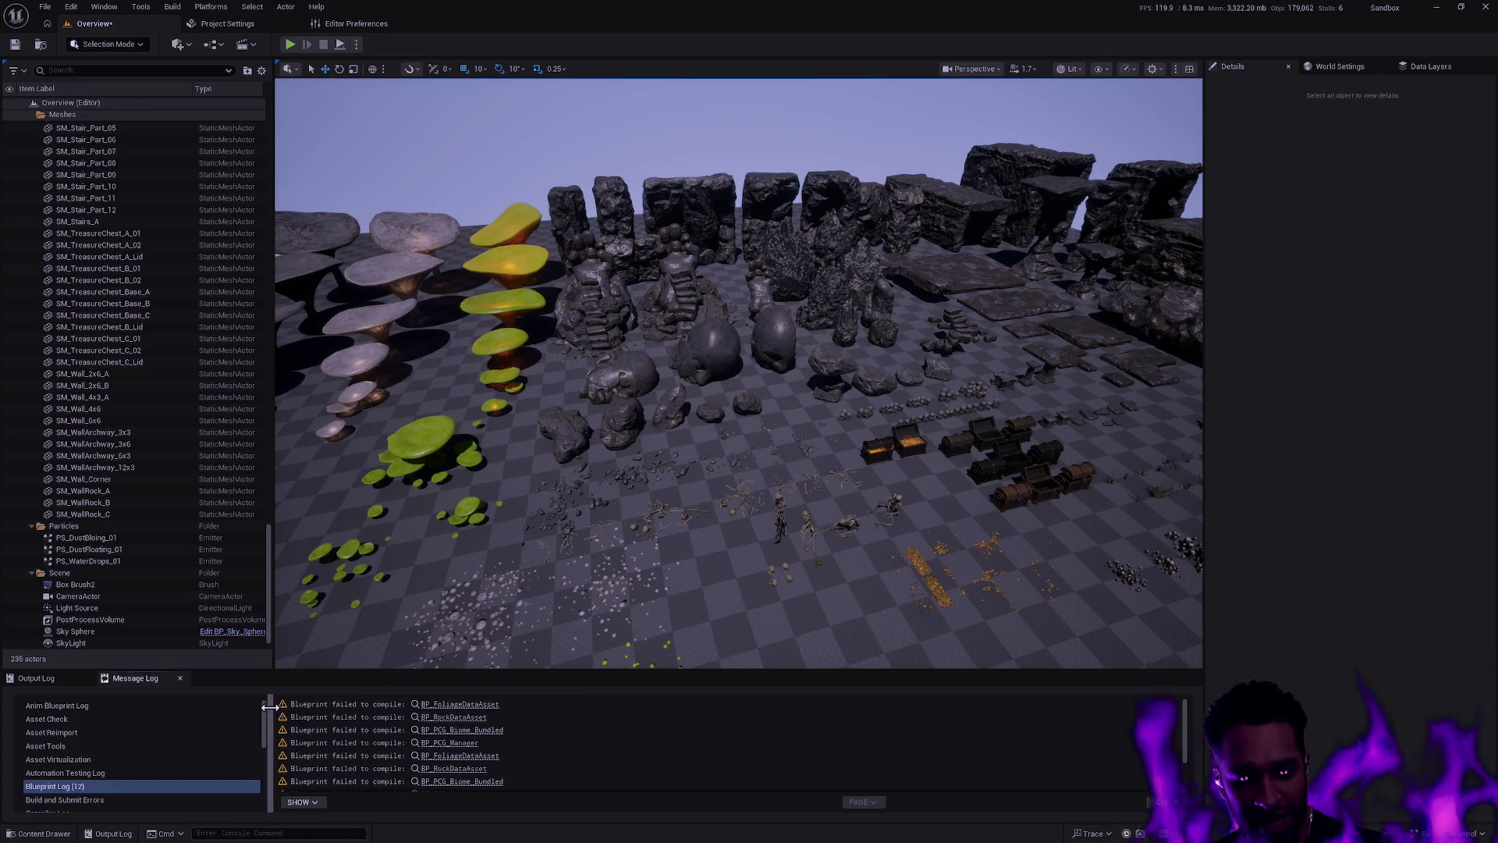
Step: Glance at the Output Log, return to the compile warnings, then fly the camera toward the chests and skeletons
{"action": "left_click", "coordinate": [57, 676]}
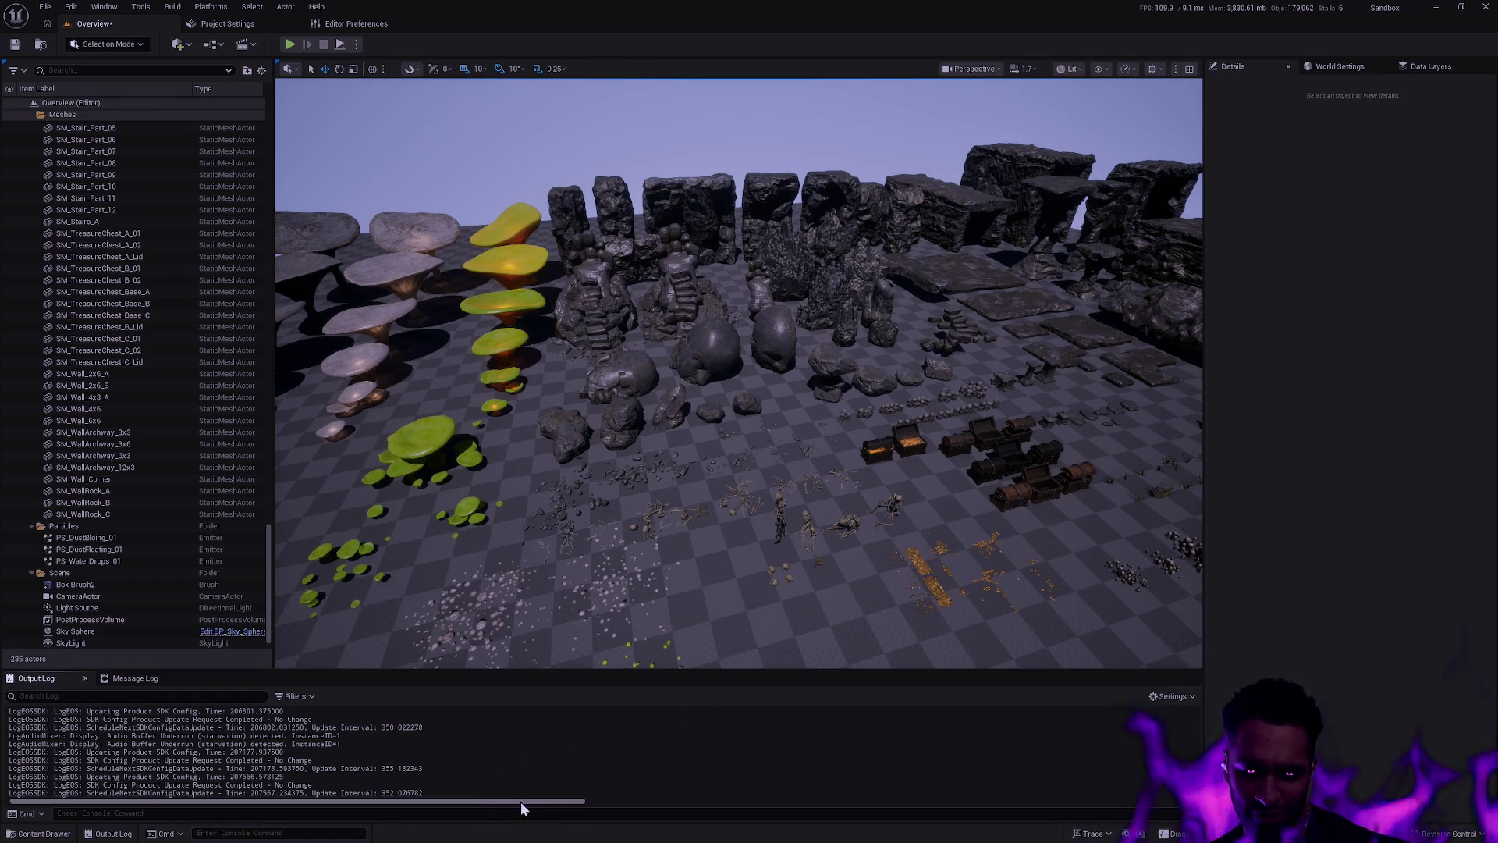
{"action": "left_click", "coordinate": [133, 678]}
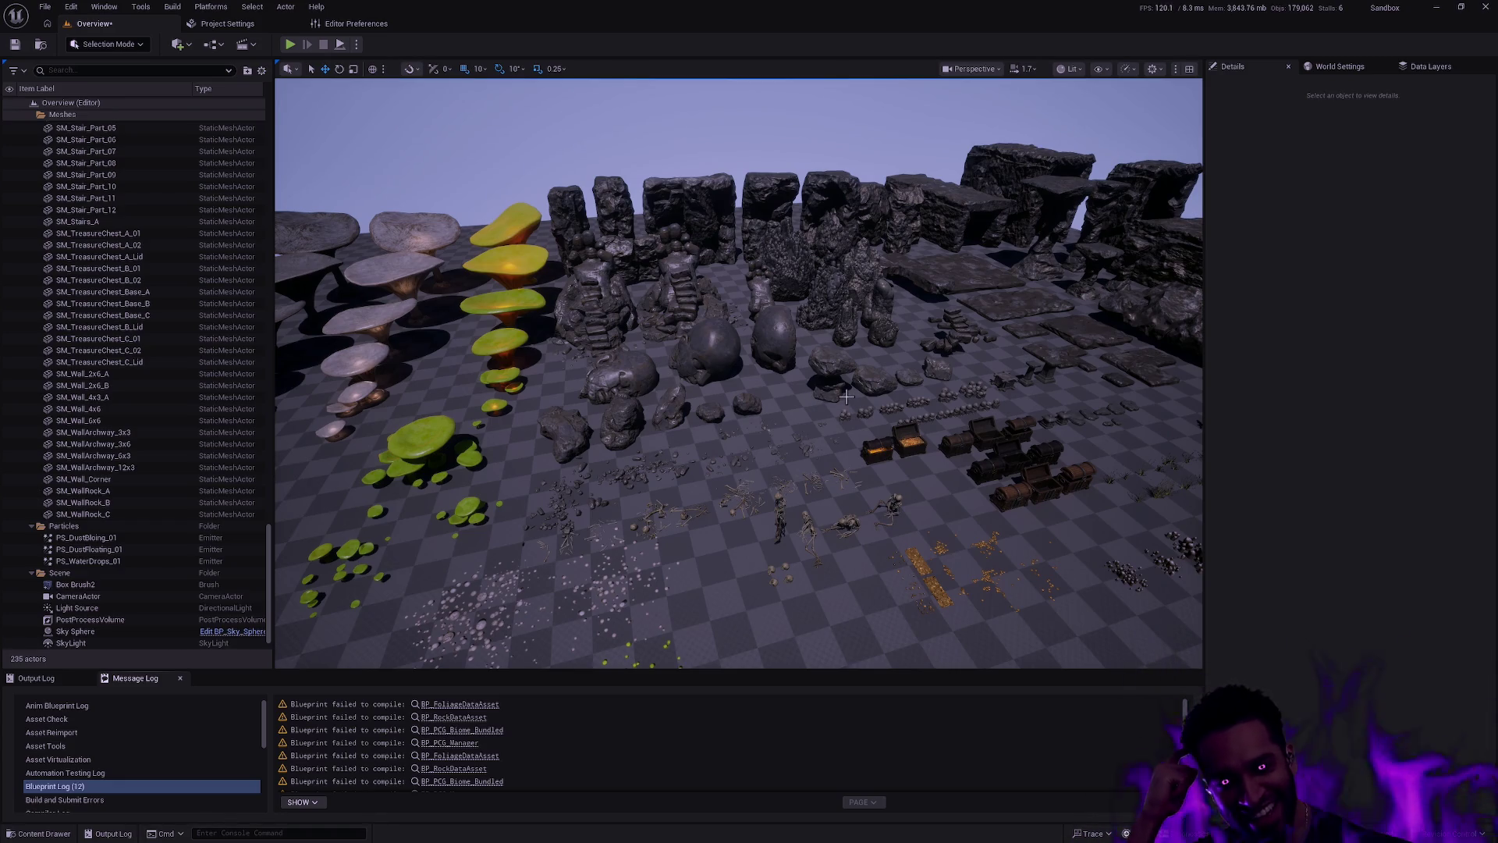
{"action": "mouse_move", "coordinate": [792, 386]}
{"action": "left_mouse_down"}
{"action": "mouse_move", "coordinate": [827, 374]}
{"action": "mouse_move", "coordinate": [805, 401]}
{"action": "left_mouse_up"}
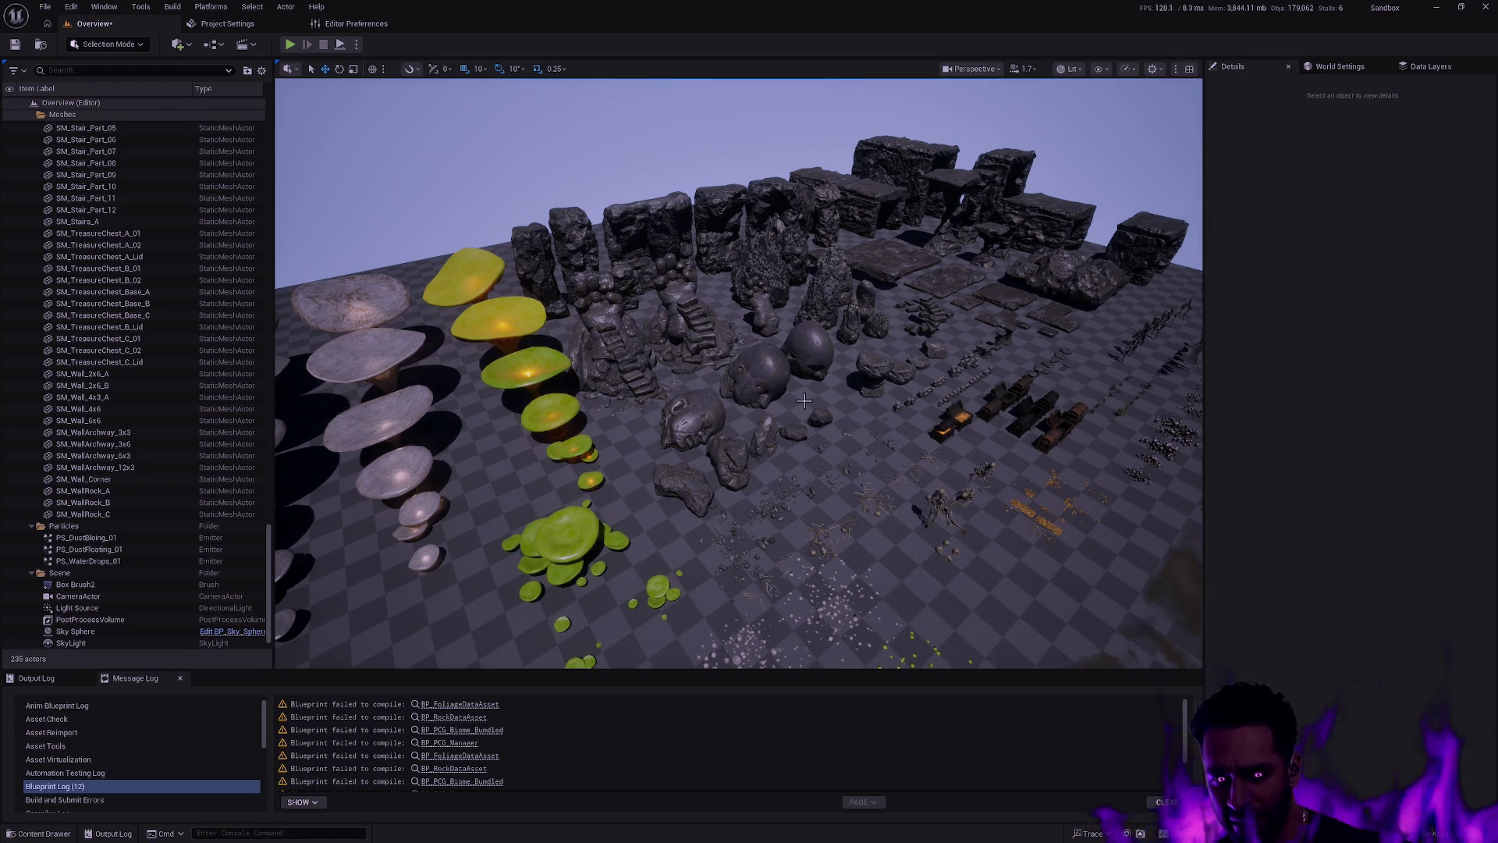
{"action": "mouse_move", "coordinate": [803, 400]}
{"action": "left_mouse_down"}
{"action": "mouse_move", "coordinate": [800, 366]}
{"action": "mouse_move", "coordinate": [788, 399]}
{"action": "mouse_move", "coordinate": [788, 381]}
{"action": "left_mouse_up"}
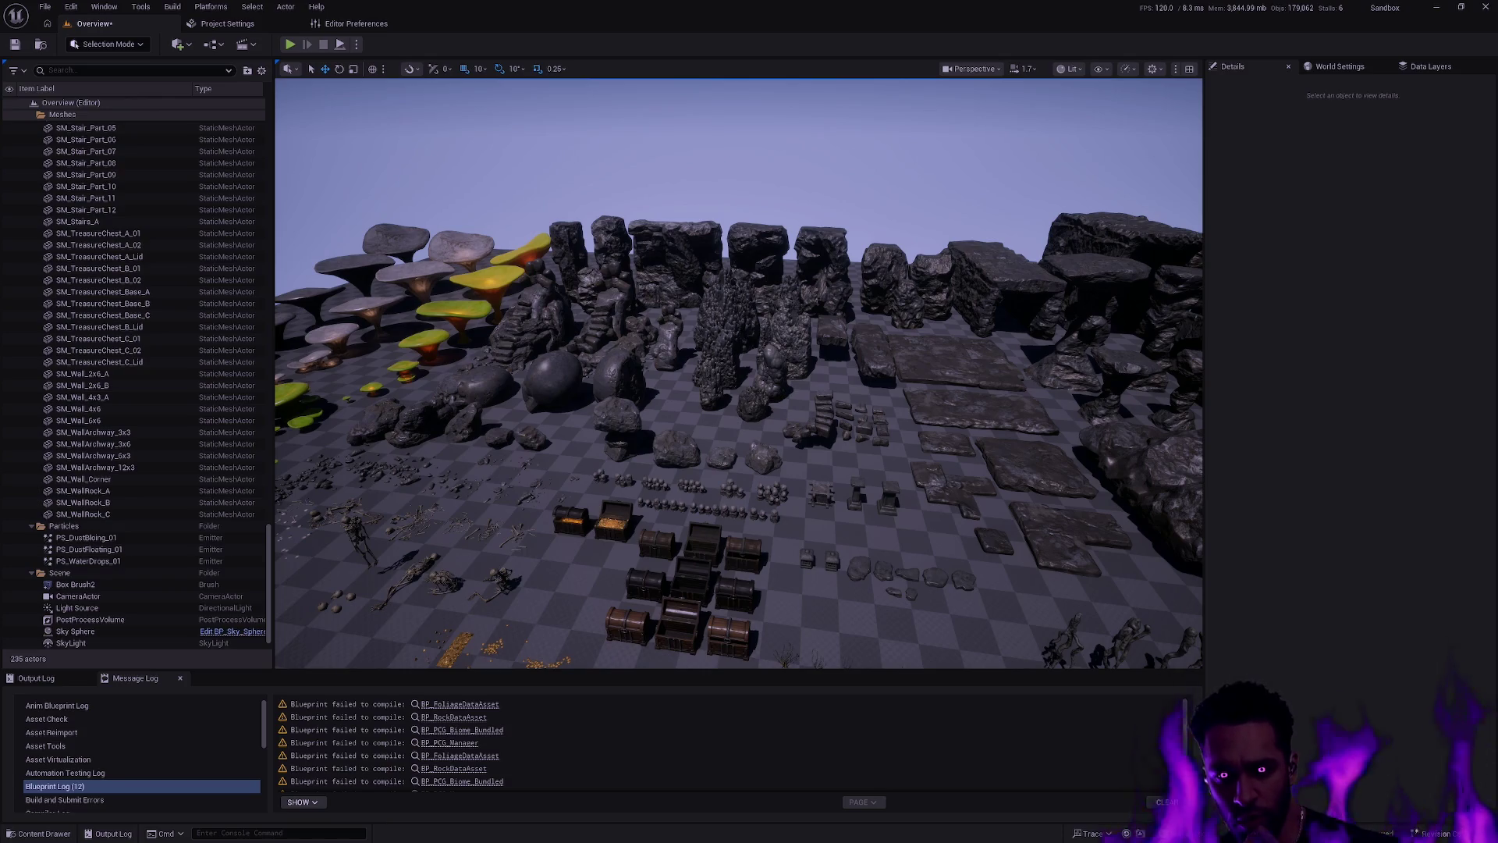
{"action": "mouse_move", "coordinate": [942, 418]}
{"action": "left_mouse_down"}
{"action": "mouse_move", "coordinate": [909, 386]}
{"action": "mouse_move", "coordinate": [960, 413]}
{"action": "mouse_move", "coordinate": [942, 418]}
{"action": "left_mouse_up"}
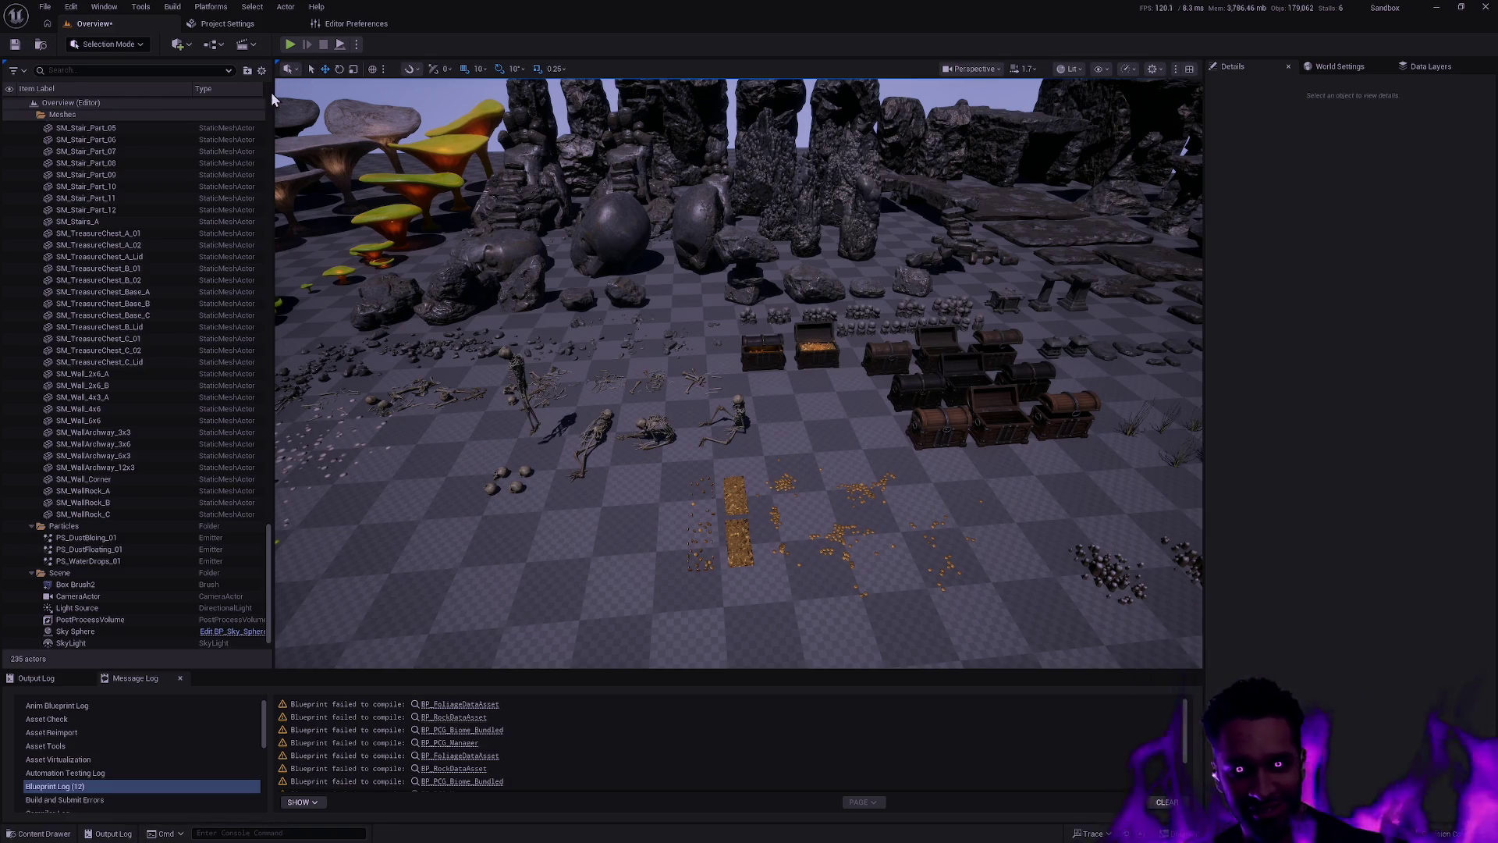
Step: Narrow the Outliner panel slightly
{"action": "left_click_drag", "start_coordinate": [273, 211], "coordinate": [272, 211]}
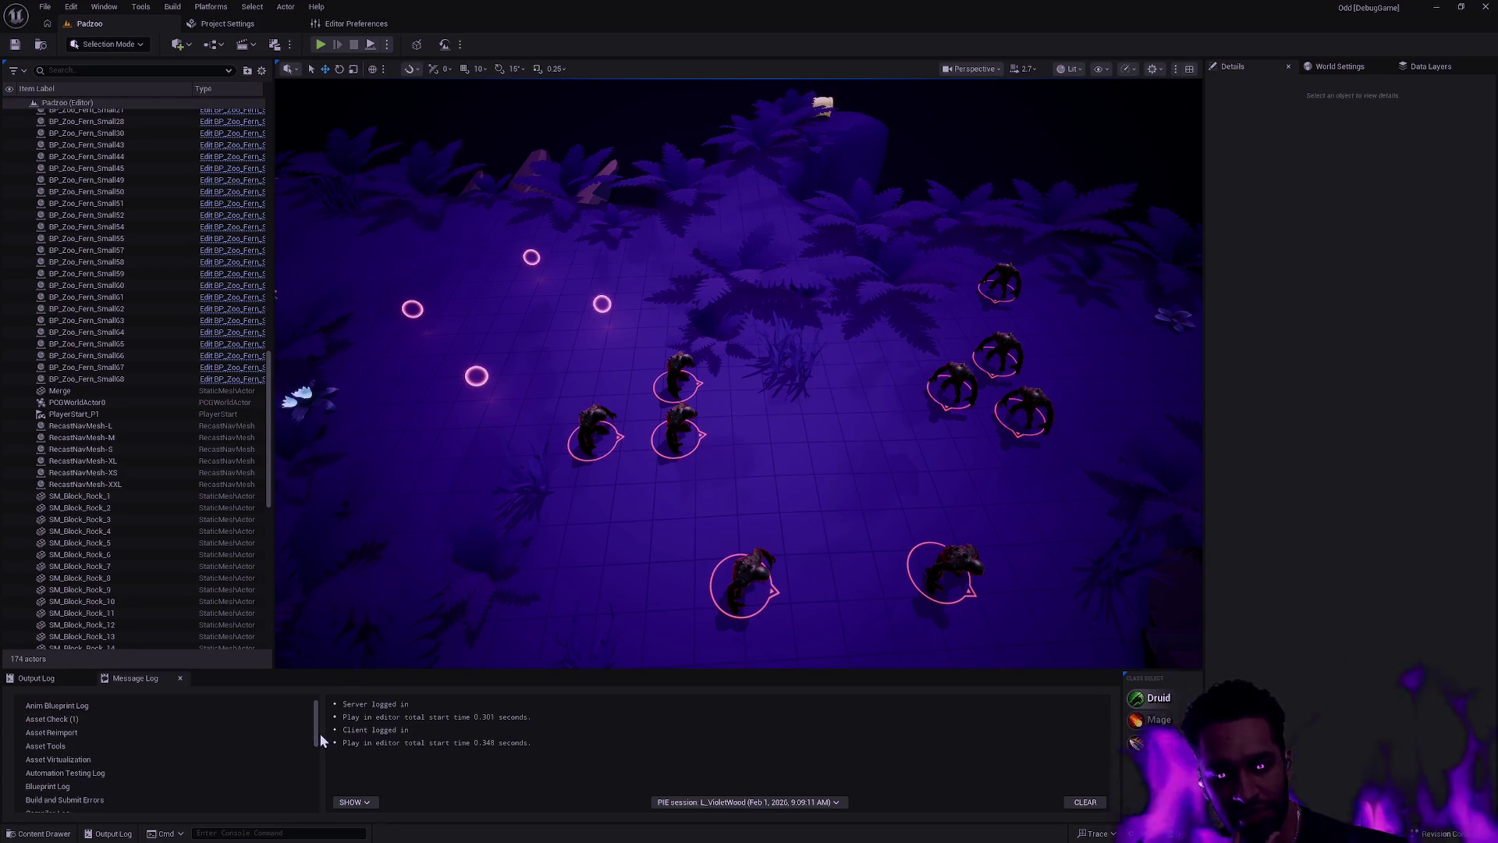
{"action": "left_click_drag", "start_coordinate": [318, 737], "coordinate": [270, 727]}
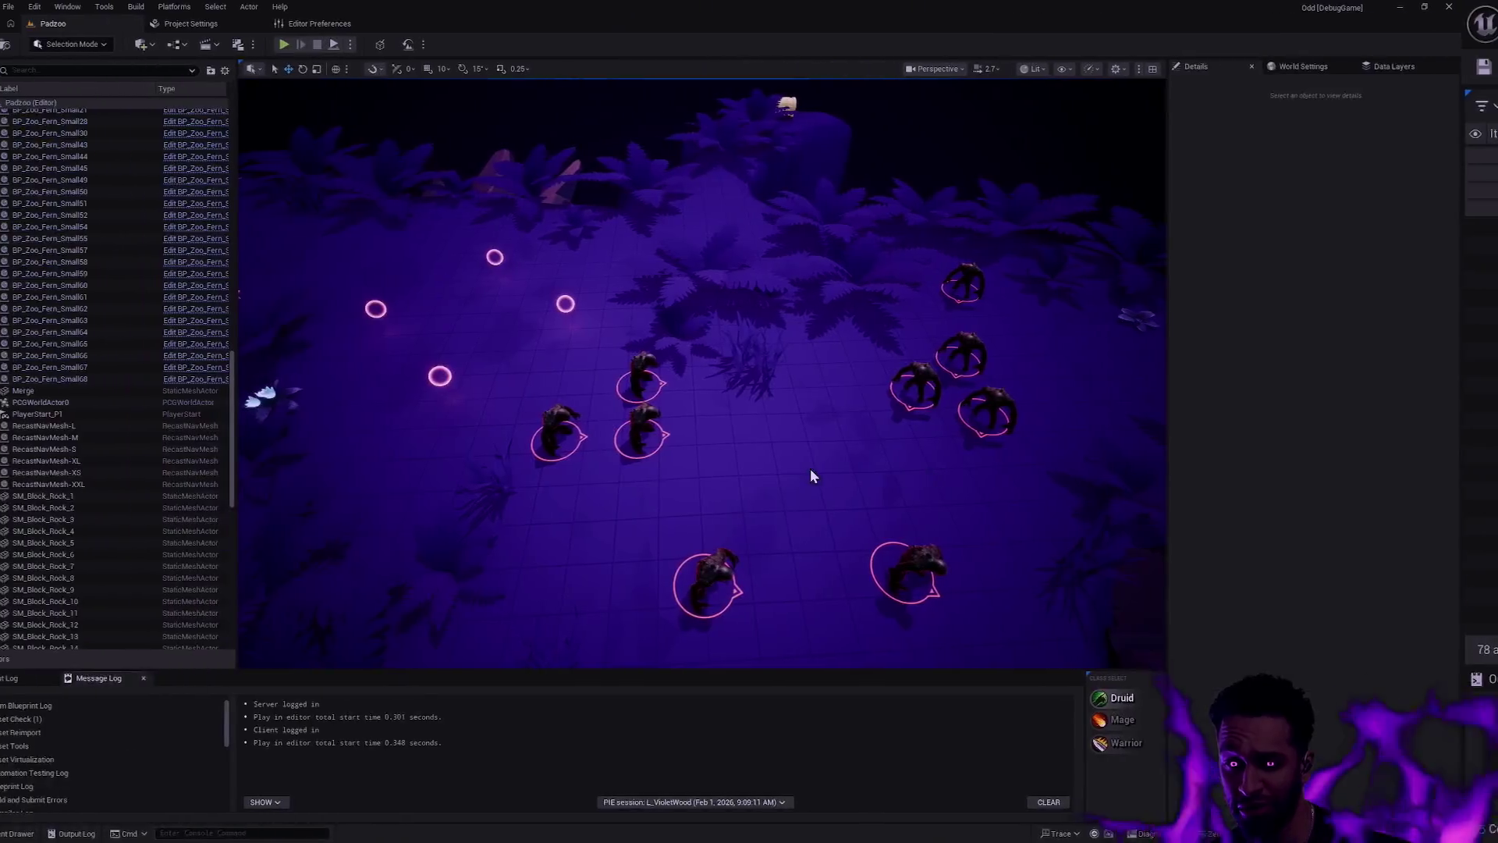
Step: Open the Content Drawer showing the Map > Depth folder with the Padzoo level
{"action": "key", "text": "ctrl+space"}
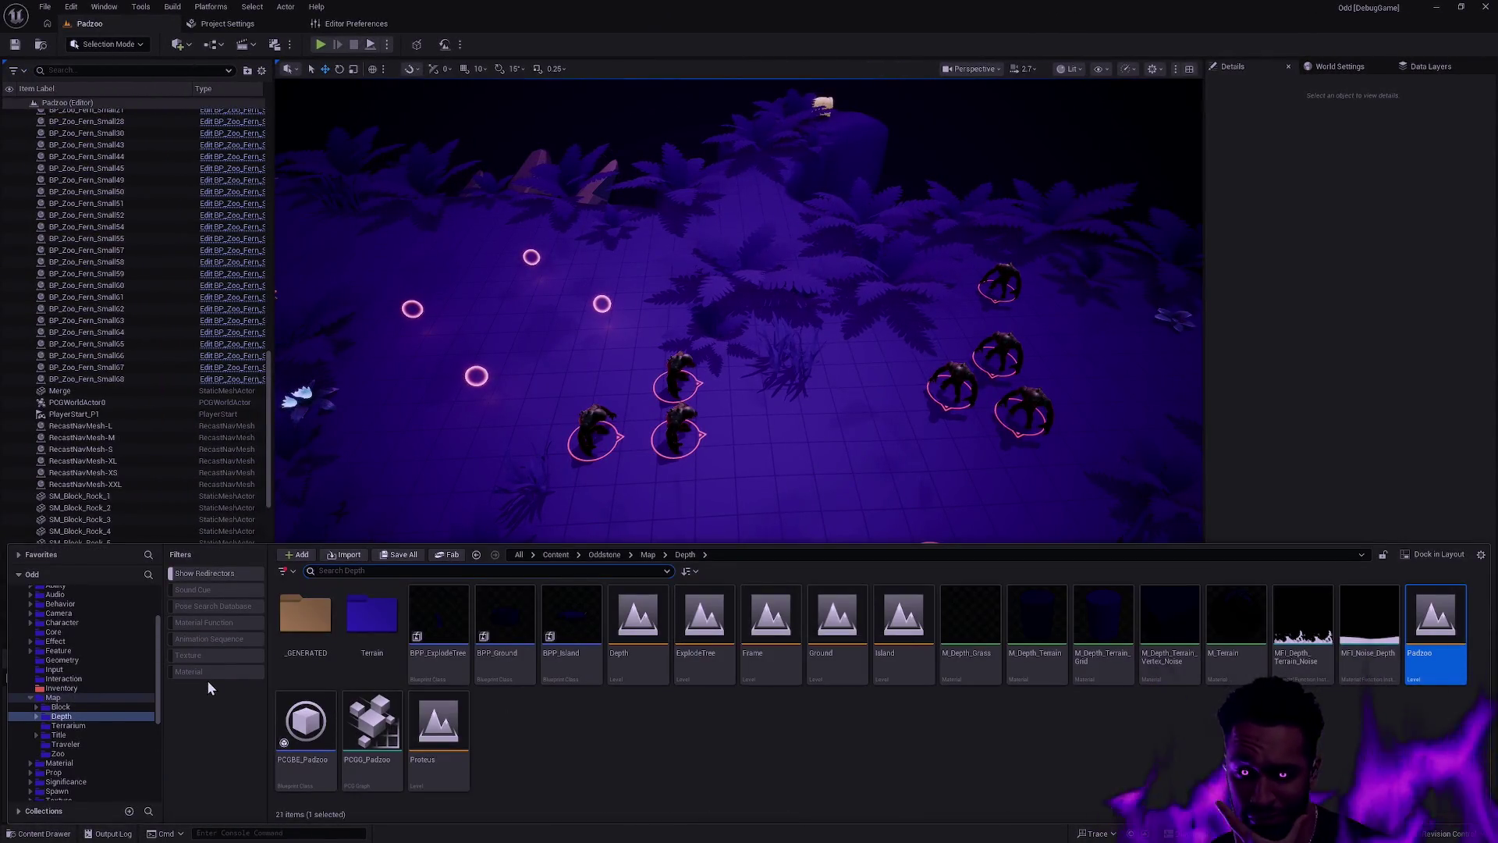
{"action": "mouse_move", "coordinate": [158, 665]}
{"action": "left_mouse_down"}
{"action": "mouse_move", "coordinate": [153, 636]}
{"action": "mouse_move", "coordinate": [156, 656]}
{"action": "left_mouse_up"}
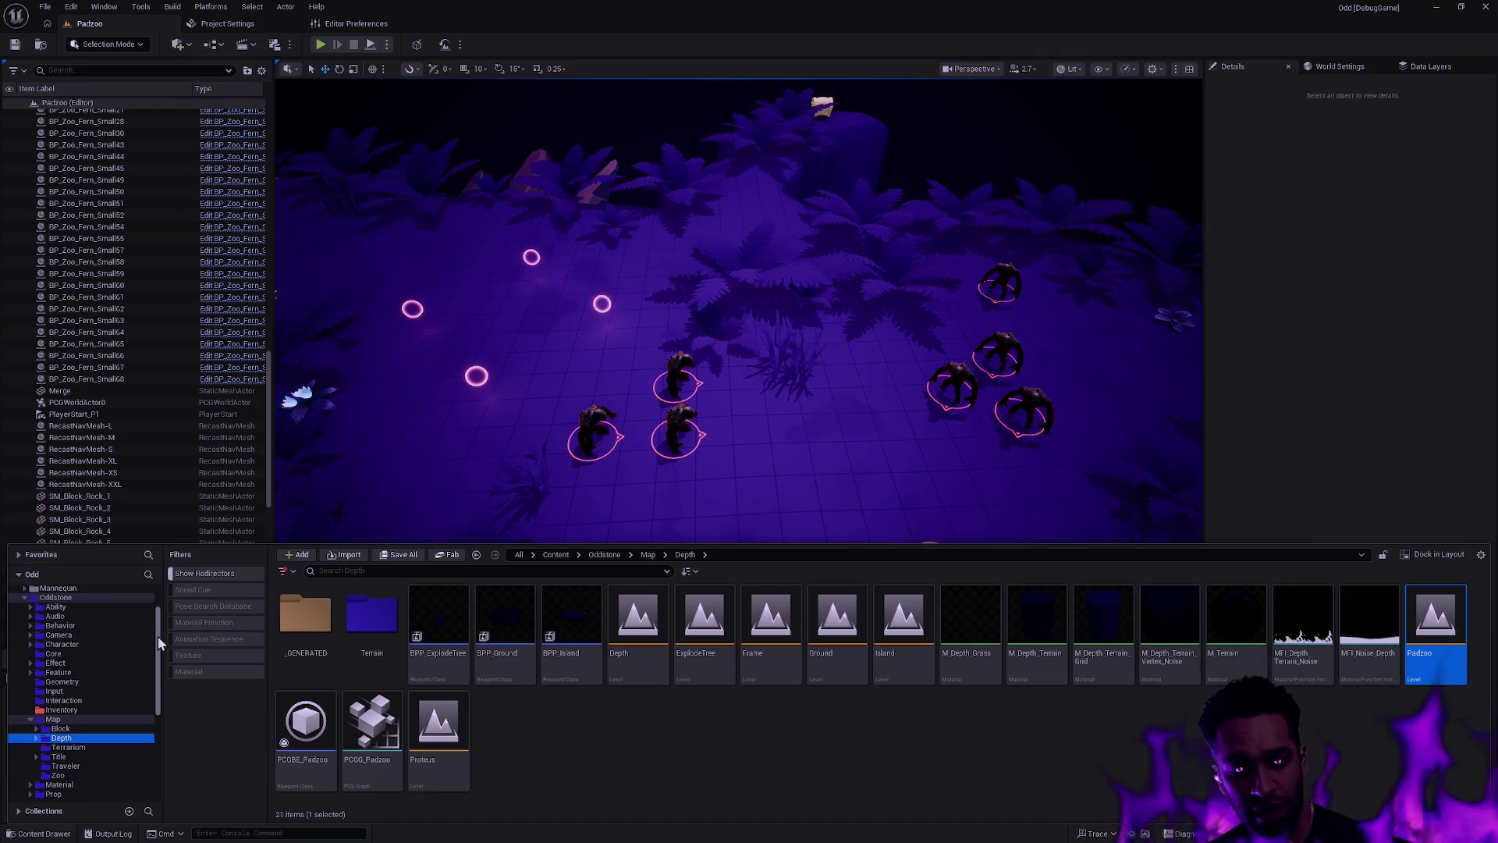
{"action": "left_click_drag", "start_coordinate": [158, 637], "coordinate": [159, 622]}
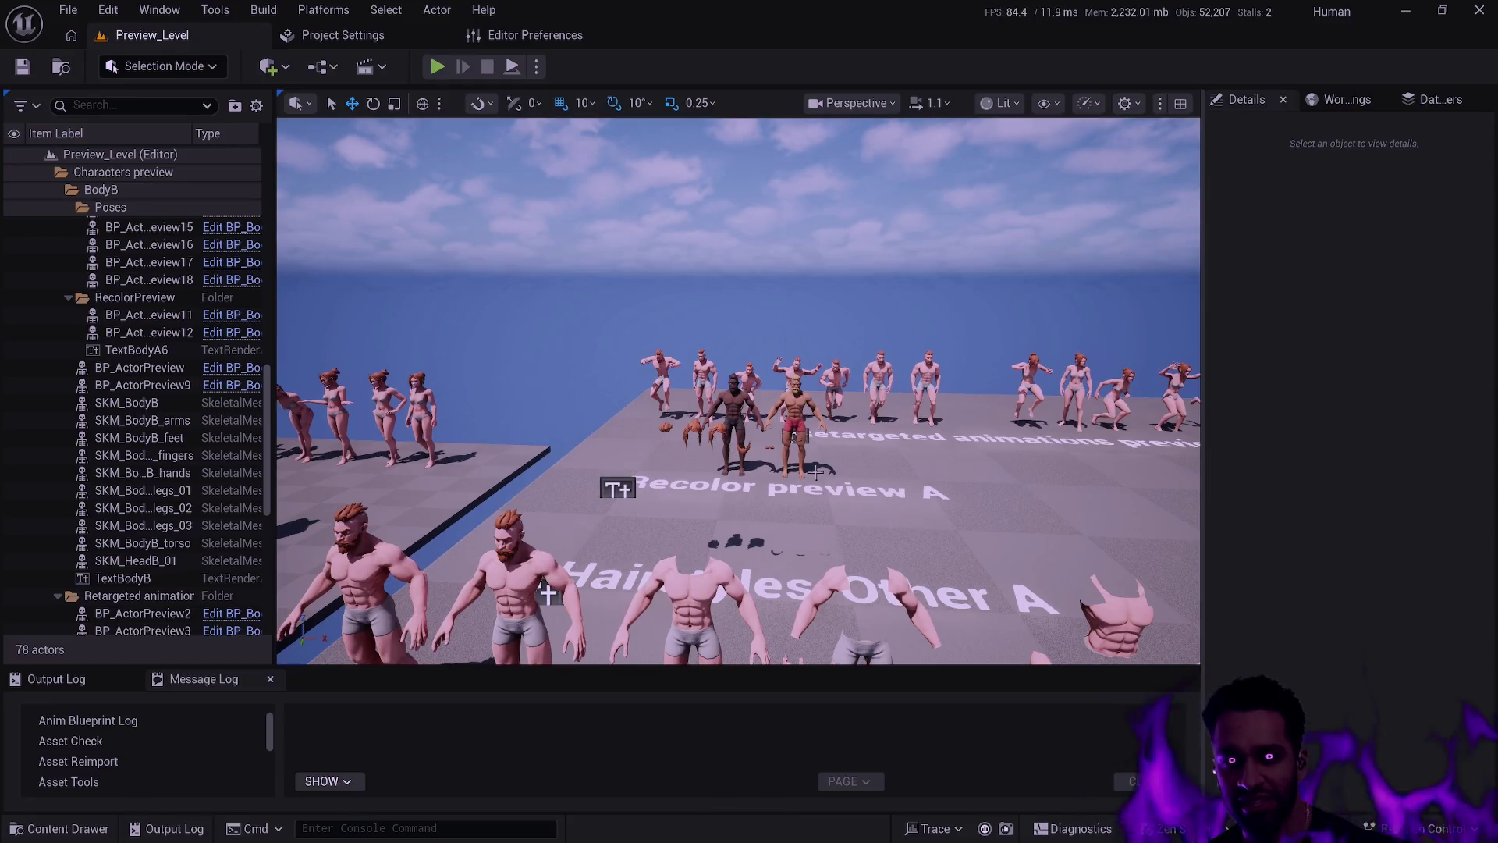
Step: Swing the camera around the Padzoo arena to view the pink-ringed creatures
{"action": "left_click_drag", "start_coordinate": [729, 453], "coordinate": [660, 523]}
{"action": "mouse_move", "coordinate": [861, 484]}
{"action": "left_mouse_down"}
{"action": "mouse_move", "coordinate": [847, 485]}
{"action": "mouse_move", "coordinate": [861, 485]}
{"action": "left_mouse_up"}
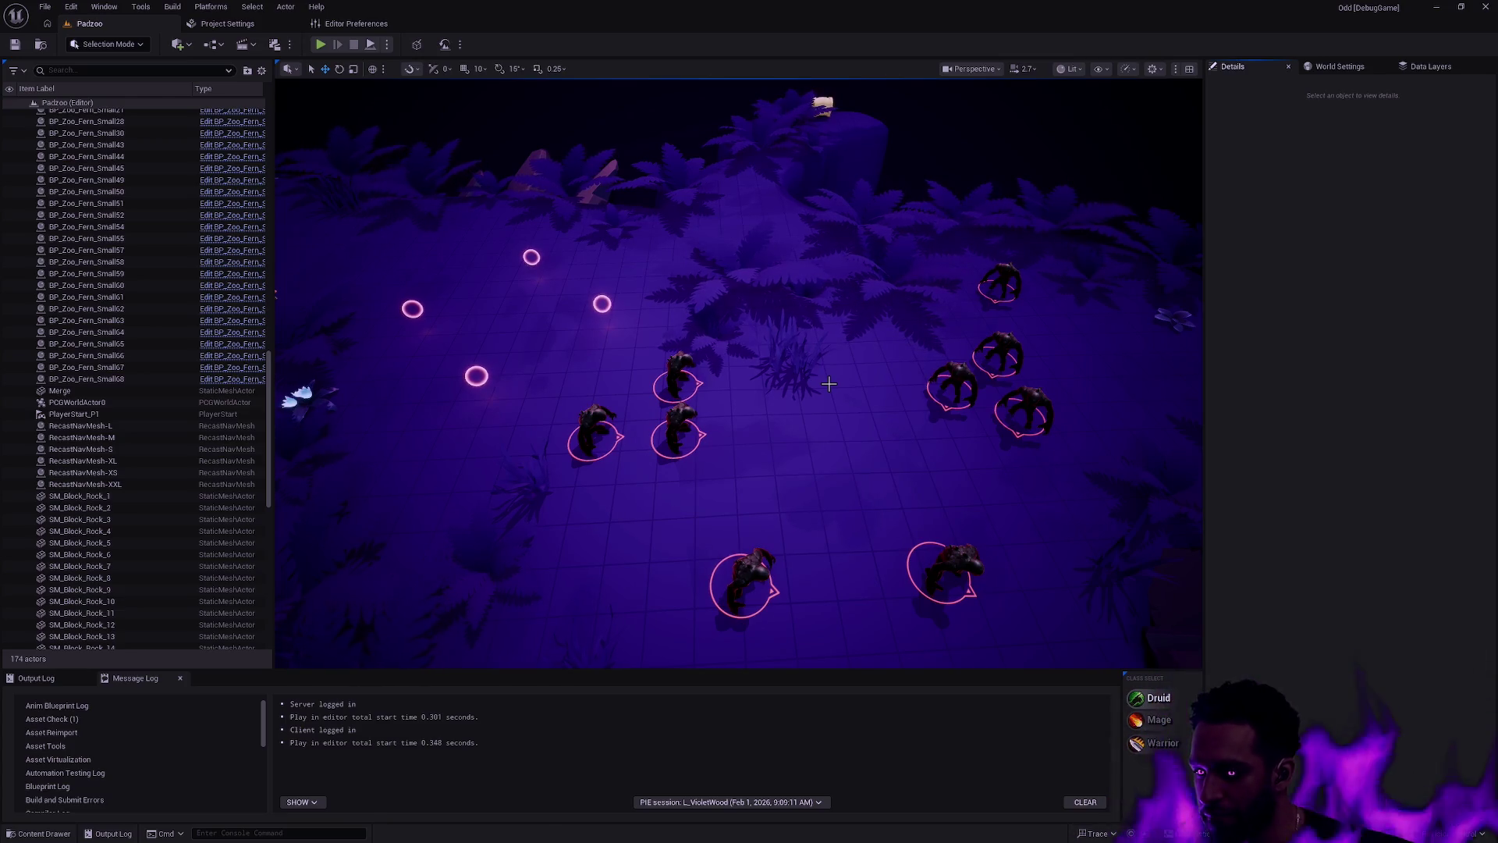
Step: Zoom the game camera out to an overview of the whole purple arena and its creatures
{"action": "left_click", "coordinate": [766, 417]}
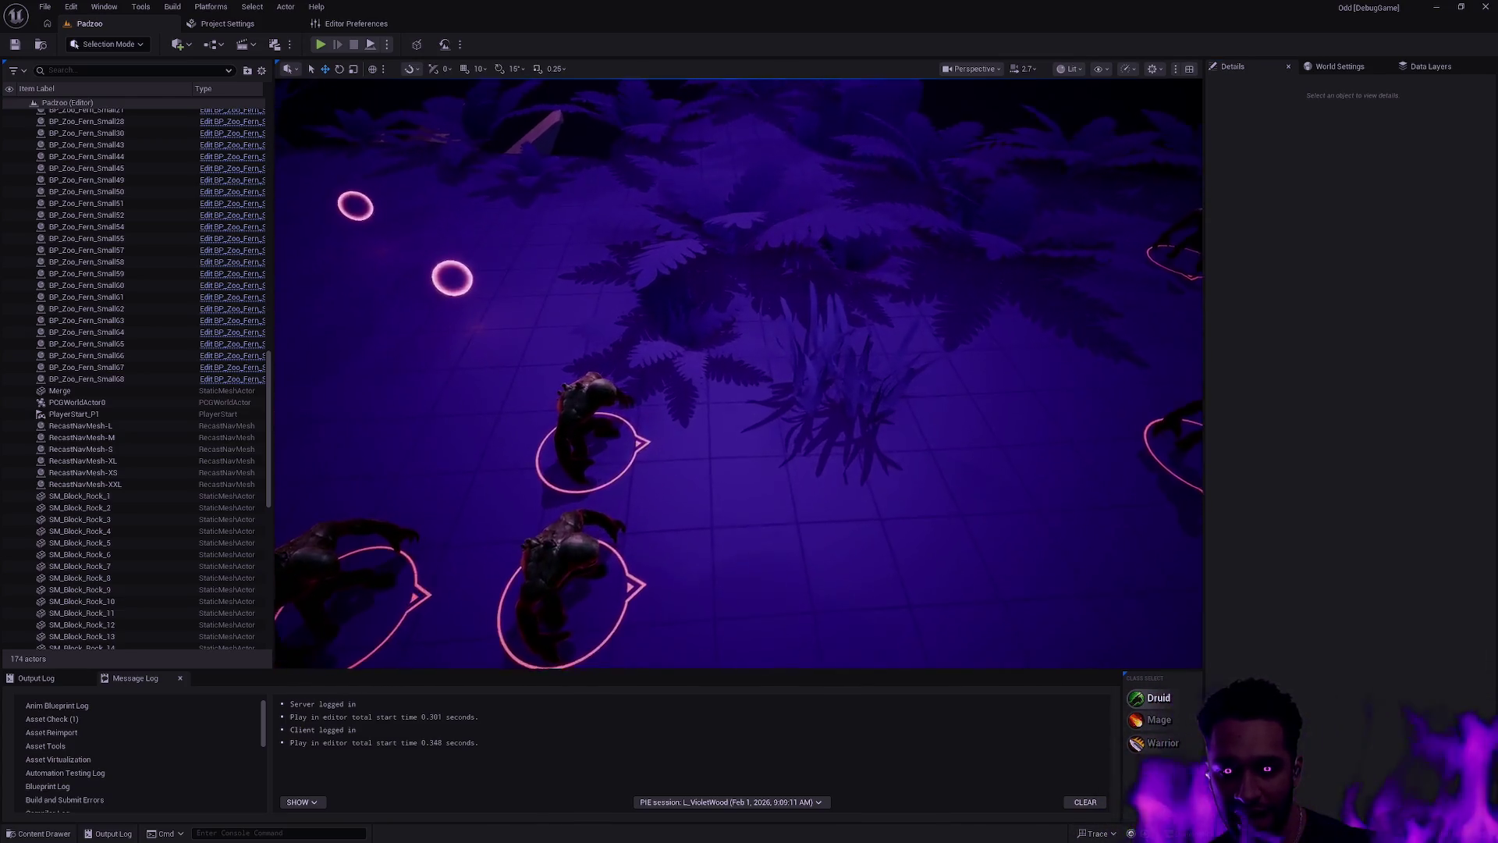
{"action": "scroll", "coordinate": [766, 418], "scroll_direction": "down", "scroll_amount": 2}
{"action": "scroll", "coordinate": [767, 418], "scroll_direction": "down", "scroll_amount": 3}
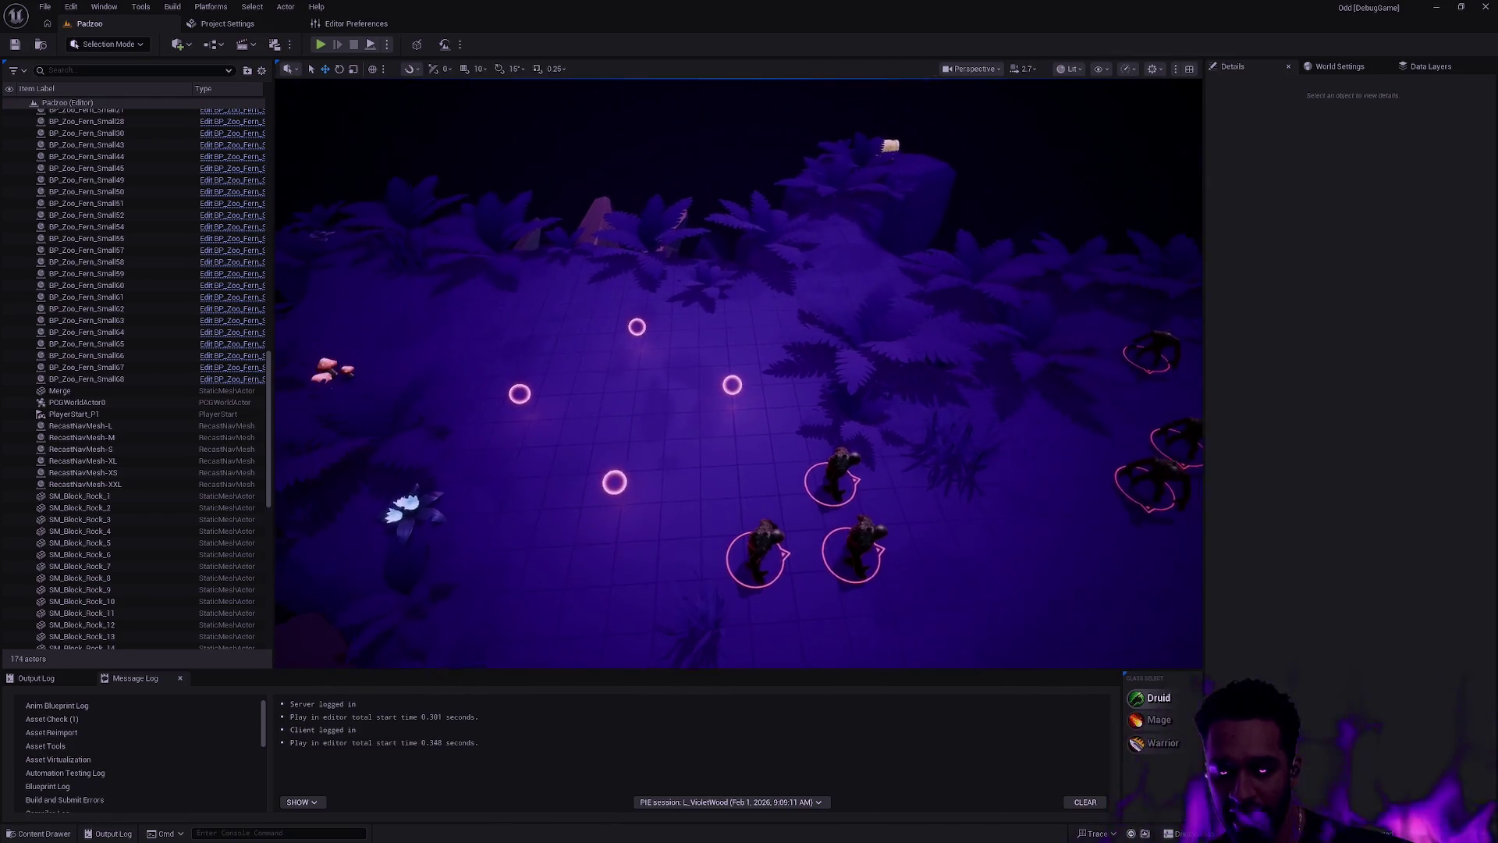
{"action": "left_click", "coordinate": [766, 417]}
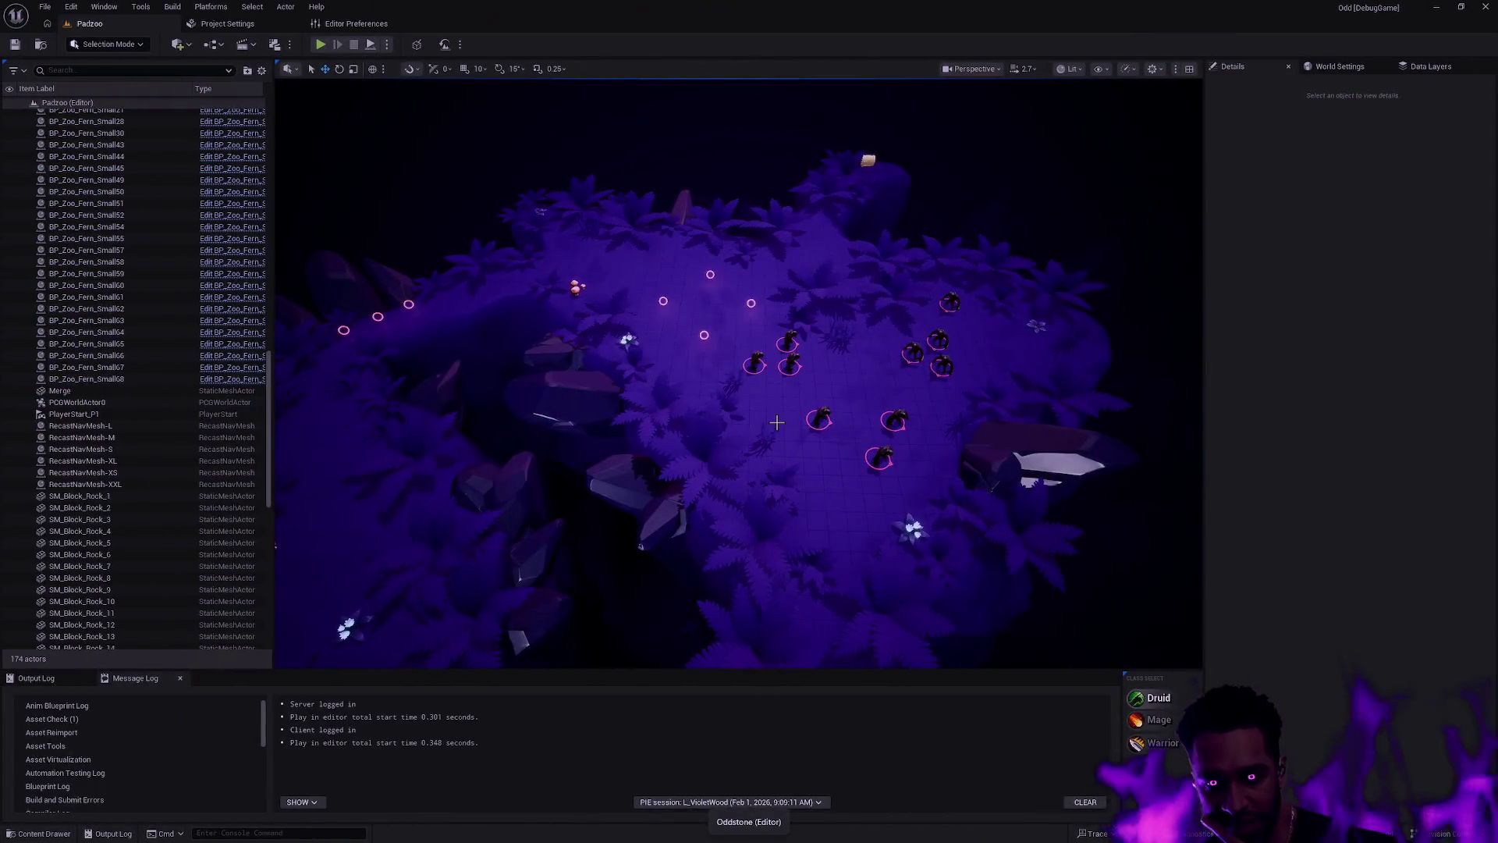
{"action": "right_click", "coordinate": [794, 436]}
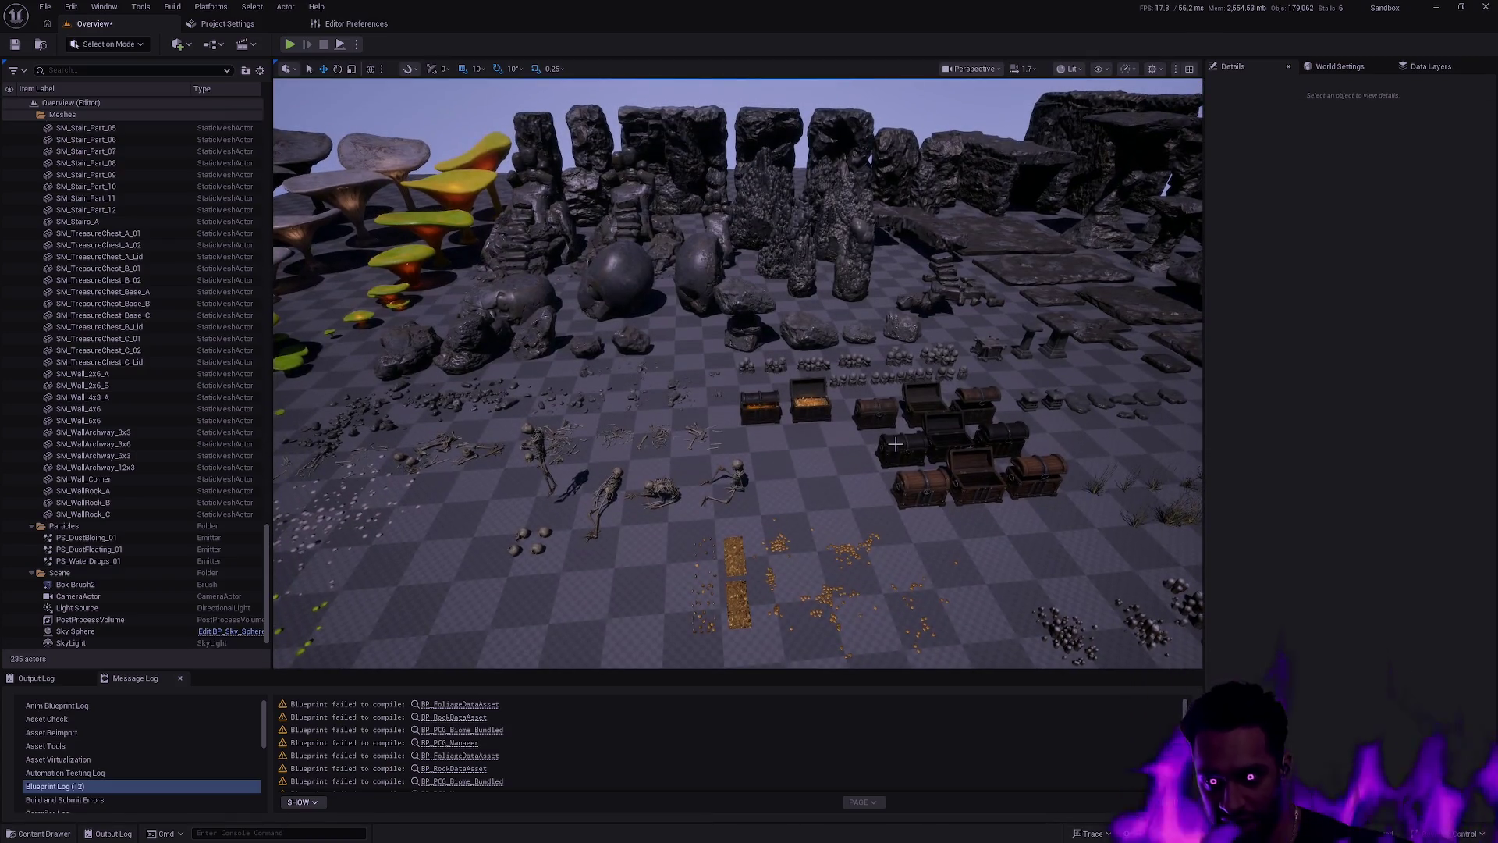
Step: Fly the camera down low over the mushrooms
{"action": "left_click_drag", "start_coordinate": [853, 419], "coordinate": [853, 420]}
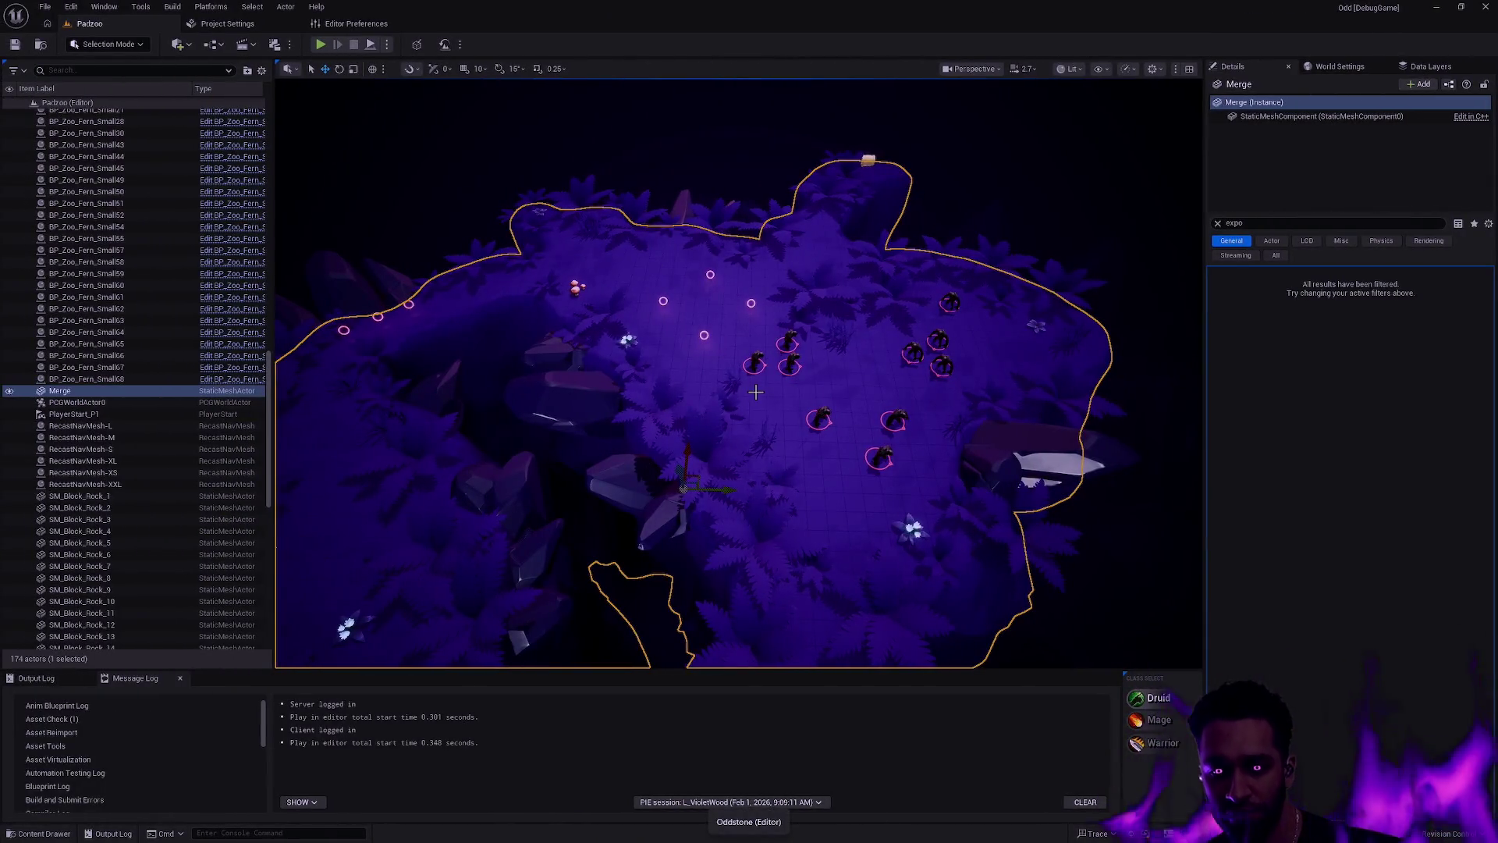
Step: Deselect the Merge actor, zoom the camera in over the creatures, and bring up Windows search
{"action": "key", "text": "Escape"}
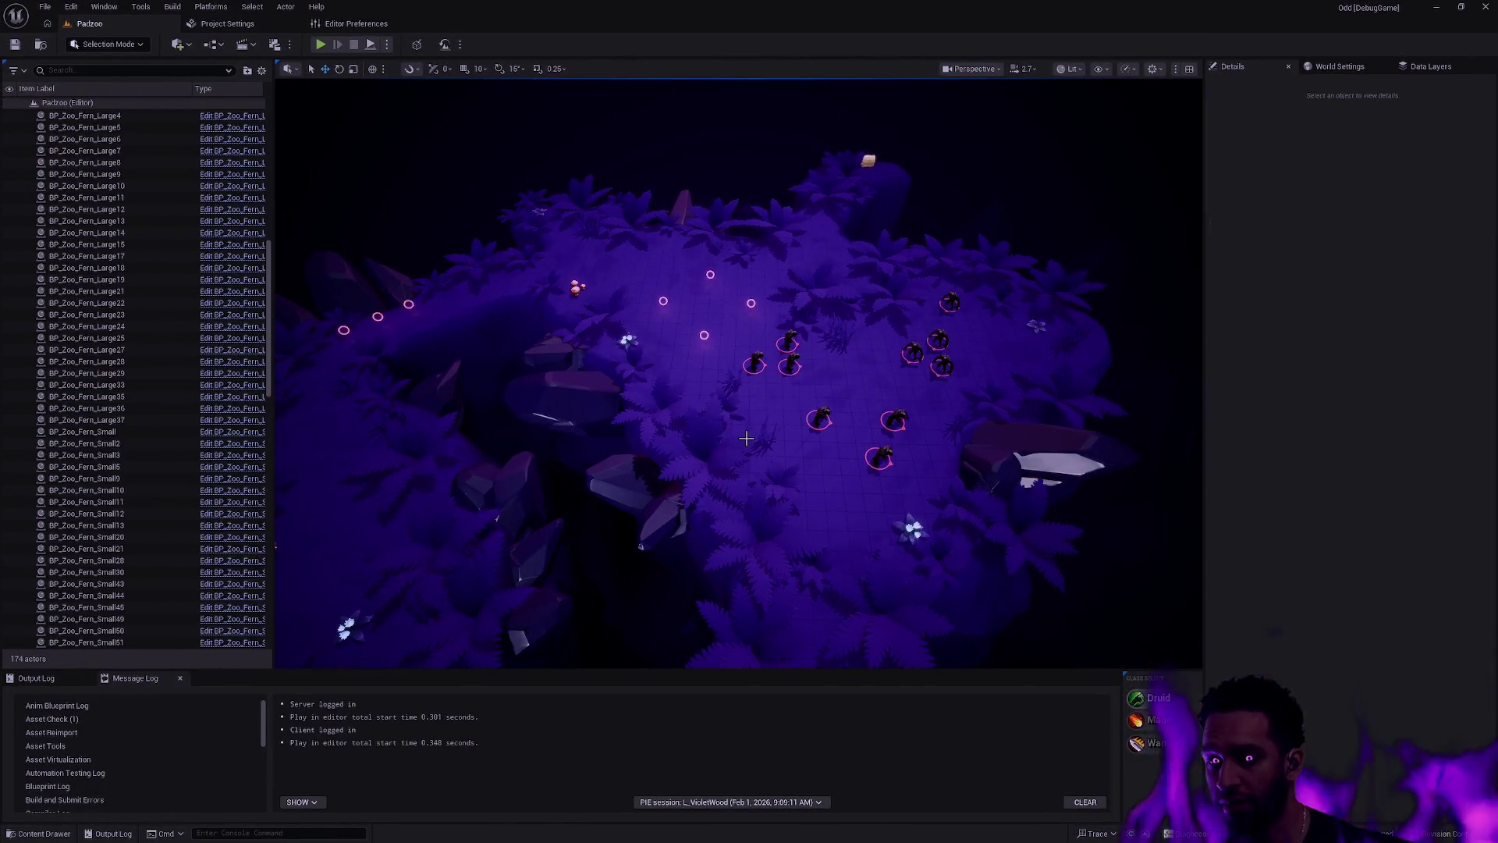
{"action": "scroll", "coordinate": [747, 439], "scroll_direction": "up", "scroll_amount": 10}
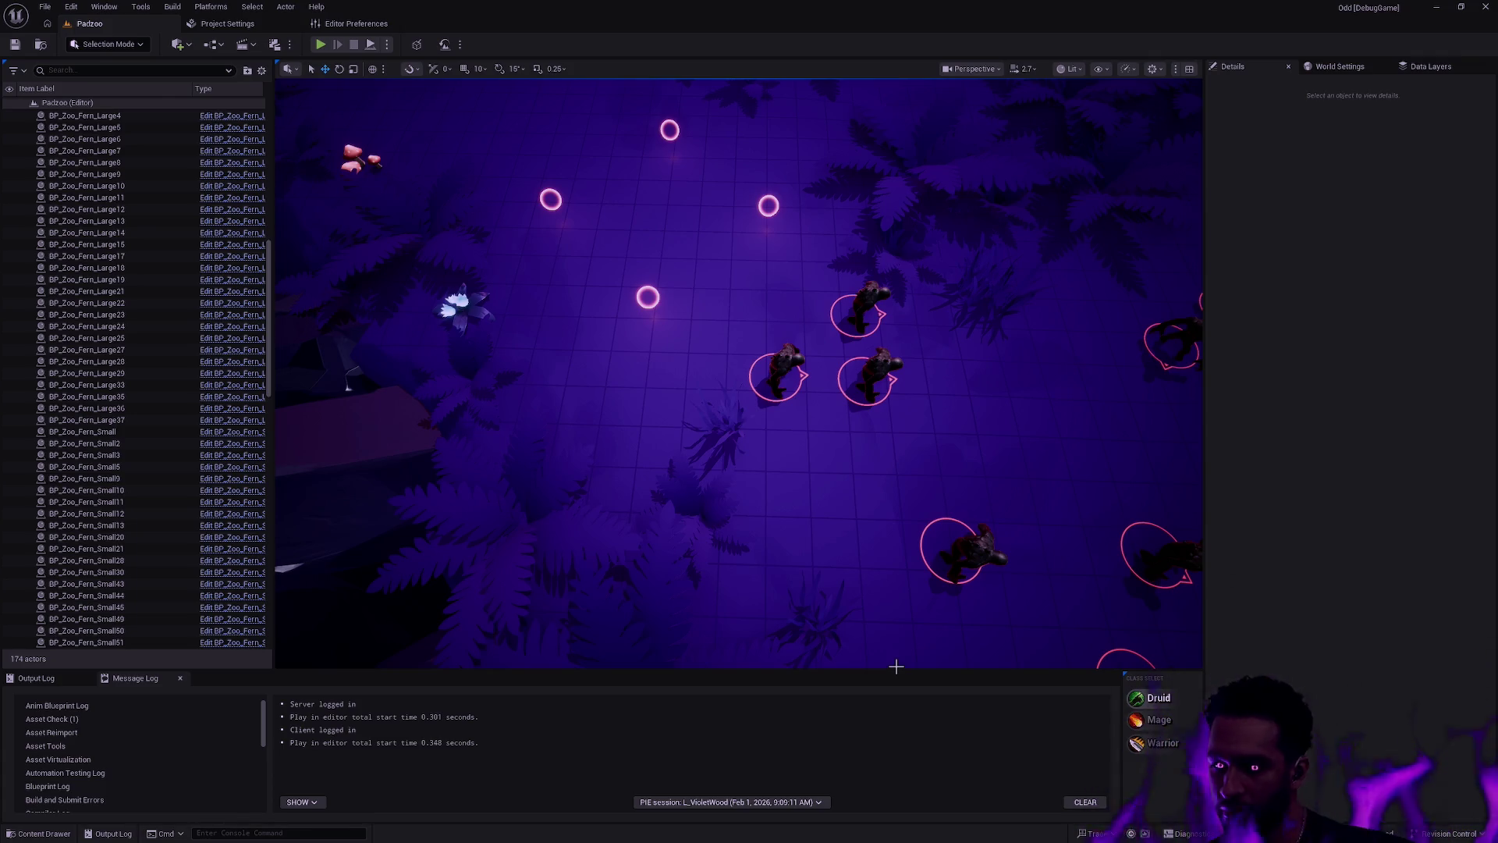
{"action": "key", "text": "super"}
Step: Launch Paint, paste the dungeon layout diagram onto the canvas, and minimize the window
{"action": "type", "text": "paint"}
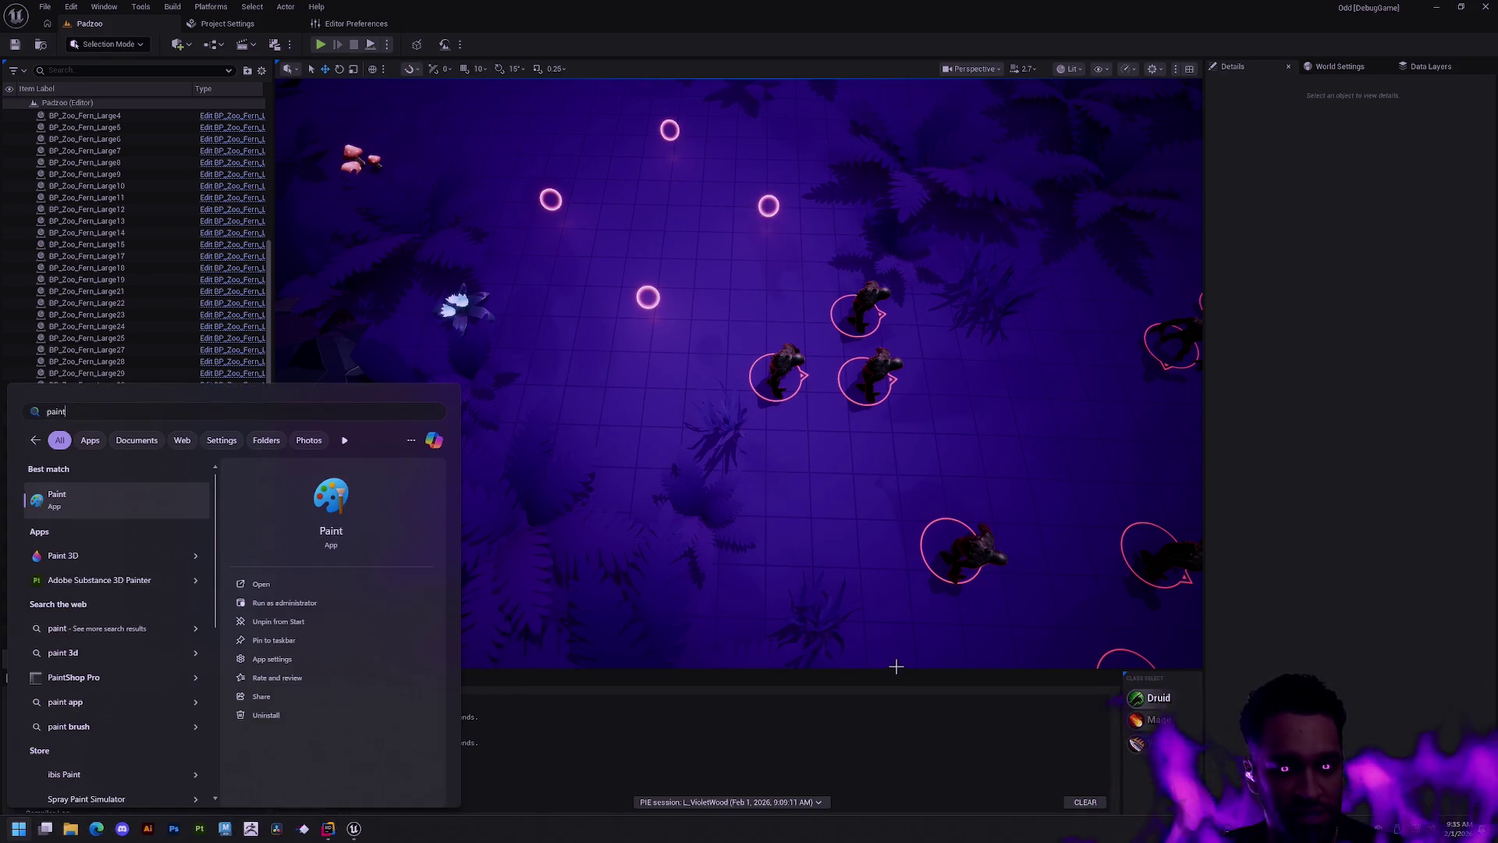
{"action": "key", "text": "Return"}
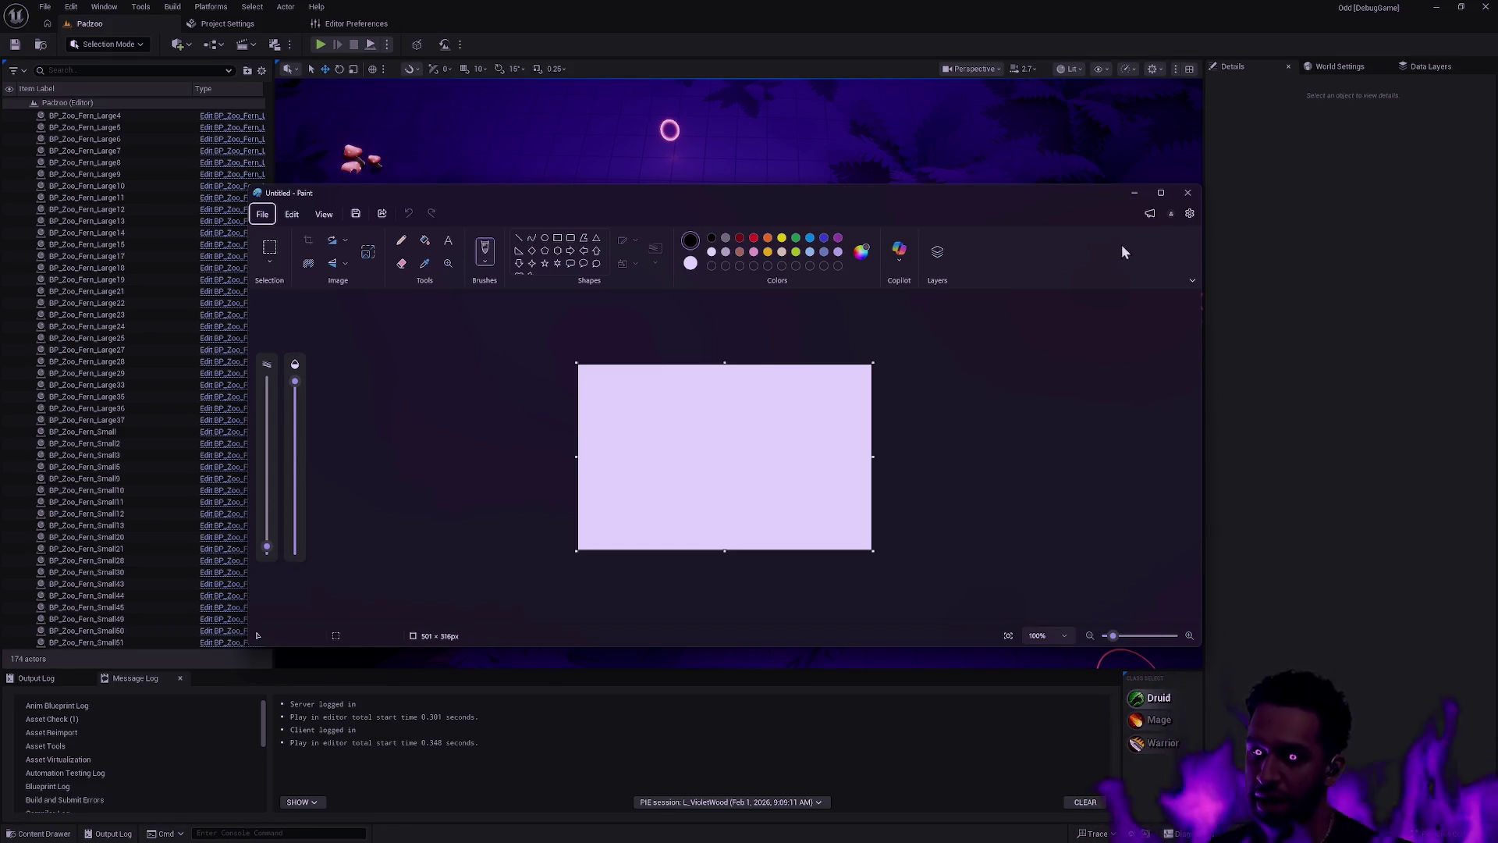
{"action": "key", "text": "ctrl+v"}
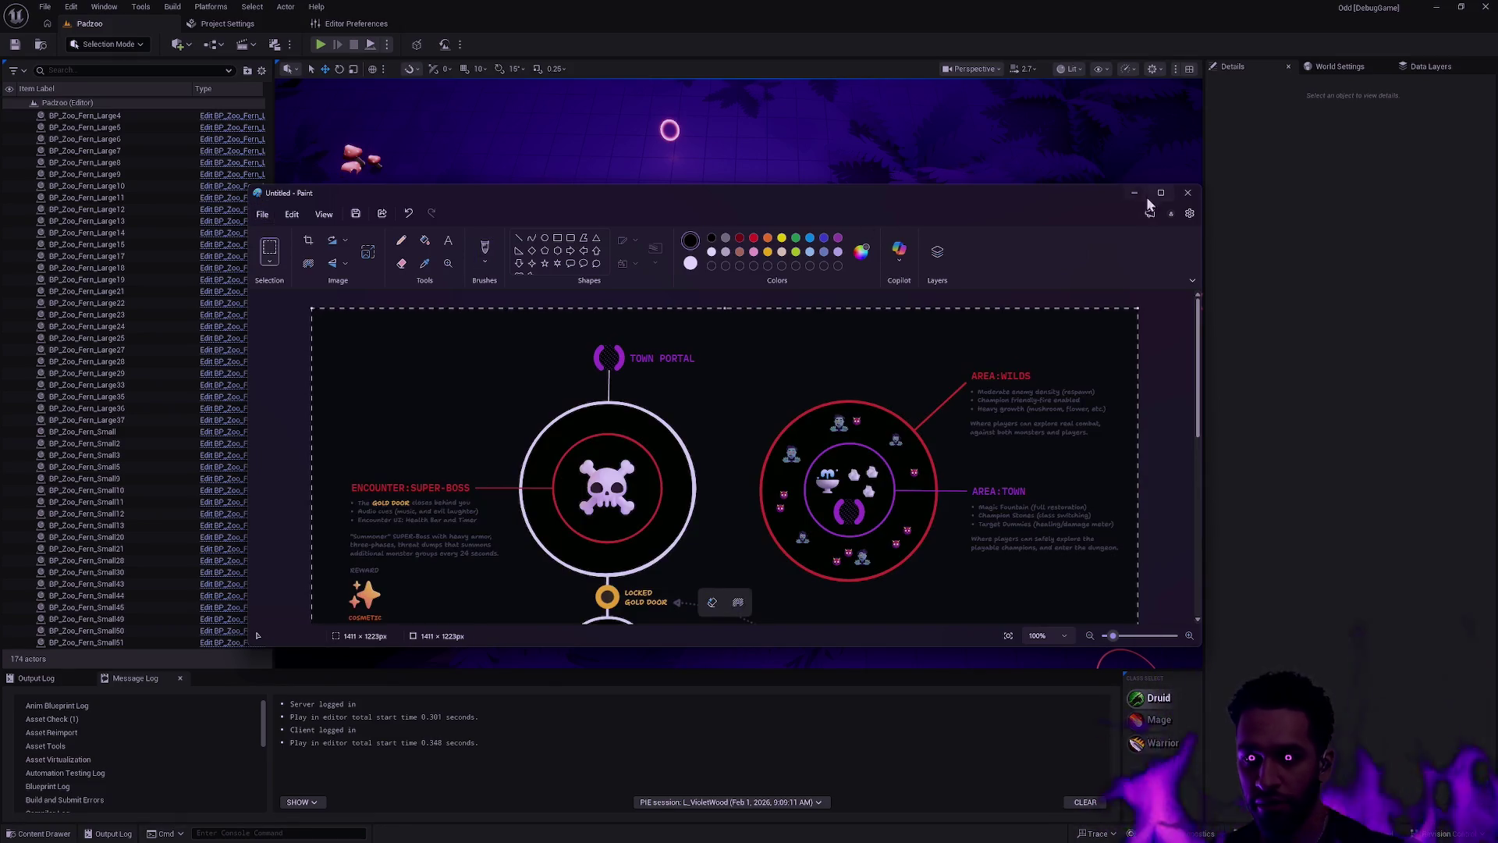
{"action": "left_click_drag", "start_coordinate": [1202, 186], "coordinate": [1145, 245]}
{"action": "left_click", "coordinate": [1145, 245]}
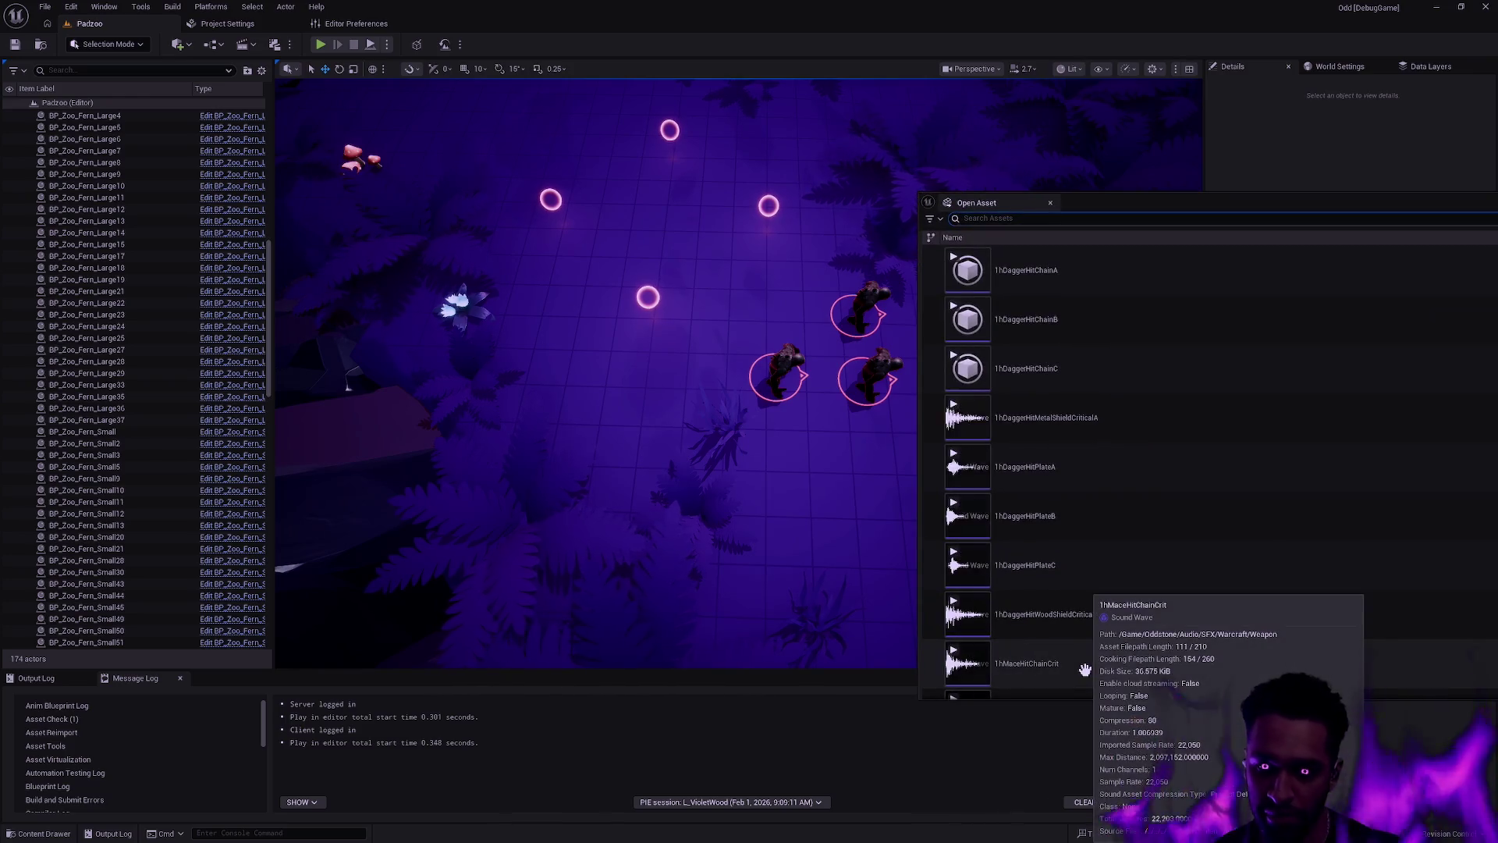
Step: Browse to Plugins > Odd Editor Tools > UtilityWidget > Supercontrol and select EUW_Supercontrol
{"action": "key", "text": "ctrl+space"}
{"action": "scroll", "coordinate": [142, 682], "scroll_direction": "down", "scroll_amount": 3}
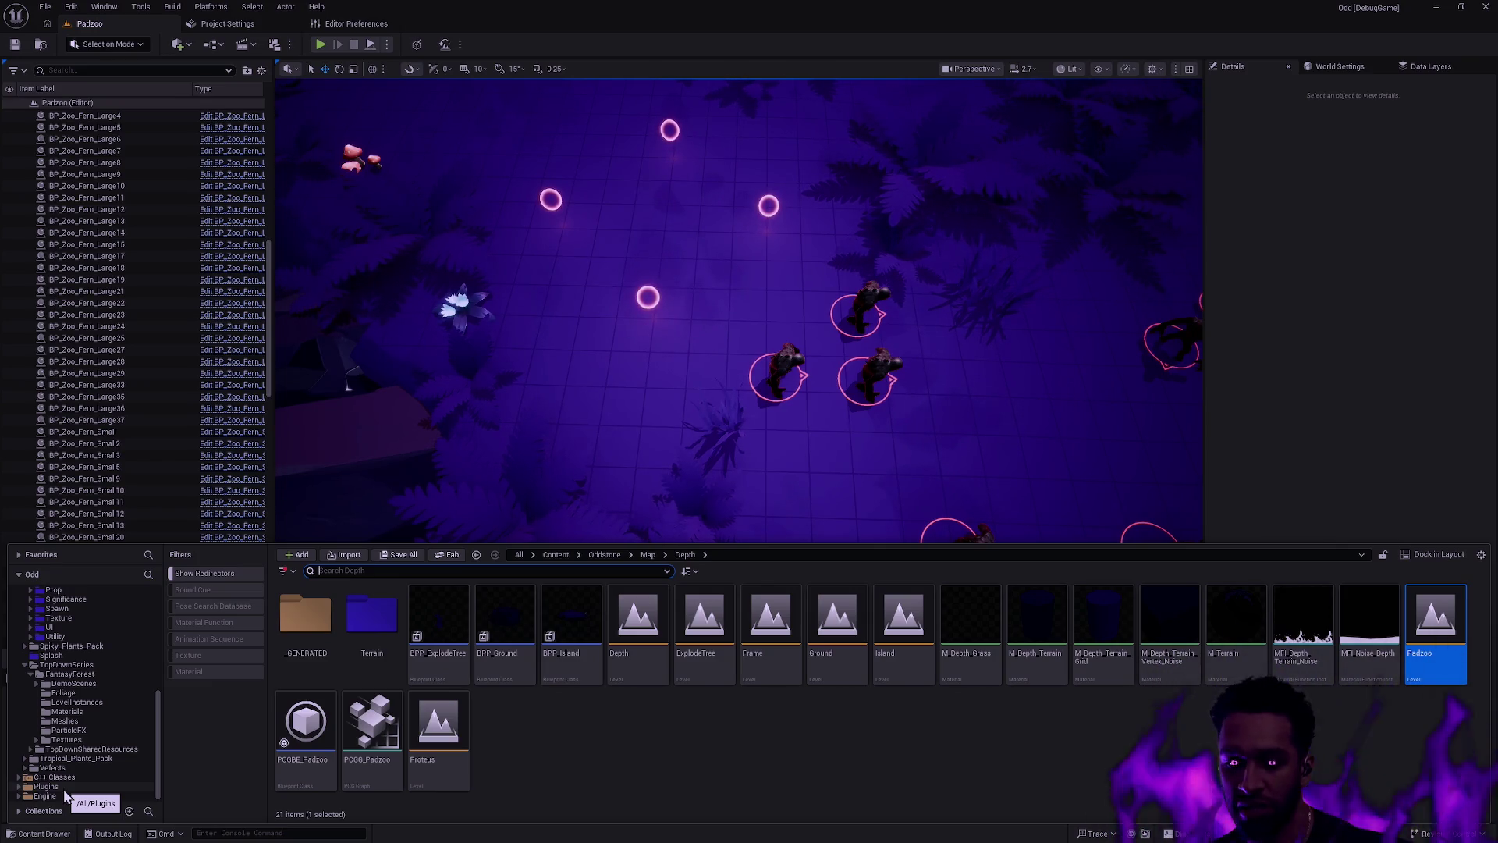
{"action": "left_click", "coordinate": [45, 787]}
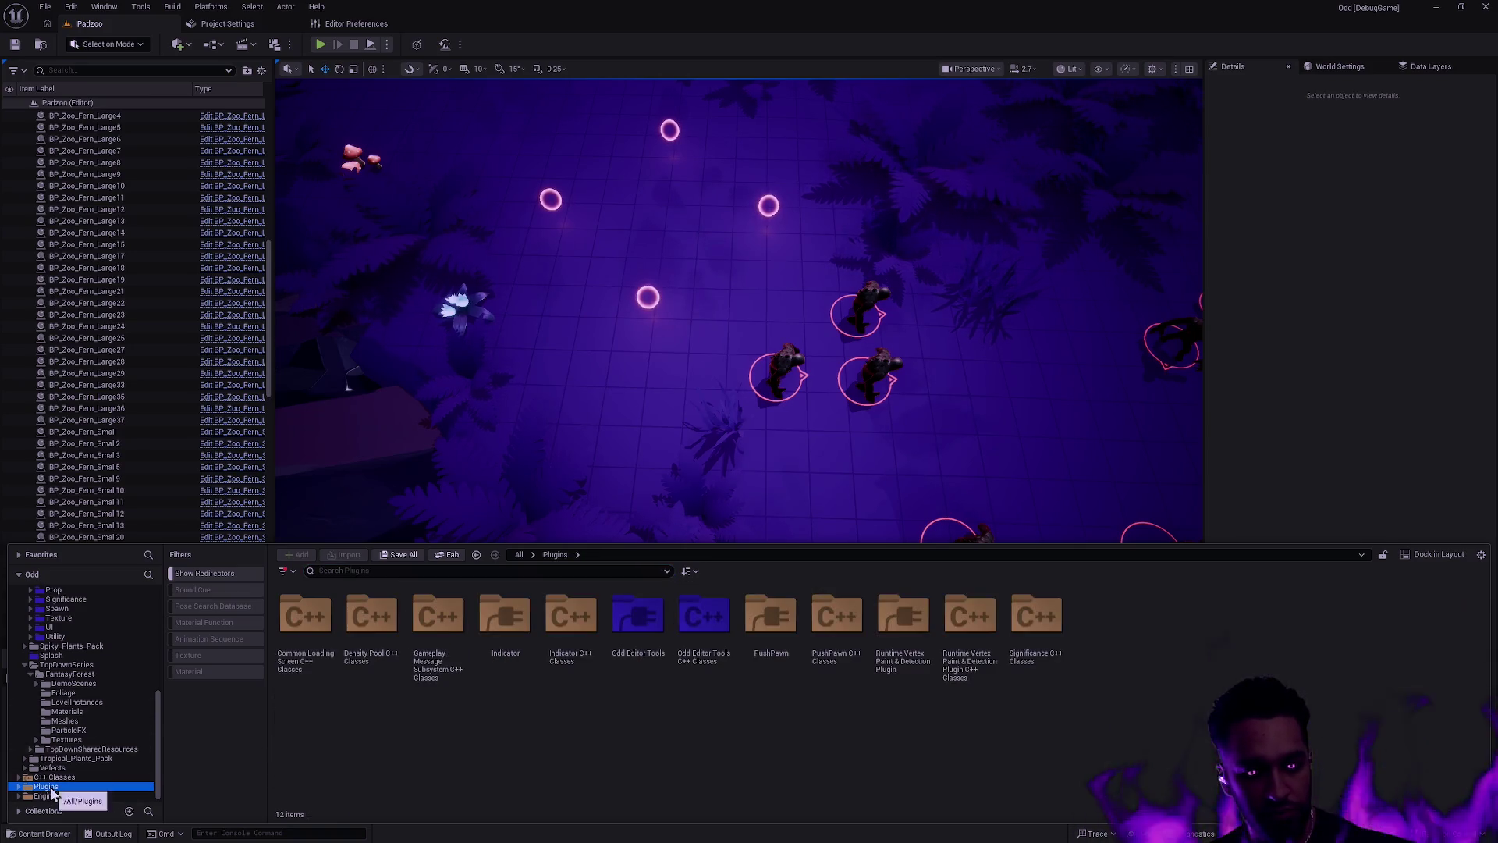
{"action": "double_click", "coordinate": [638, 620]}
{"action": "double_click", "coordinate": [305, 620]}
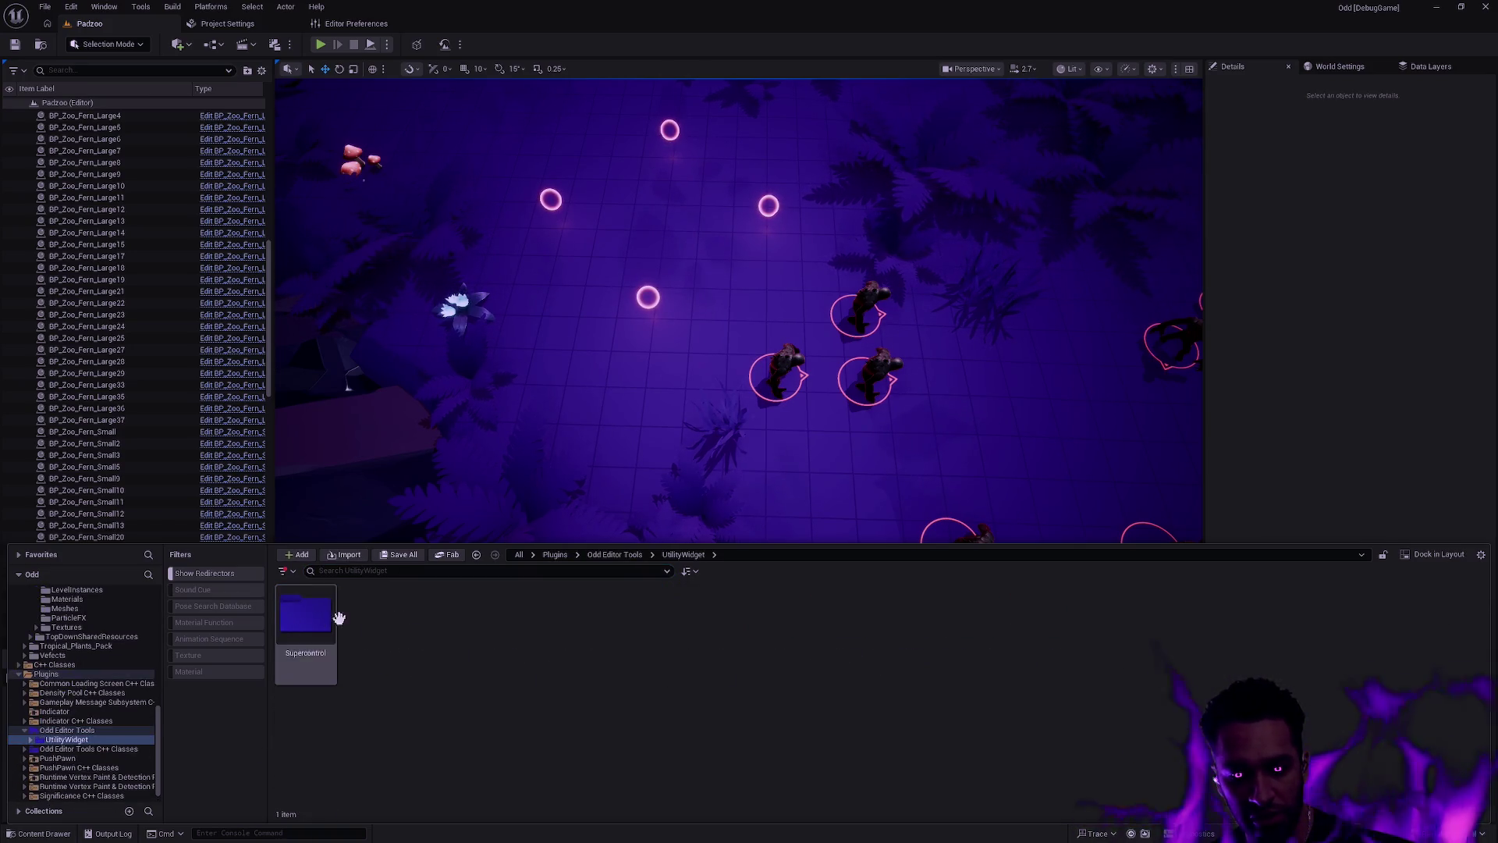
{"action": "double_click", "coordinate": [305, 621]}
{"action": "left_click", "coordinate": [318, 663]}
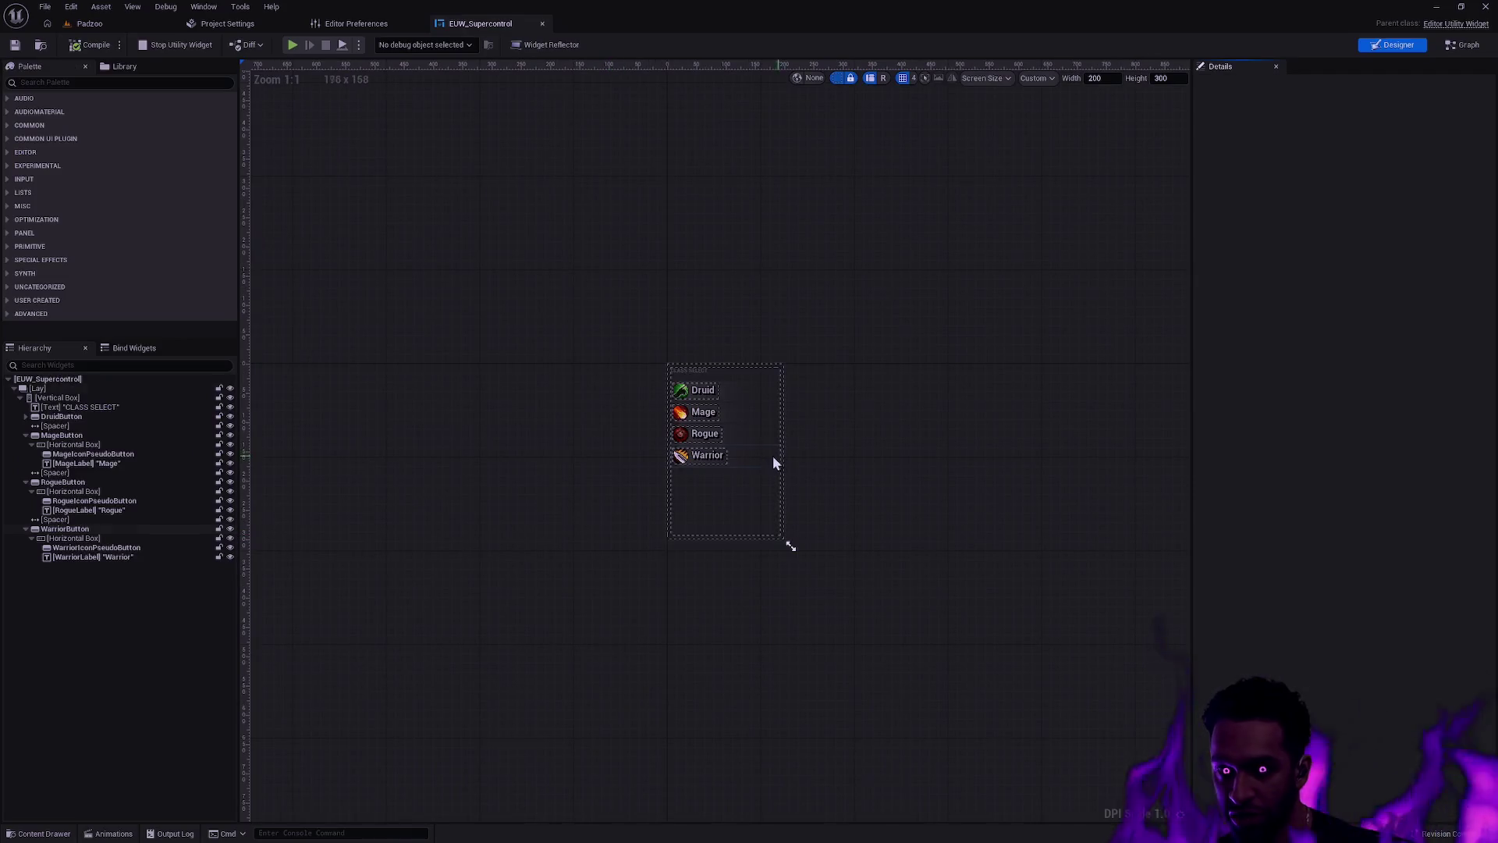
Step: Center the CLASS SELECT widget on the canvas and check its EventGraph logic
{"action": "left_click_drag", "start_coordinate": [1023, 526], "coordinate": [910, 495]}
{"action": "scroll", "coordinate": [880, 485], "scroll_direction": "up", "scroll_amount": 4}
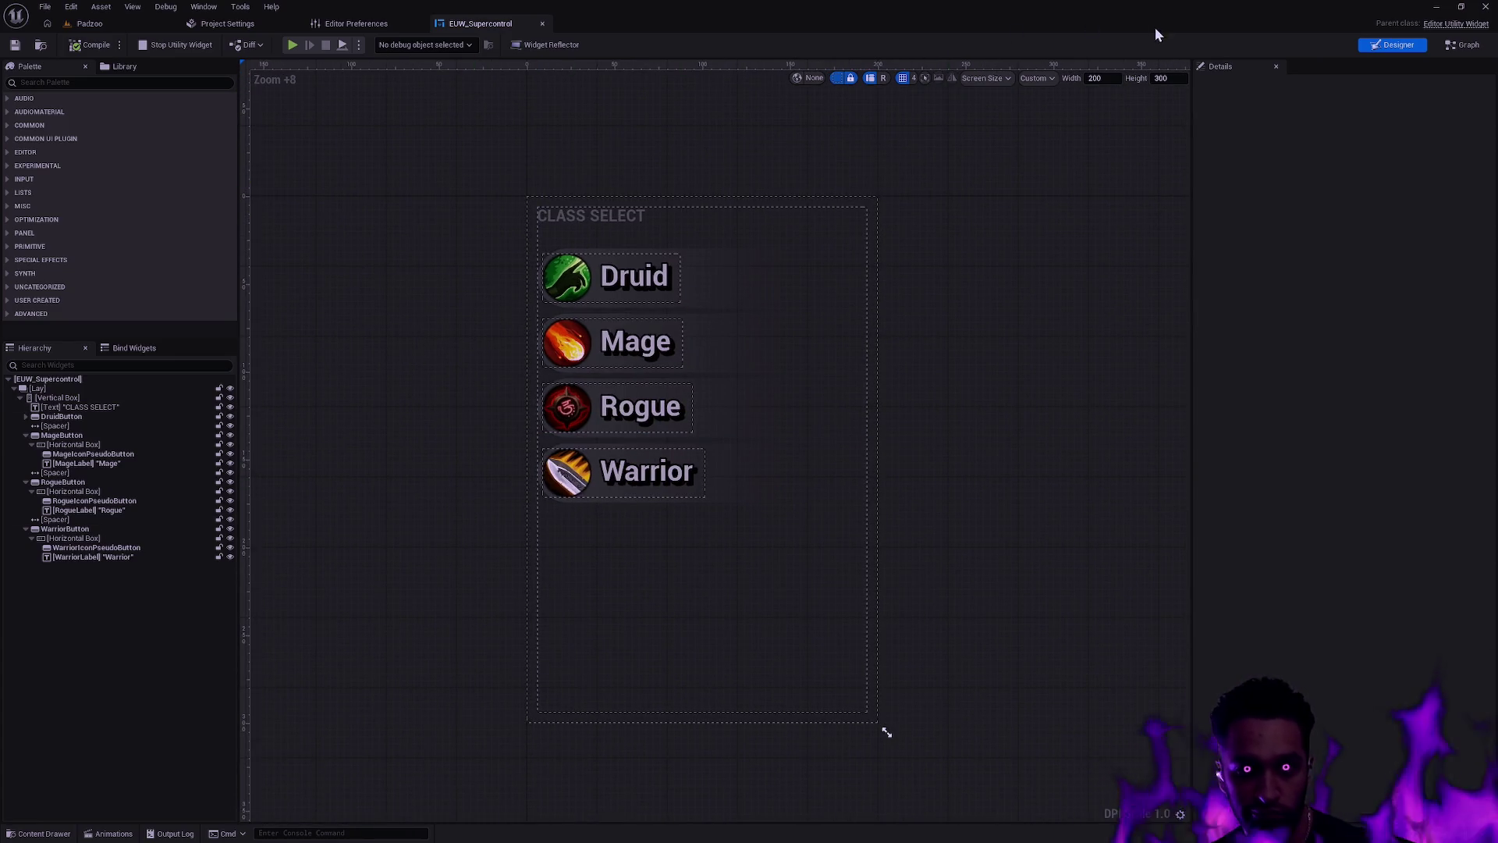
{"action": "left_click", "coordinate": [1464, 44]}
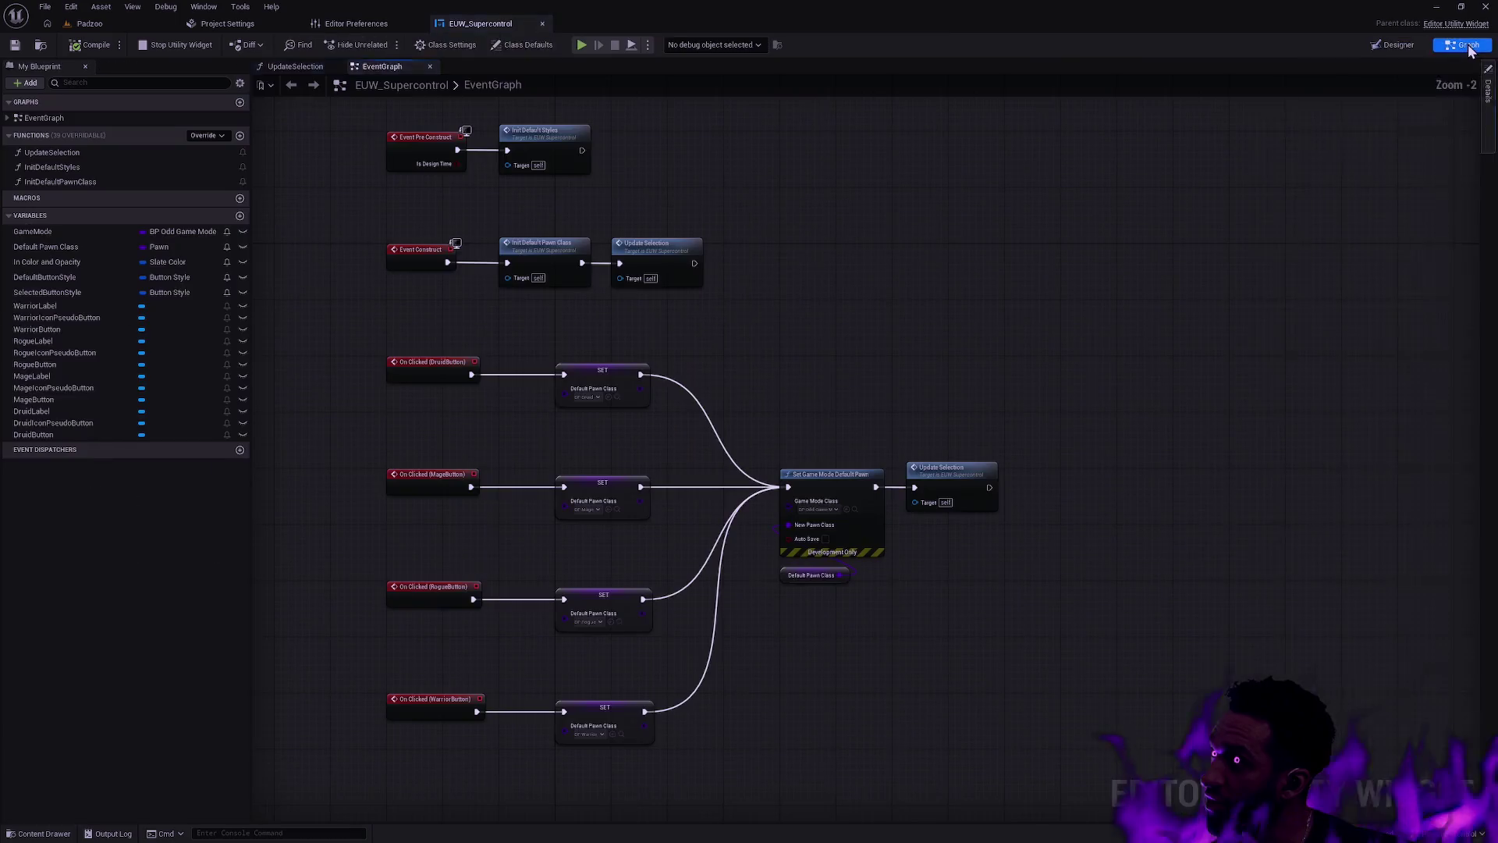
{"action": "scroll", "coordinate": [994, 315], "scroll_direction": "up", "scroll_amount": 1}
Step: Return to the Designer layout, then close the EUW_Supercontrol widget editor
{"action": "left_click", "coordinate": [1395, 44]}
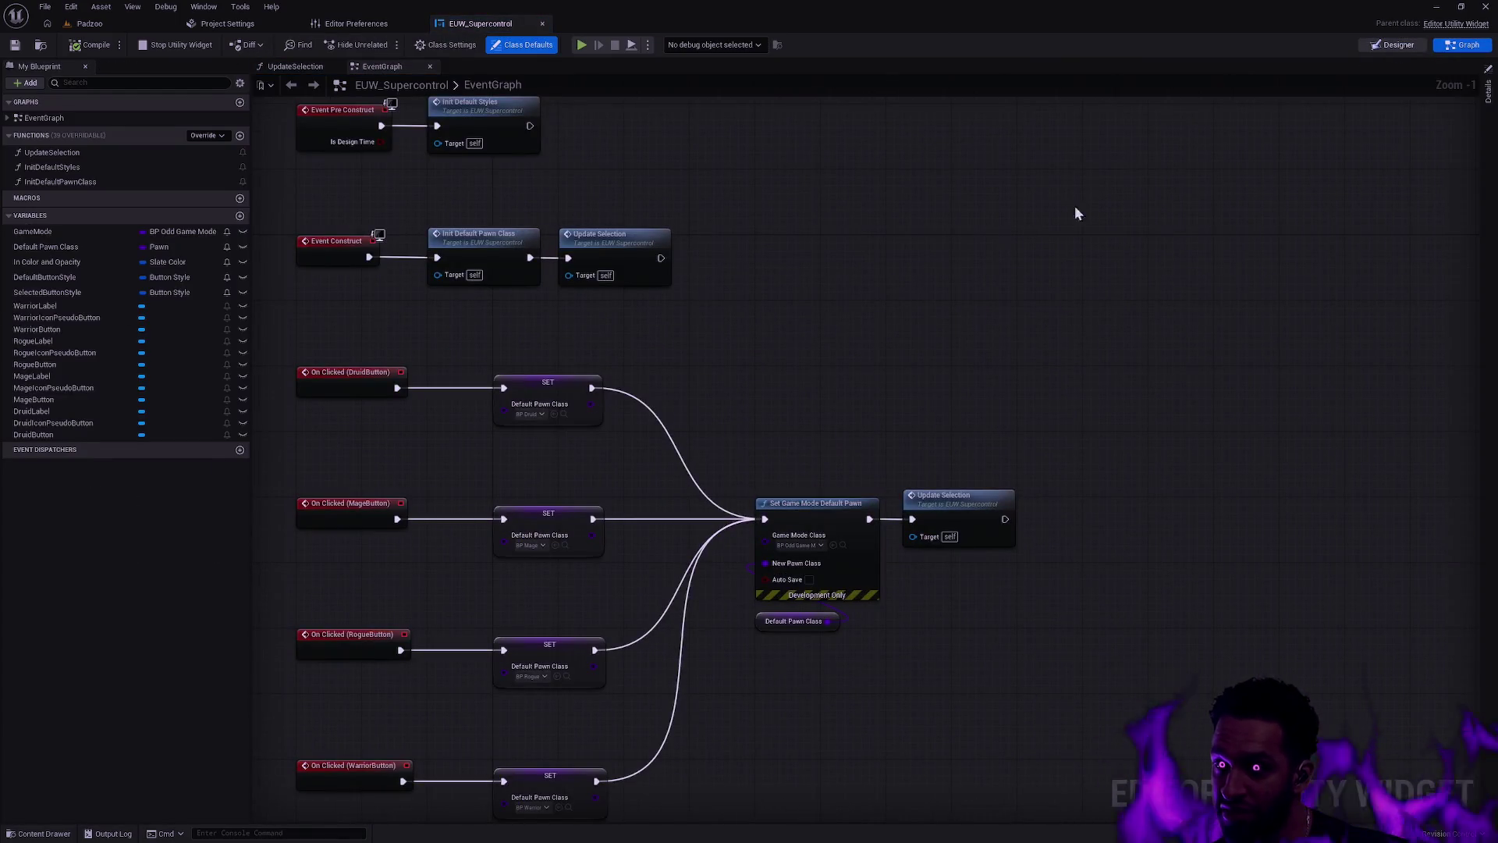
{"action": "left_click_drag", "start_coordinate": [883, 468], "coordinate": [975, 478]}
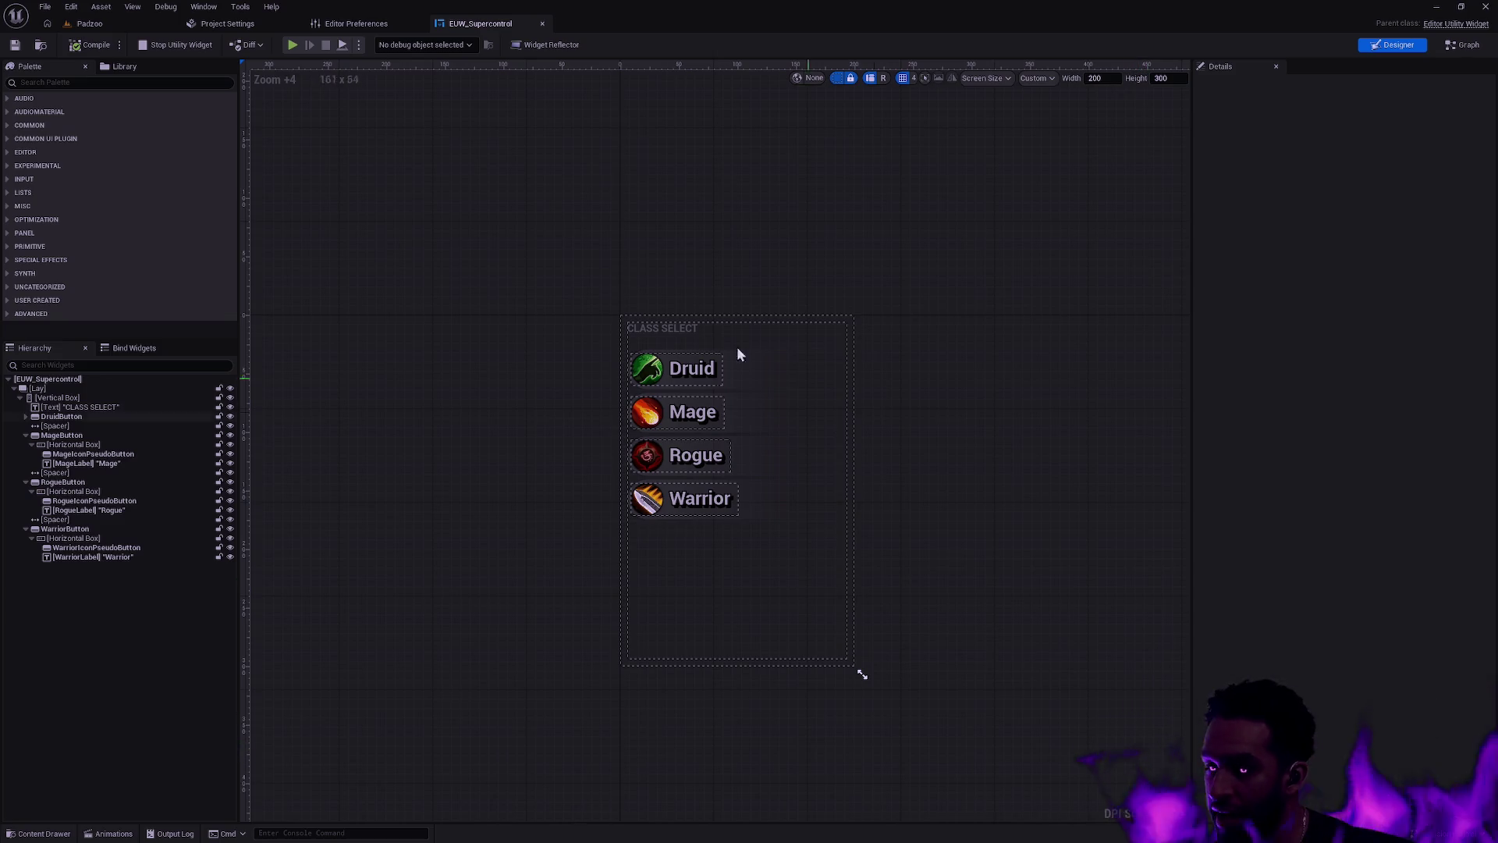
{"action": "left_click", "coordinate": [543, 23]}
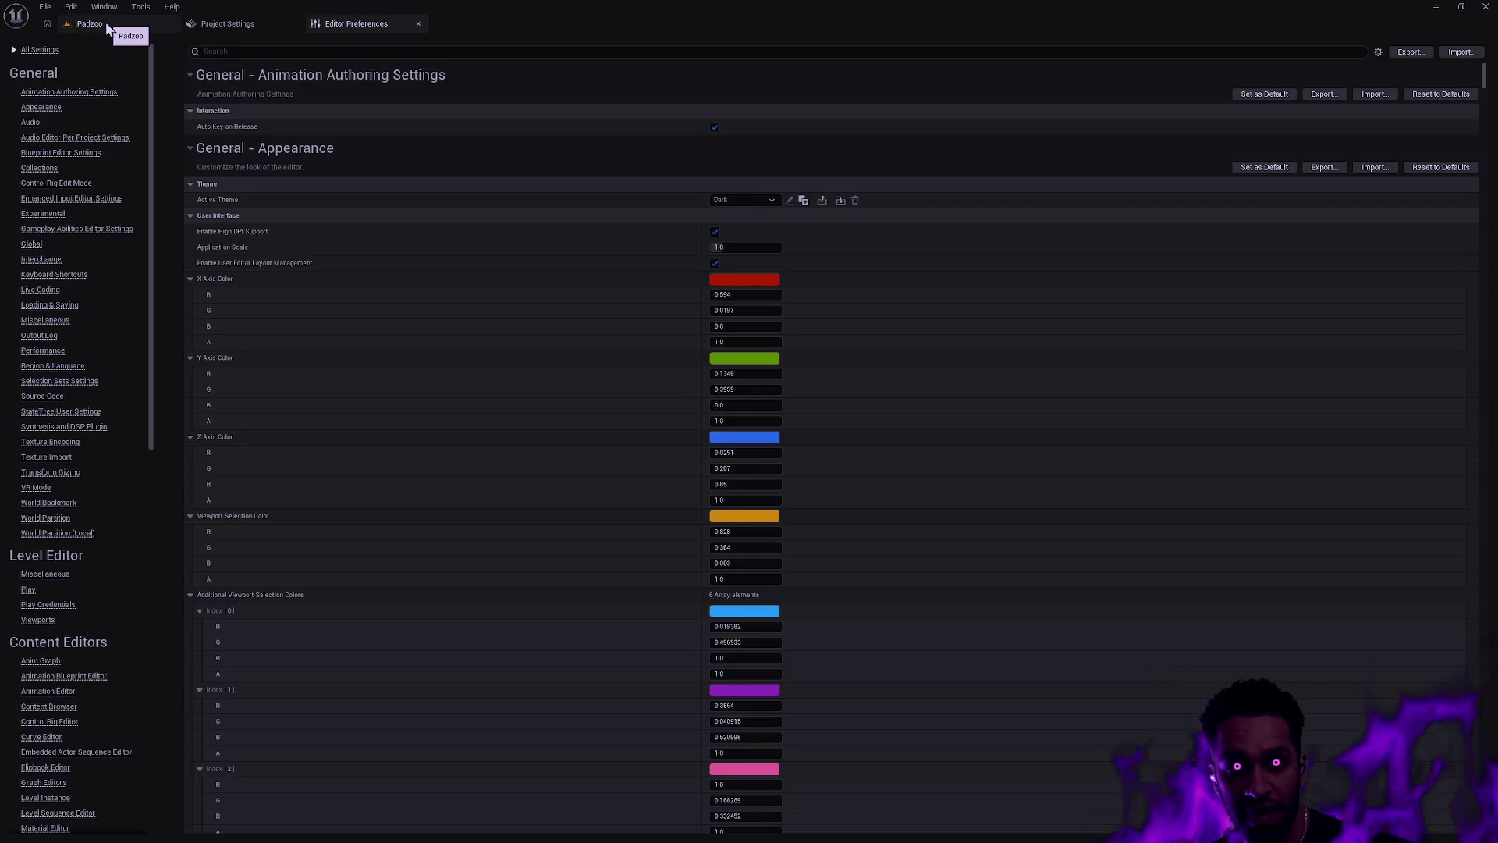
Step: Back in Padzoo, pick Mage then Warrior as the player class, declining to save
{"action": "left_click", "coordinate": [105, 22]}
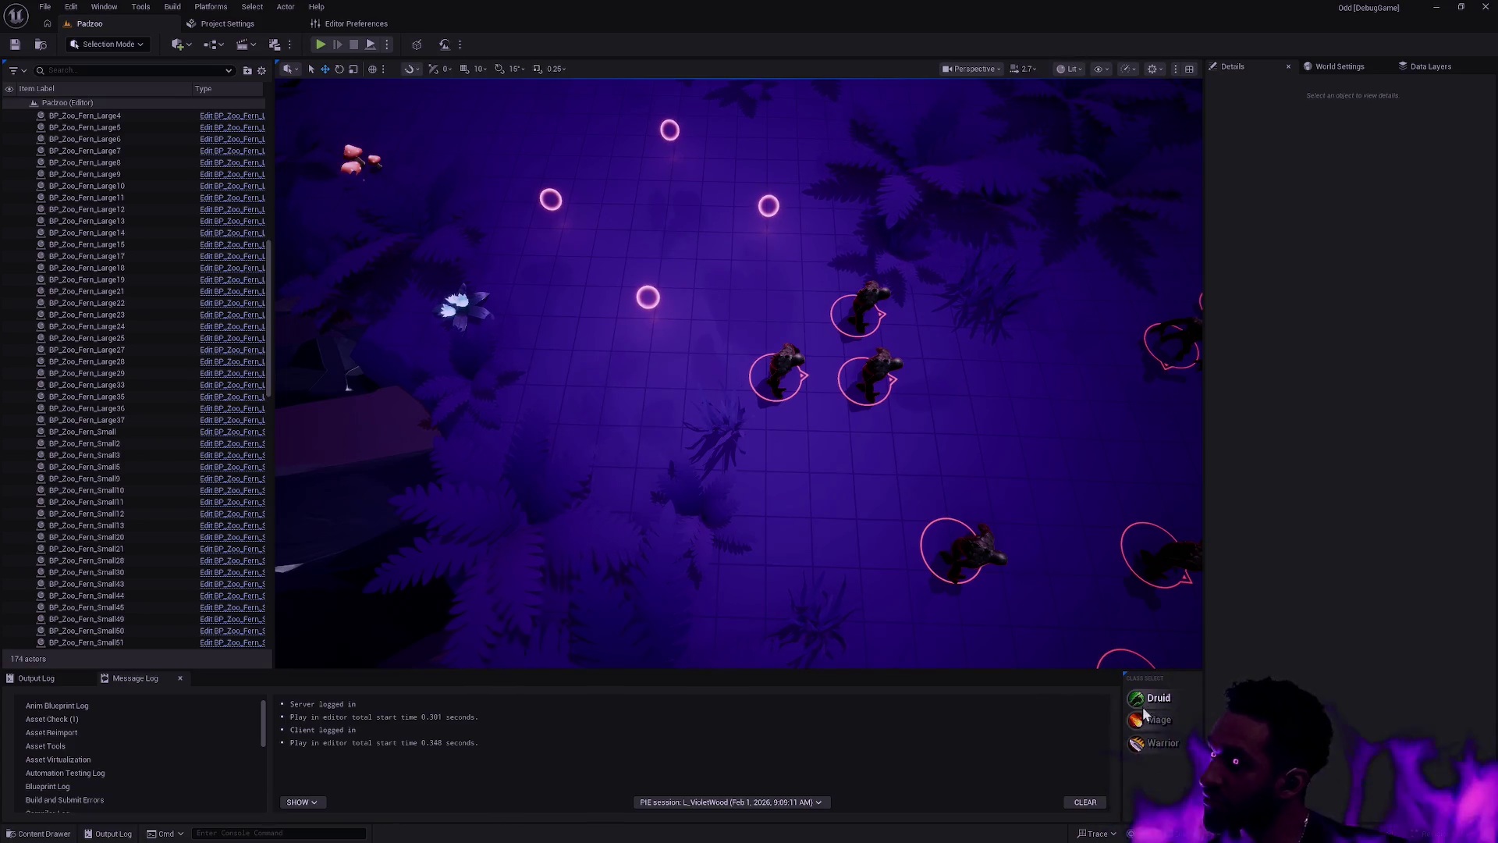
{"action": "left_click", "coordinate": [1160, 722]}
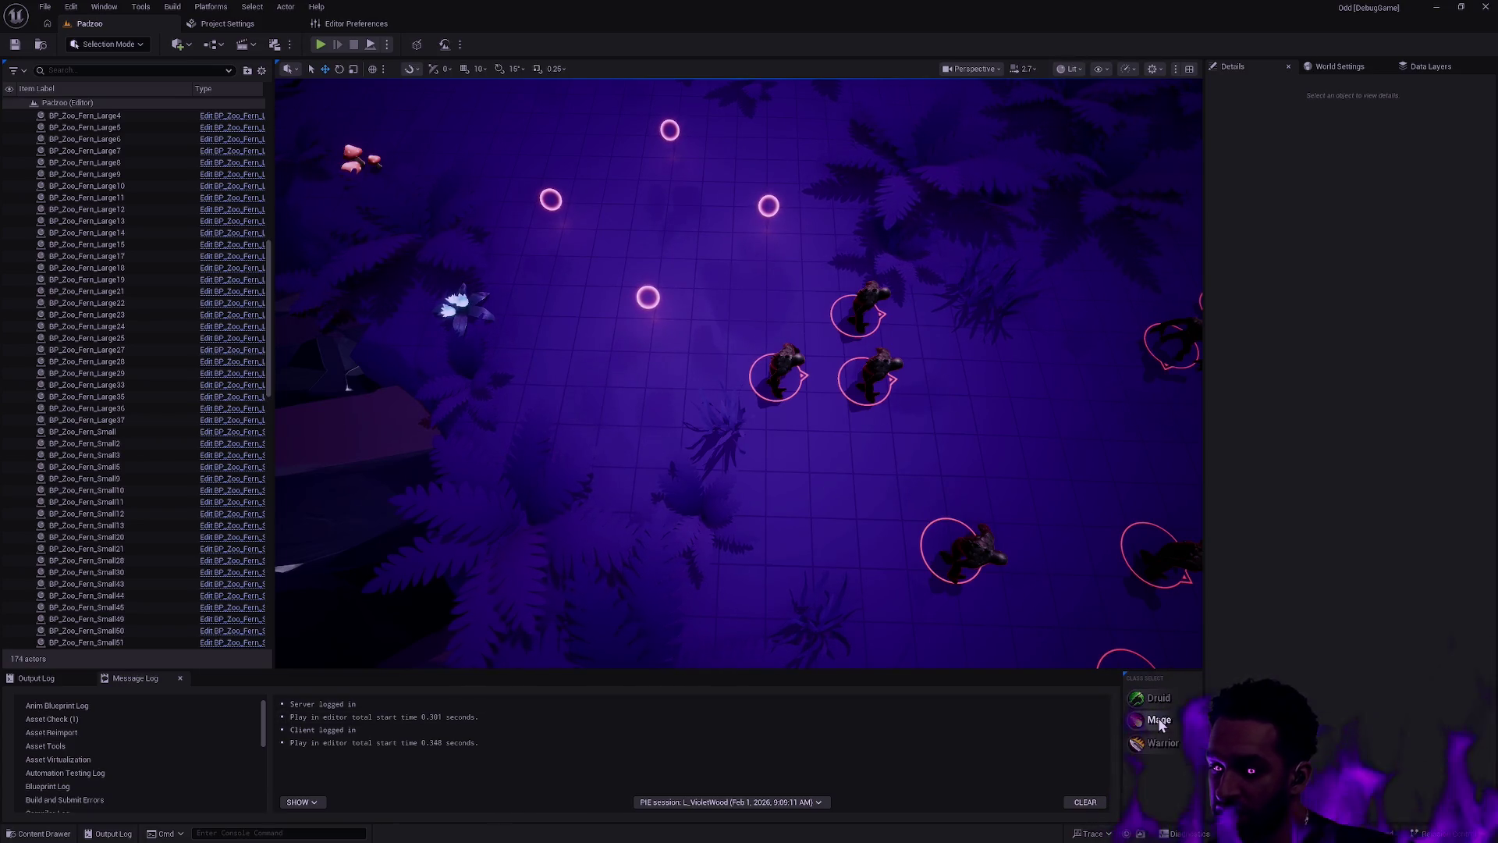
{"action": "left_click", "coordinate": [1163, 746]}
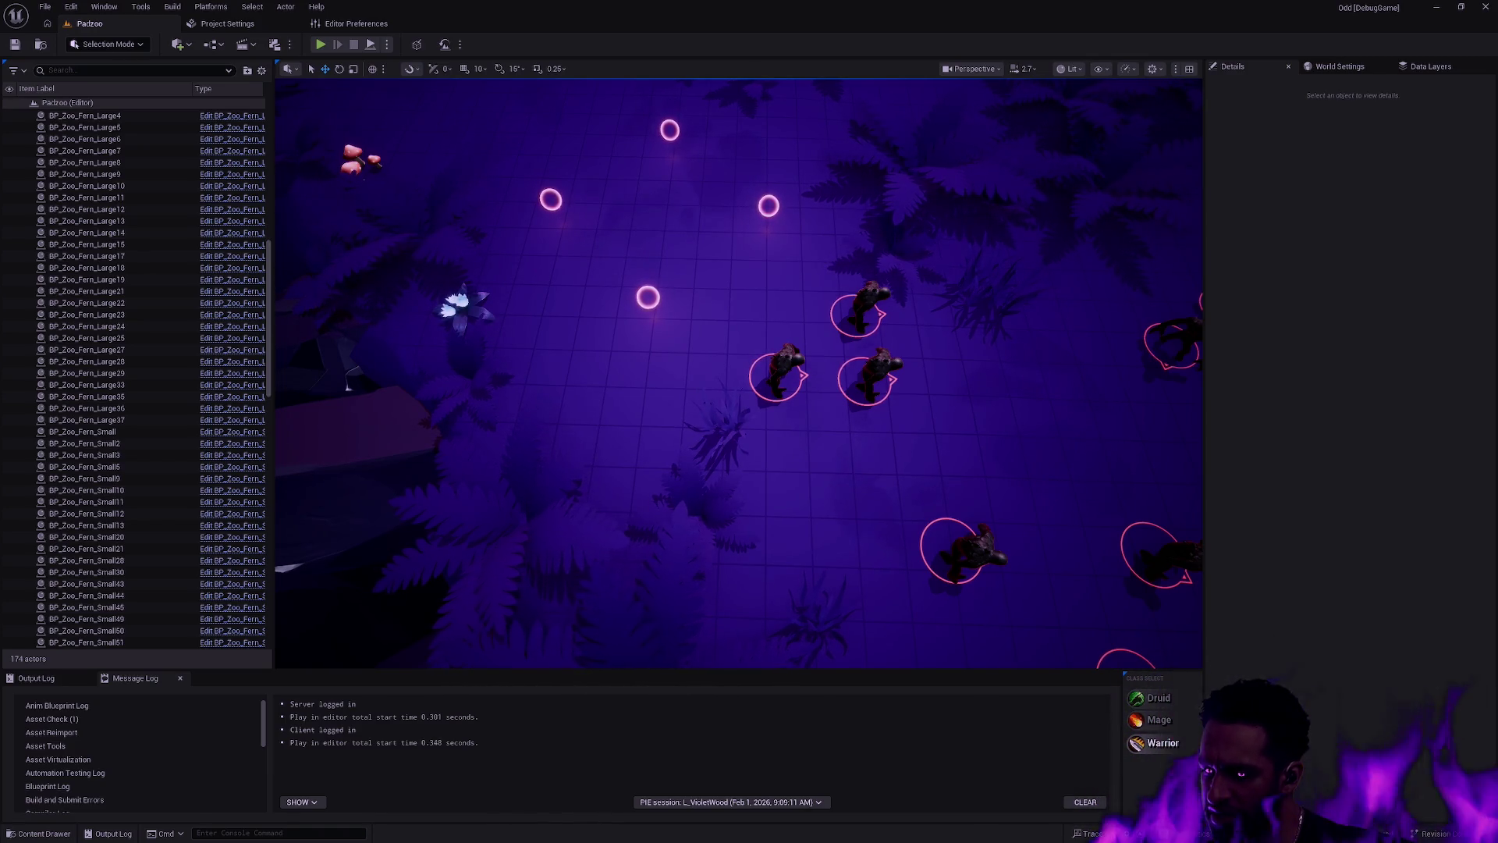
{"action": "key", "text": "ctrl+shift+s"}
{"action": "left_click", "coordinate": [905, 561]}
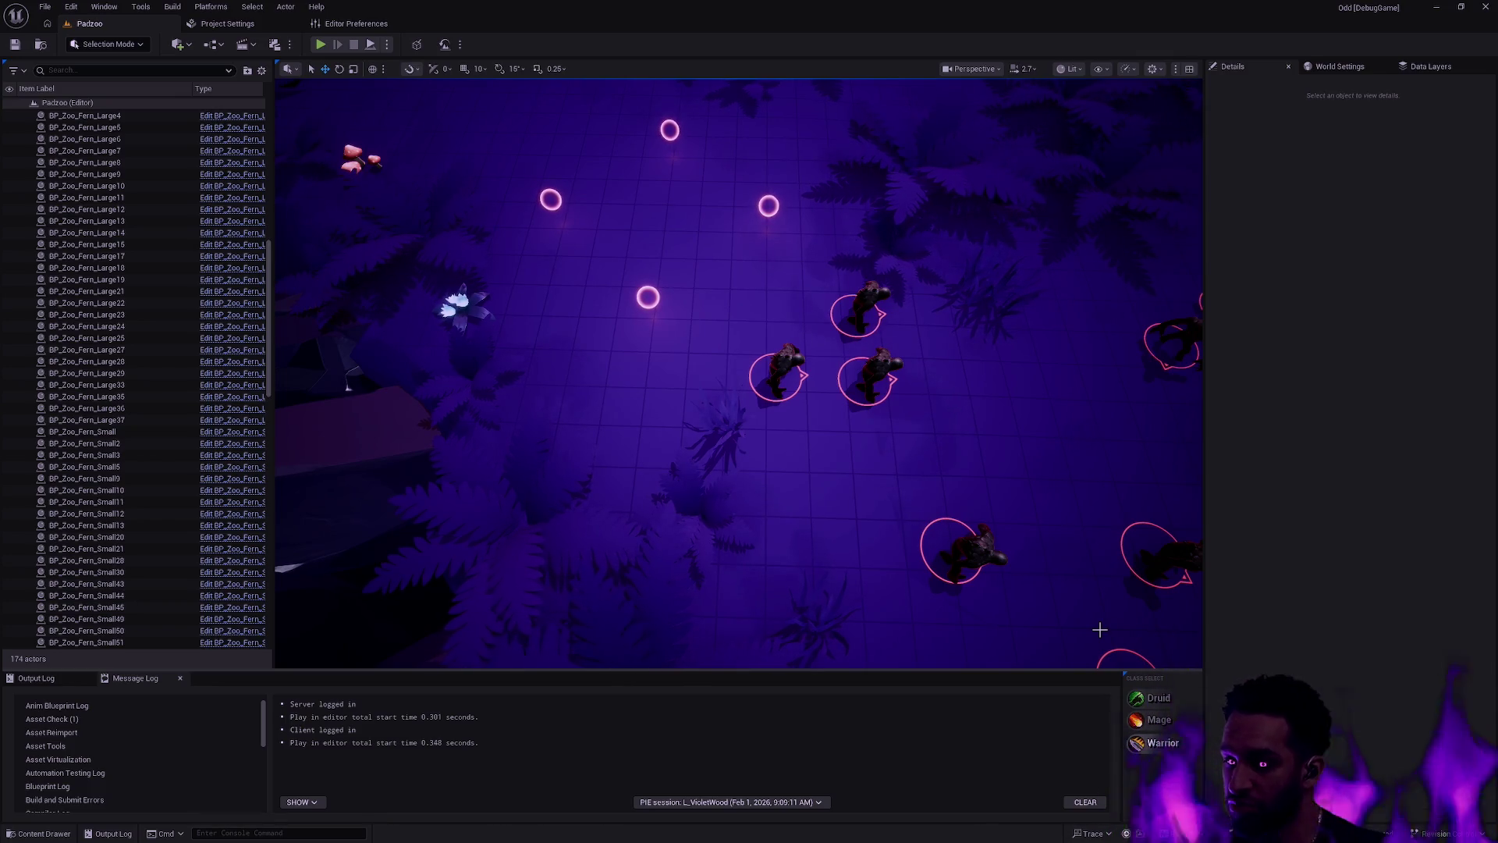
Step: Switch the class to Warrior and play-test Padzoo twice, attacking with E
{"action": "key", "text": "3"}
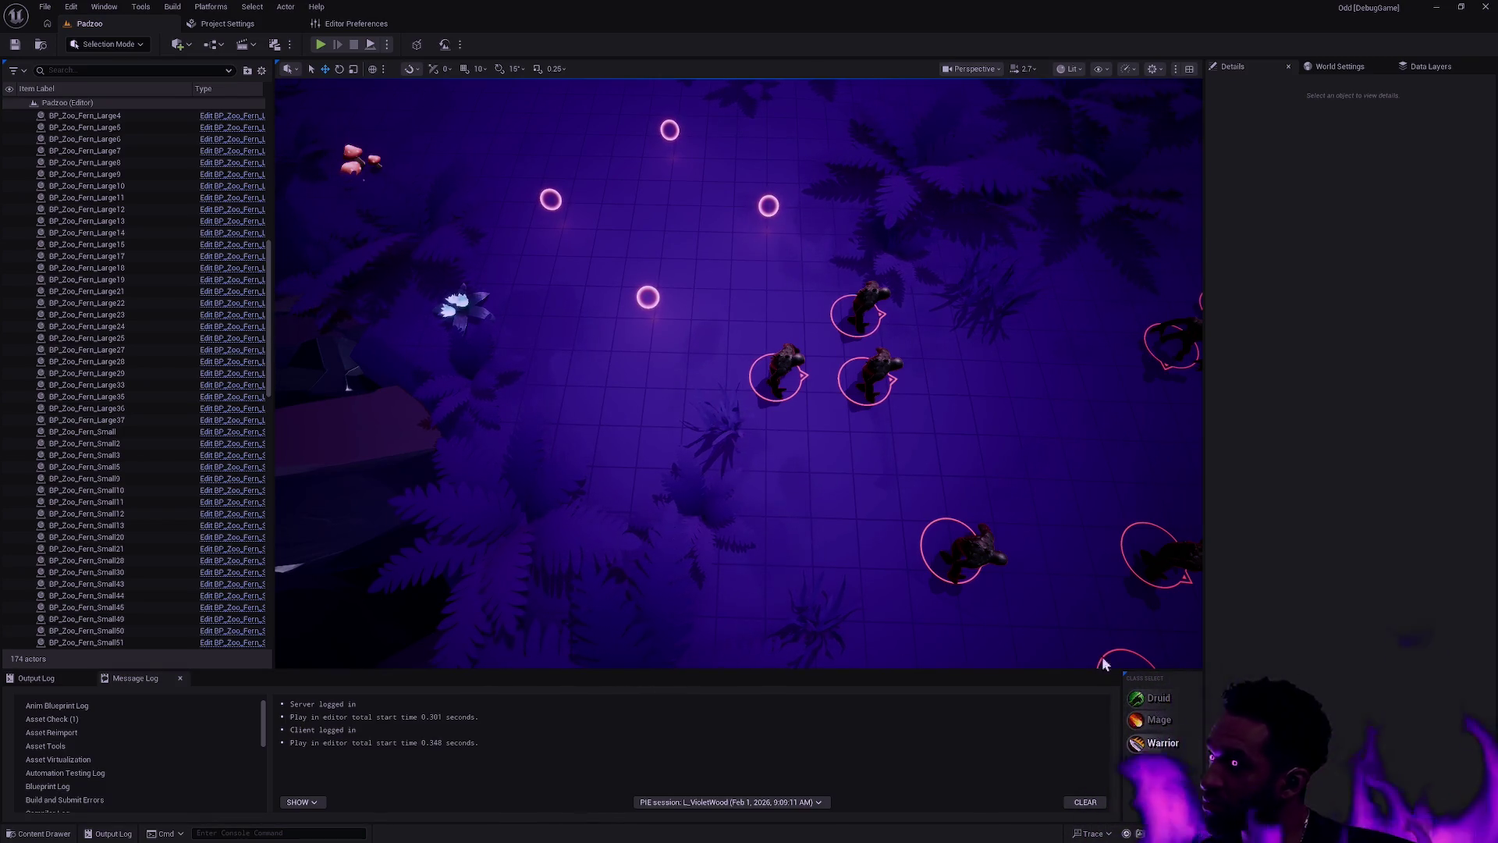
{"action": "left_click", "coordinate": [316, 45]}
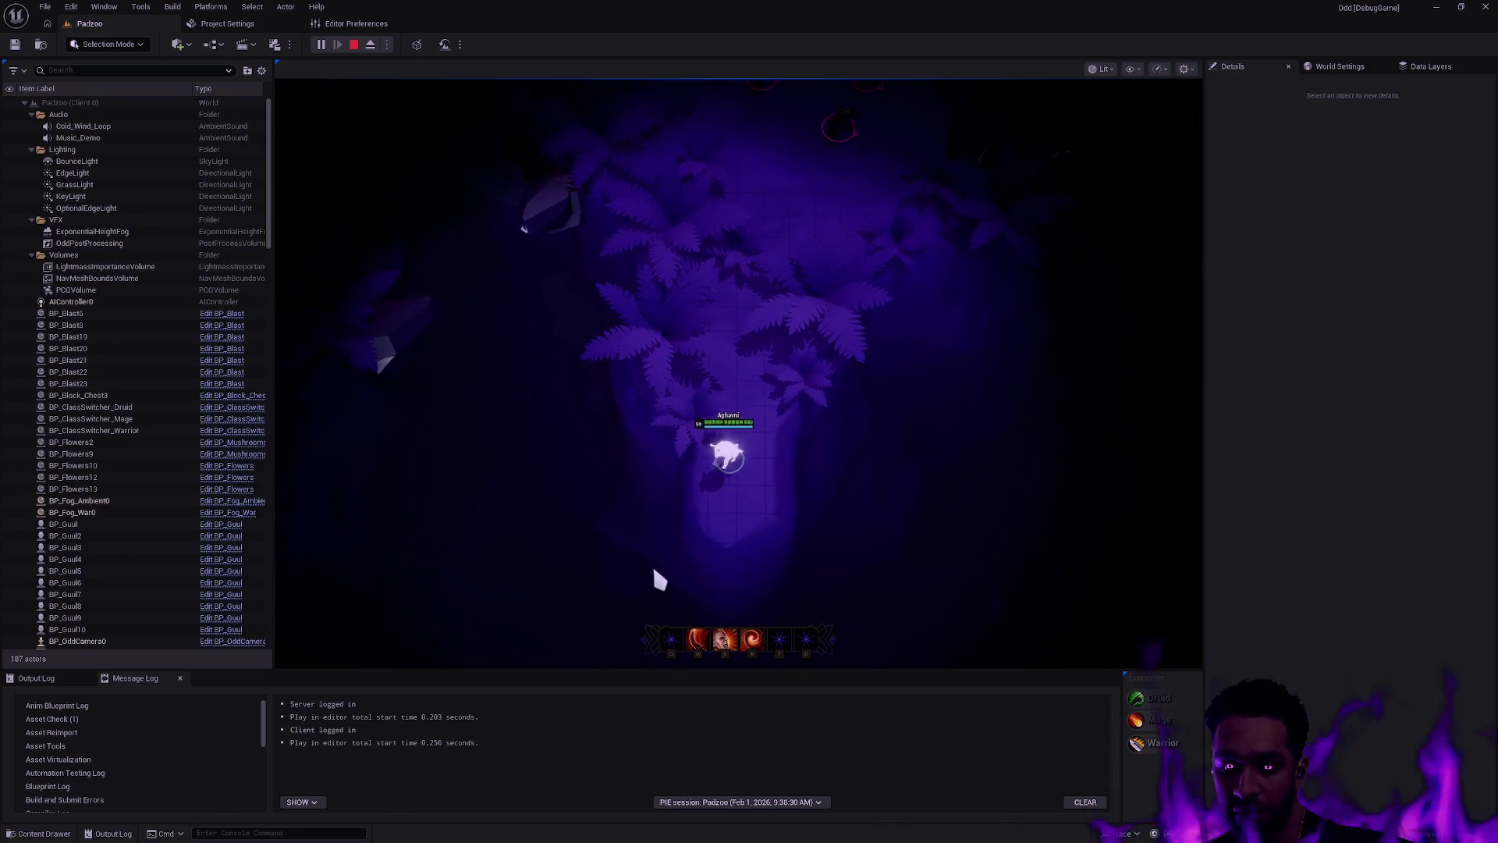
{"action": "key", "text": "e"}
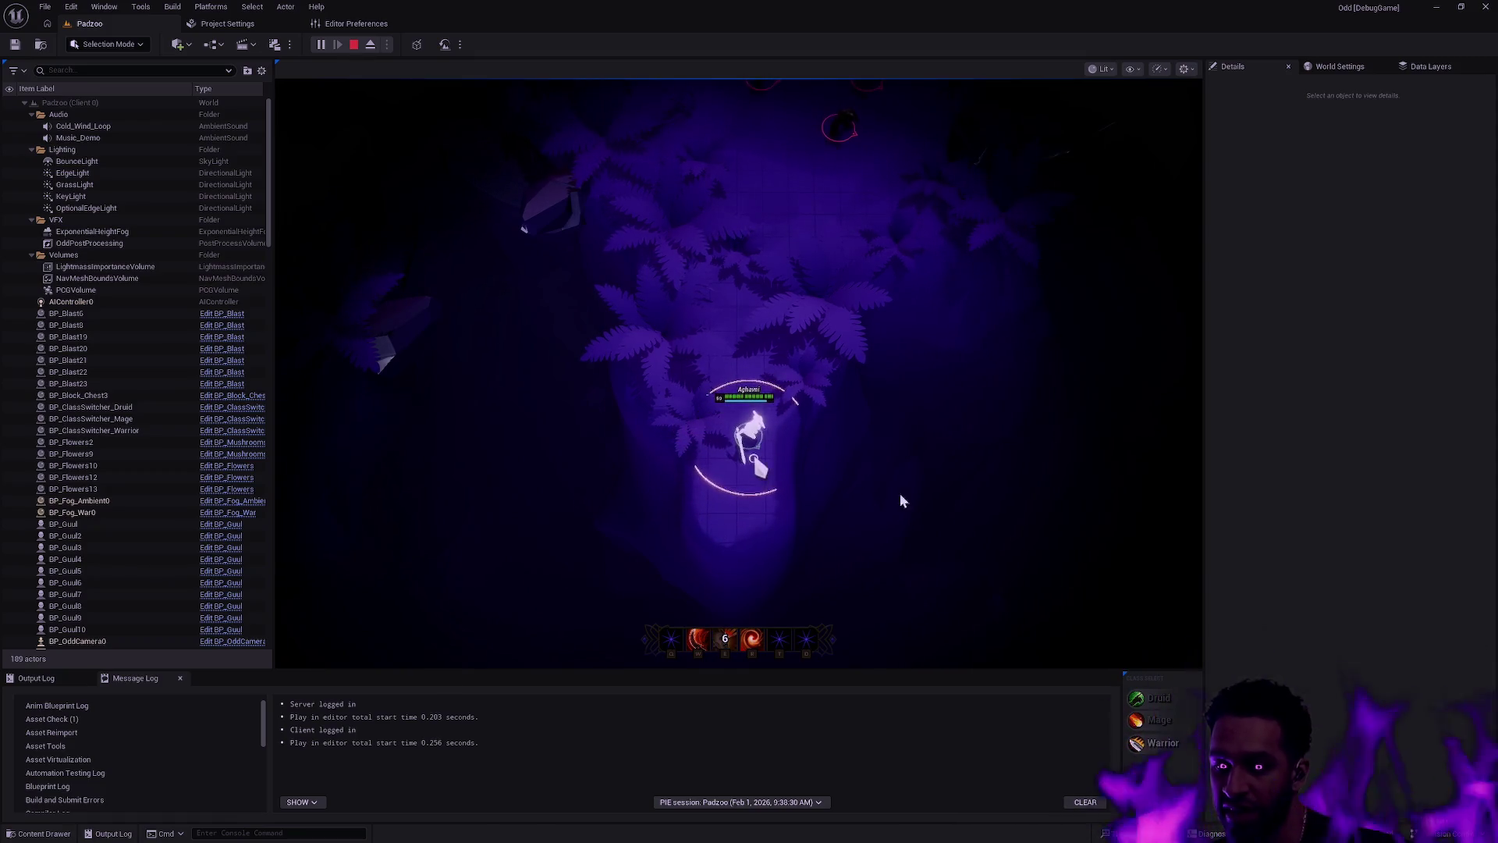
{"action": "key", "text": "Escape"}
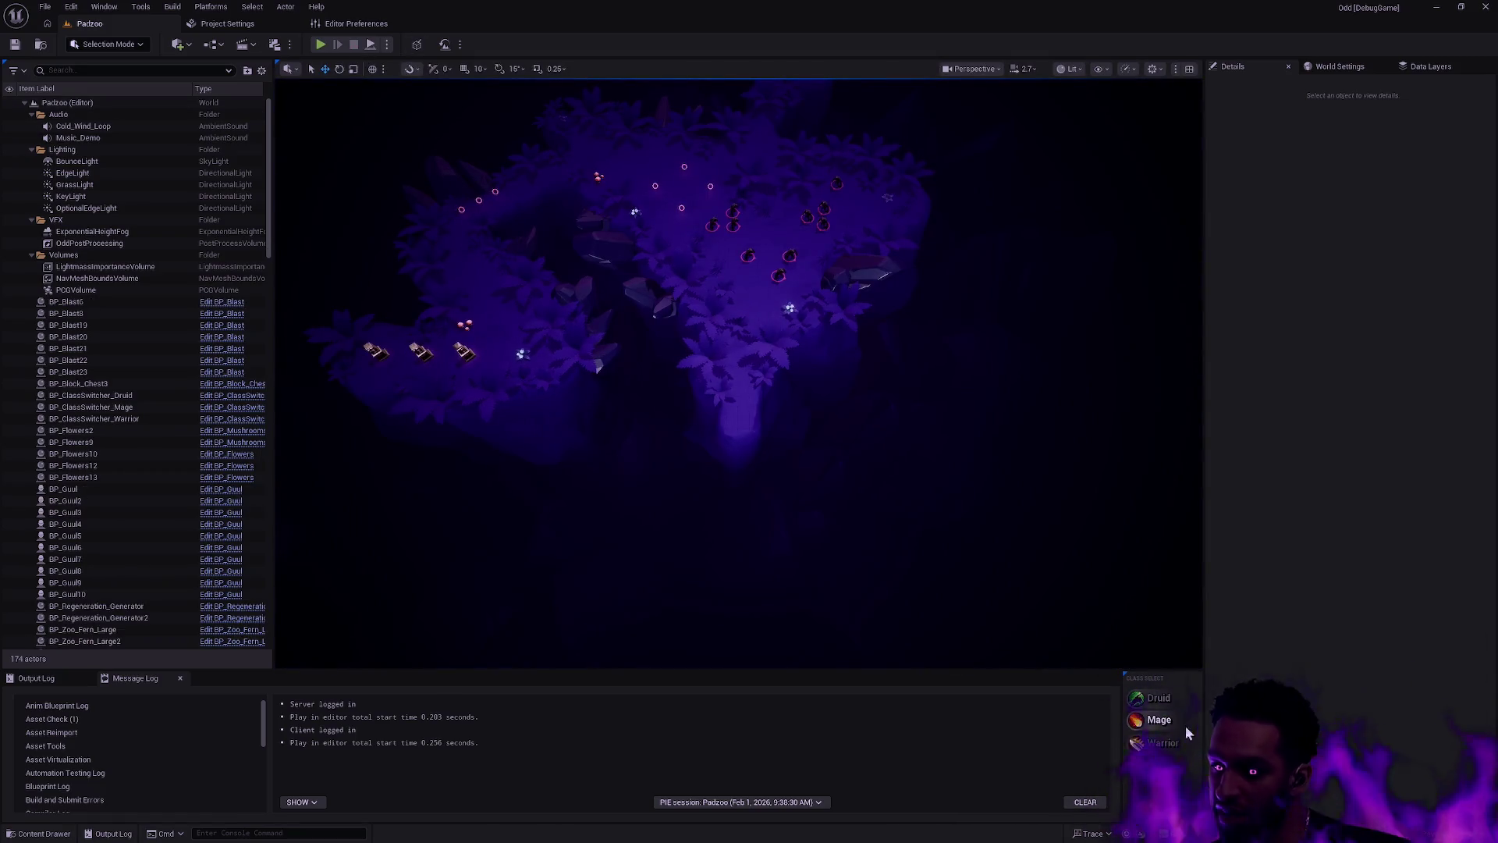
{"action": "left_click", "coordinate": [321, 45]}
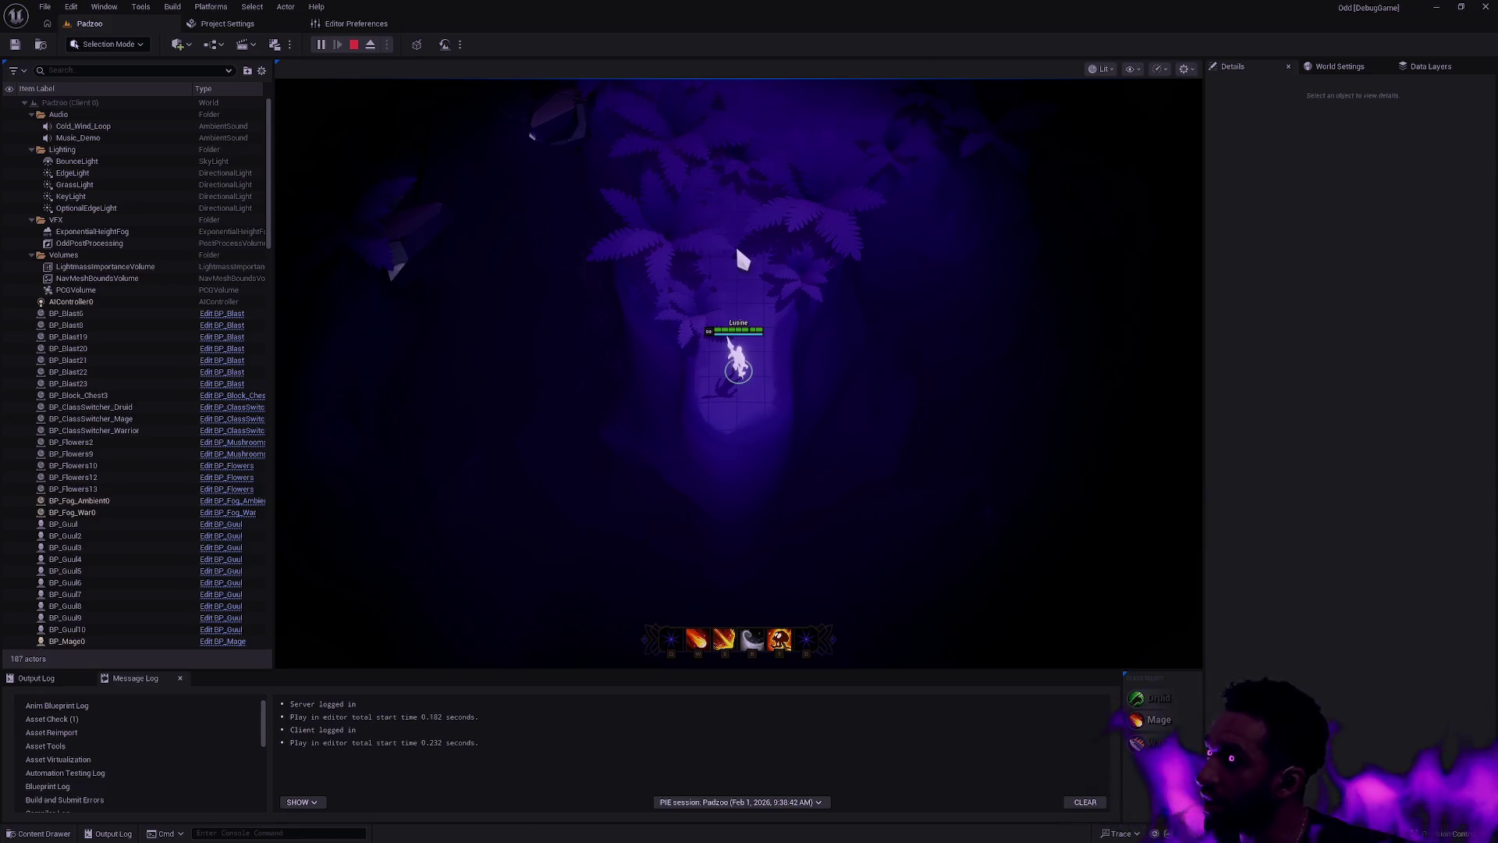
{"action": "key", "text": "Escape"}
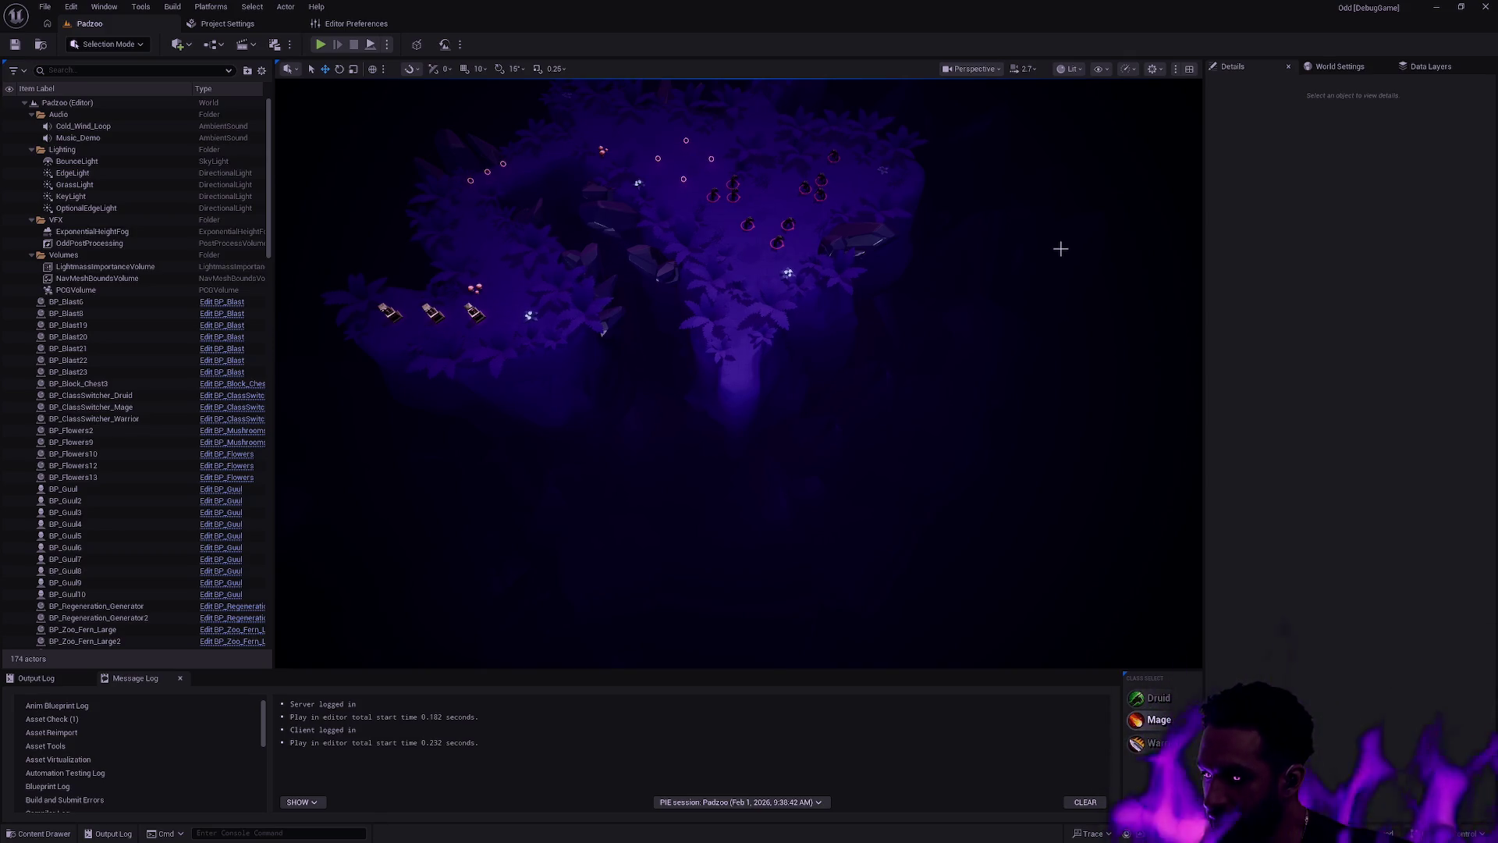
Step: Open the EUW_Supercontrol widget from the Supercontrol folder and frame its class buttons
{"action": "left_click_drag", "start_coordinate": [1126, 348], "coordinate": [1126, 234]}
{"action": "key", "text": "ctrl+space"}
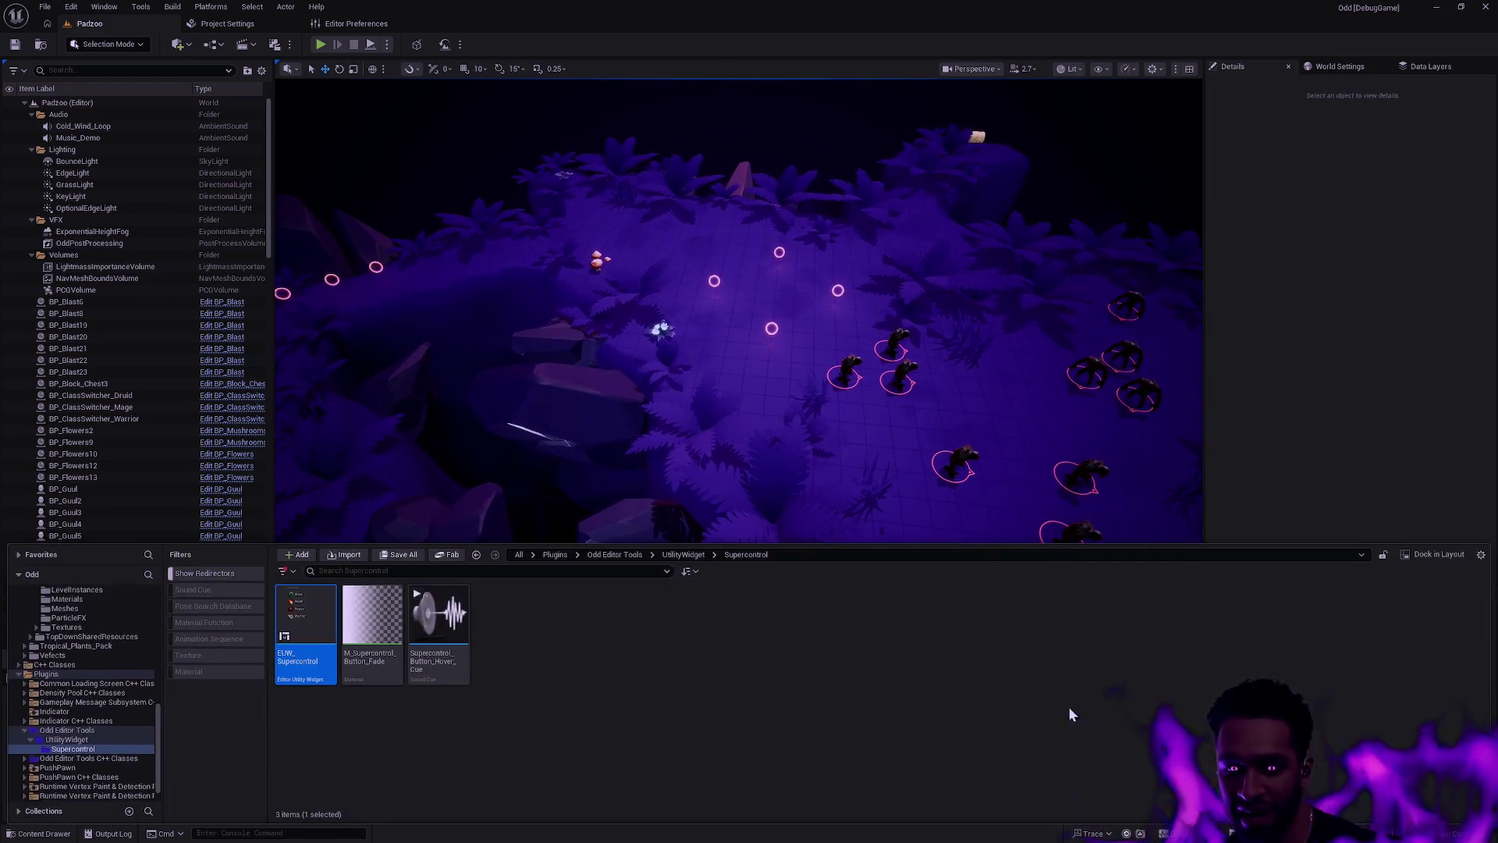
{"action": "double_click", "coordinate": [307, 627]}
{"action": "scroll", "coordinate": [769, 431], "scroll_direction": "up", "scroll_amount": 5}
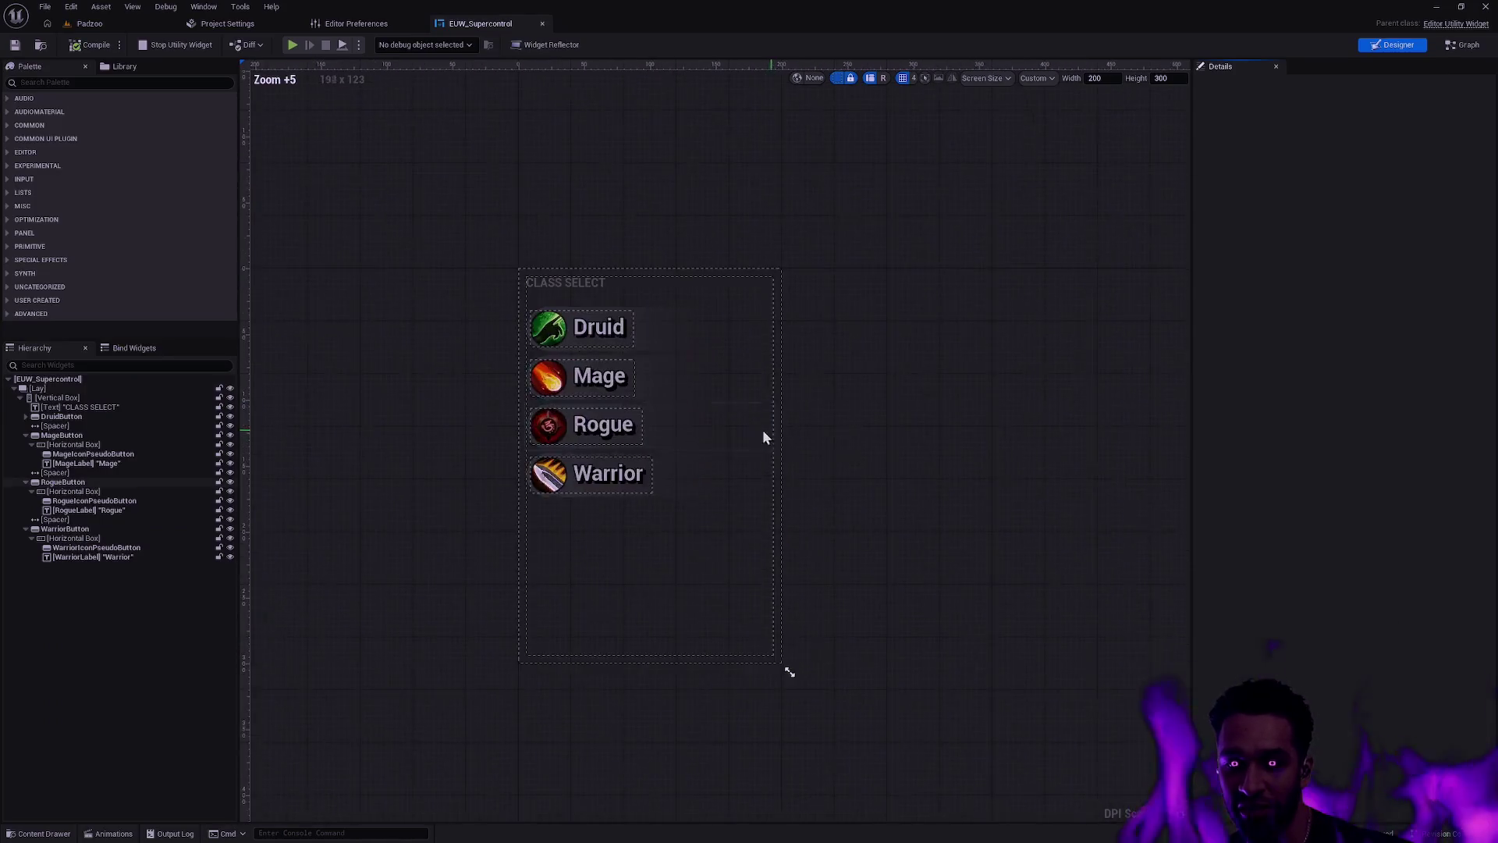
{"action": "scroll", "coordinate": [536, 373], "scroll_direction": "up", "scroll_amount": 5}
{"action": "scroll", "coordinate": [562, 375], "scroll_direction": "down", "scroll_amount": 2}
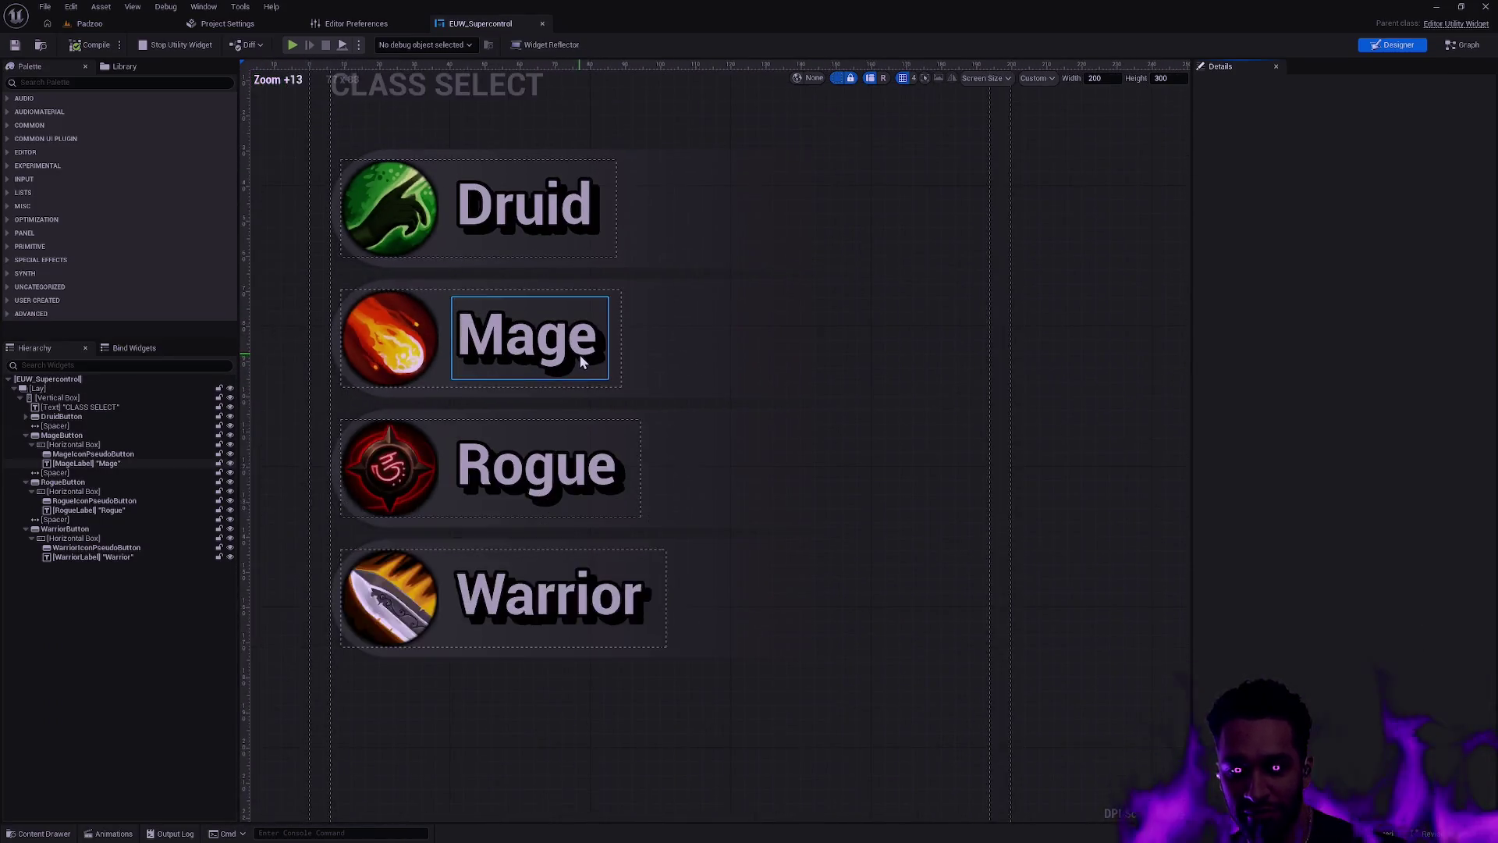
{"action": "left_click_drag", "start_coordinate": [307, 274], "coordinate": [386, 330]}
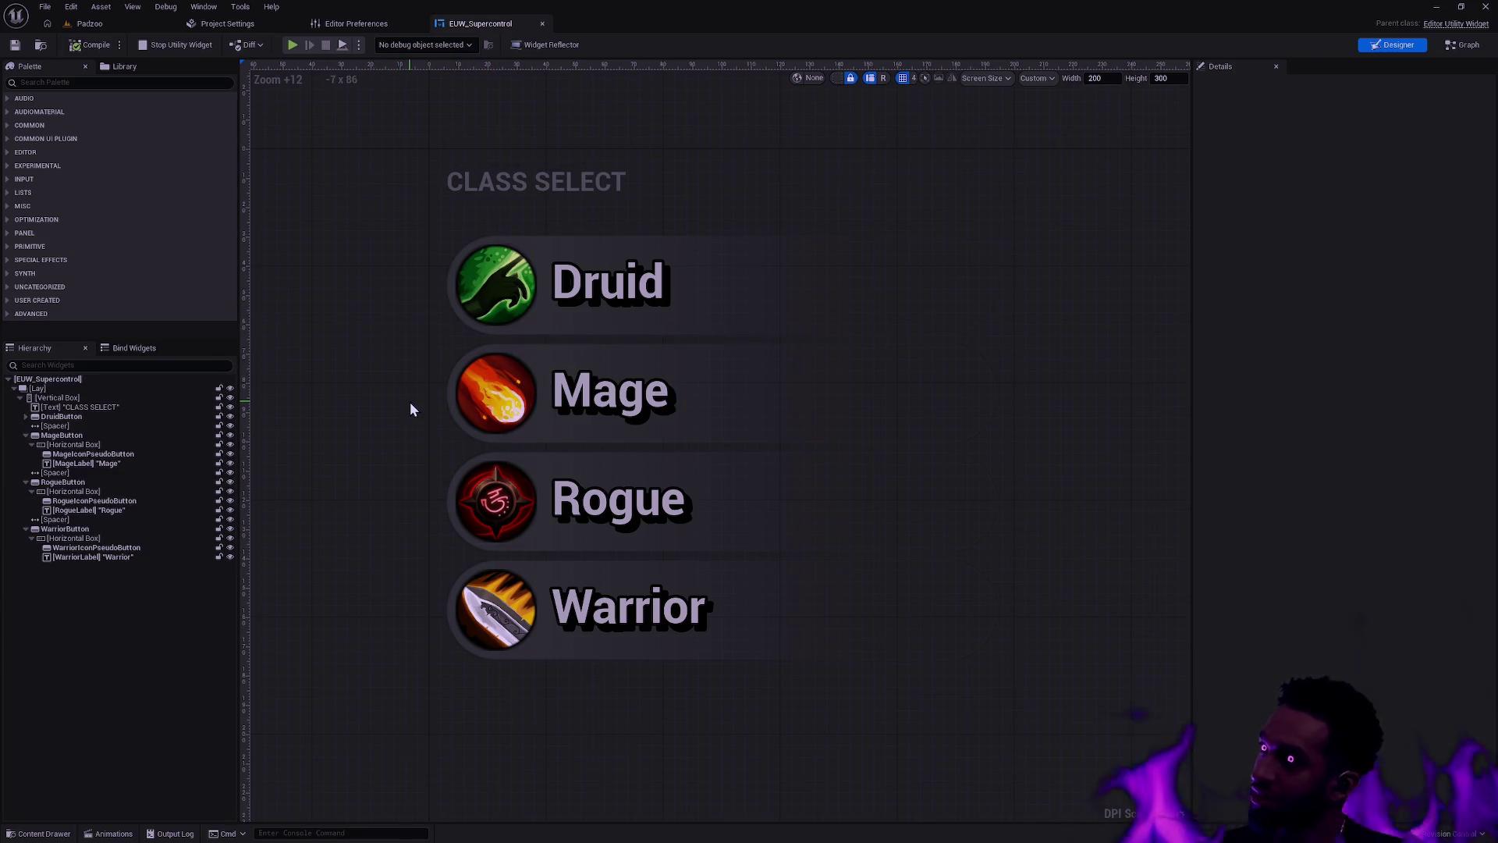
Step: Inspect the CLASS SELECT heading, deselect it, and return to the Padzoo level
{"action": "left_click", "coordinate": [473, 188]}
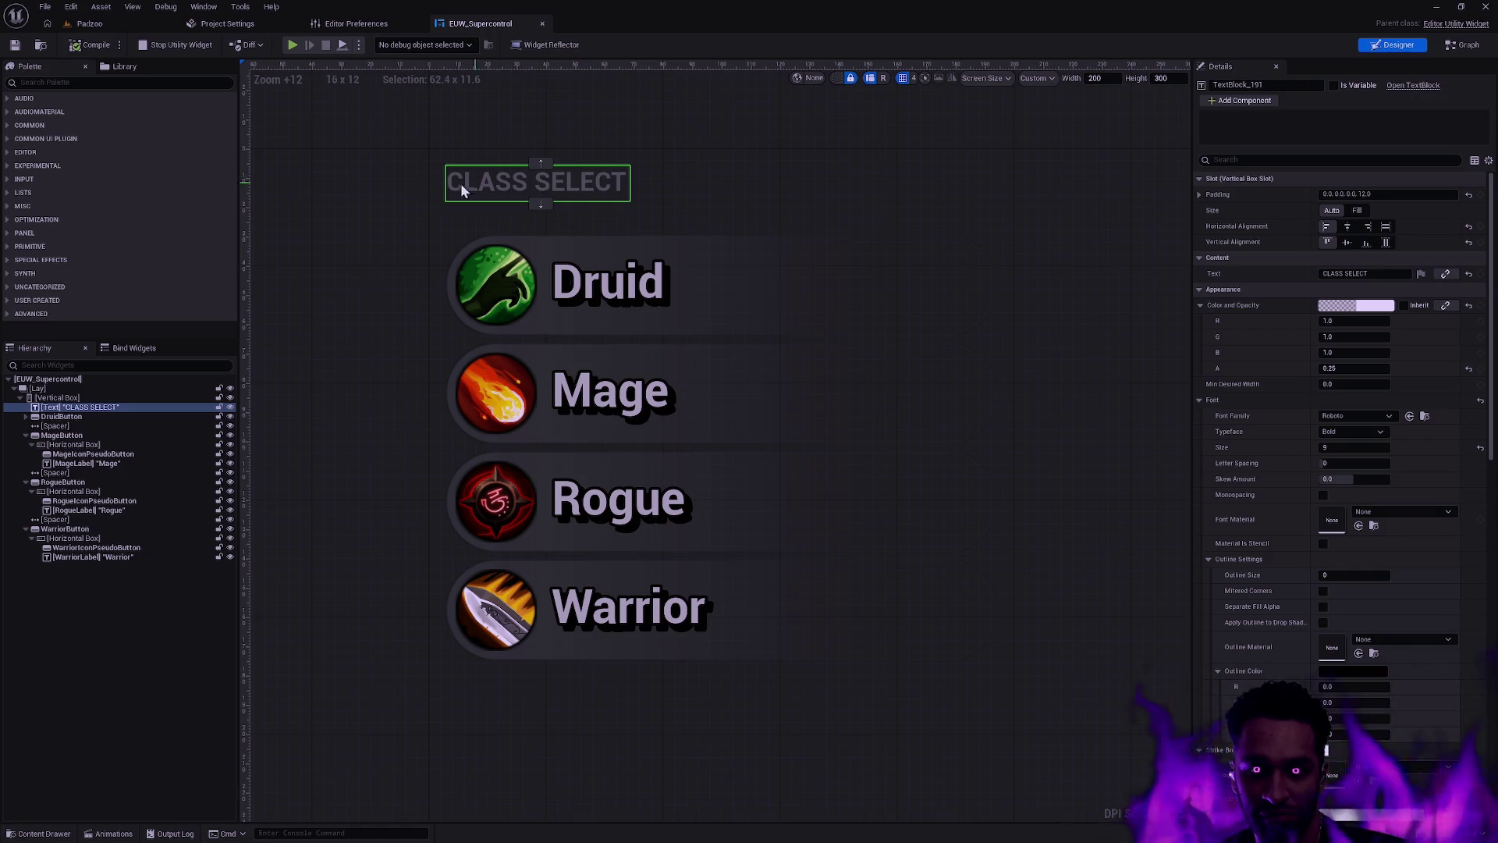
{"action": "left_click", "coordinate": [438, 231]}
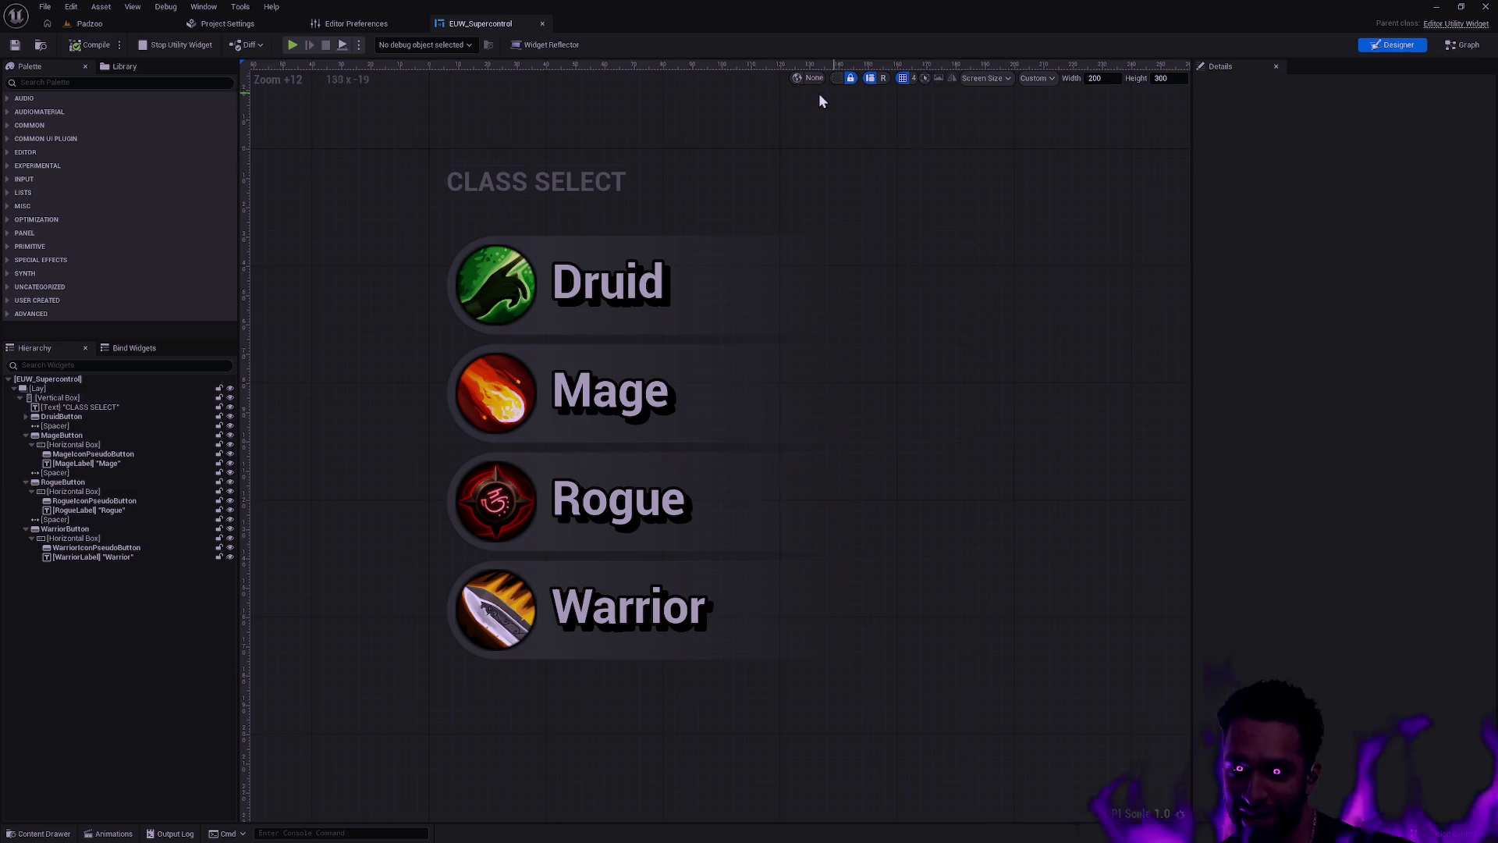
{"action": "left_click", "coordinate": [105, 28]}
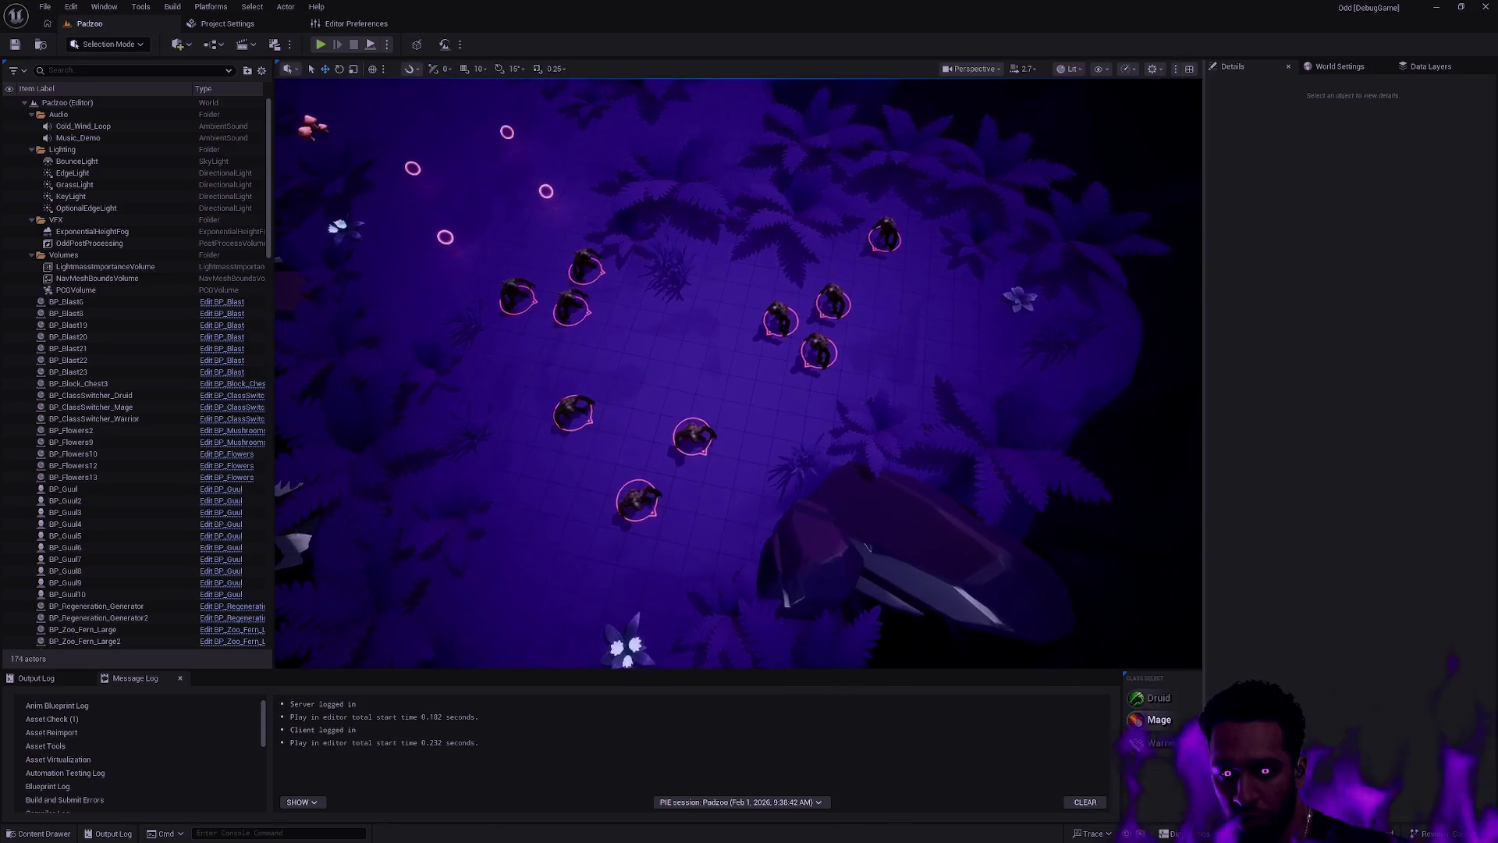
Step: Choose Warrior, run a quick play test, then zoom out and go full-screen with F11
{"action": "left_click", "coordinate": [1154, 743]}
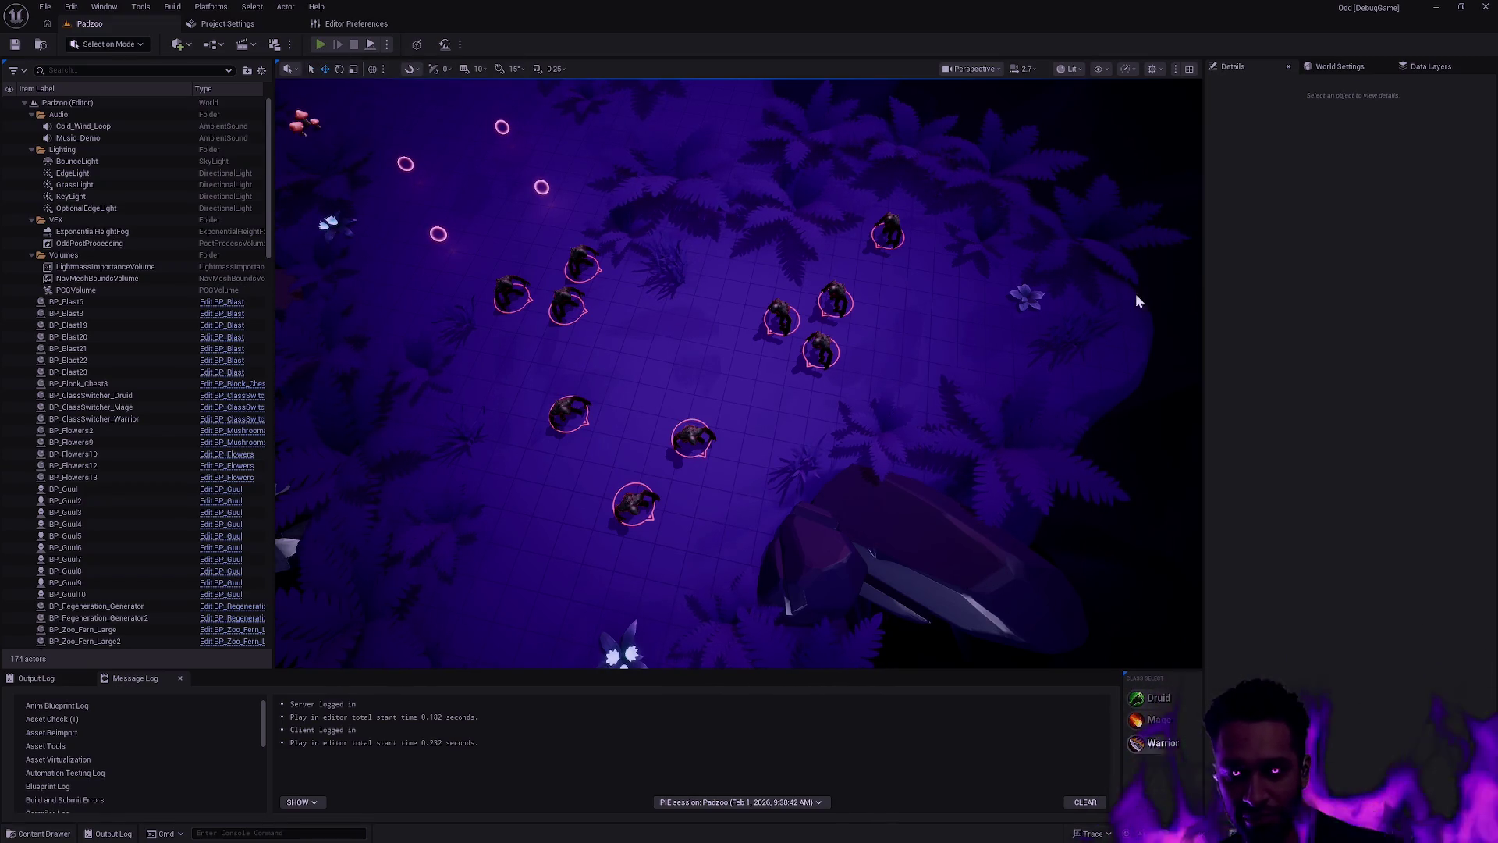
{"action": "key", "text": "alt+p"}
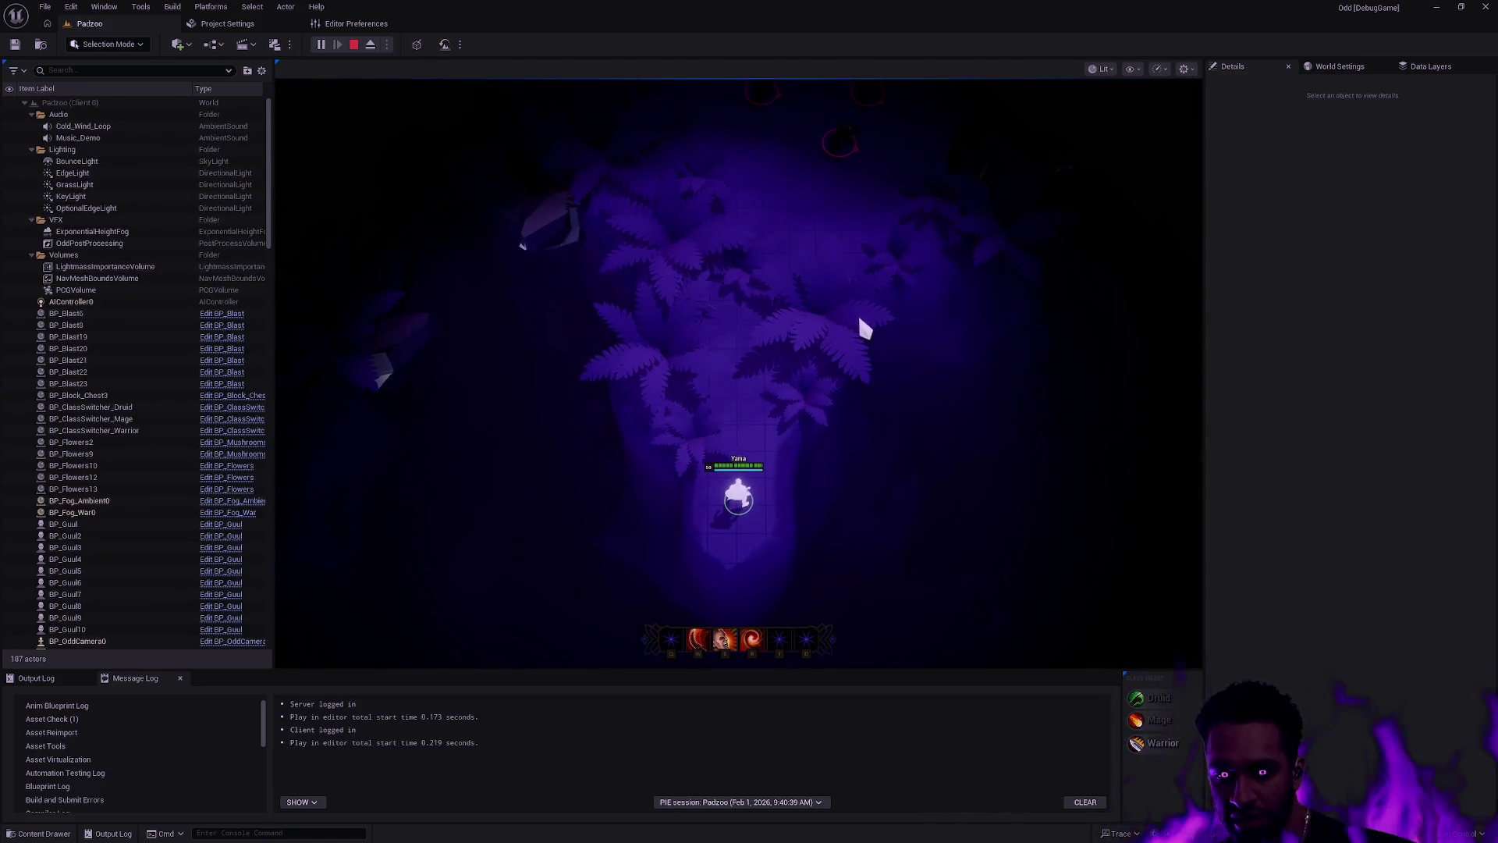
{"action": "key", "text": "Escape"}
{"action": "scroll", "coordinate": [853, 313], "scroll_direction": "down", "scroll_amount": 5}
{"action": "key", "text": "F11"}
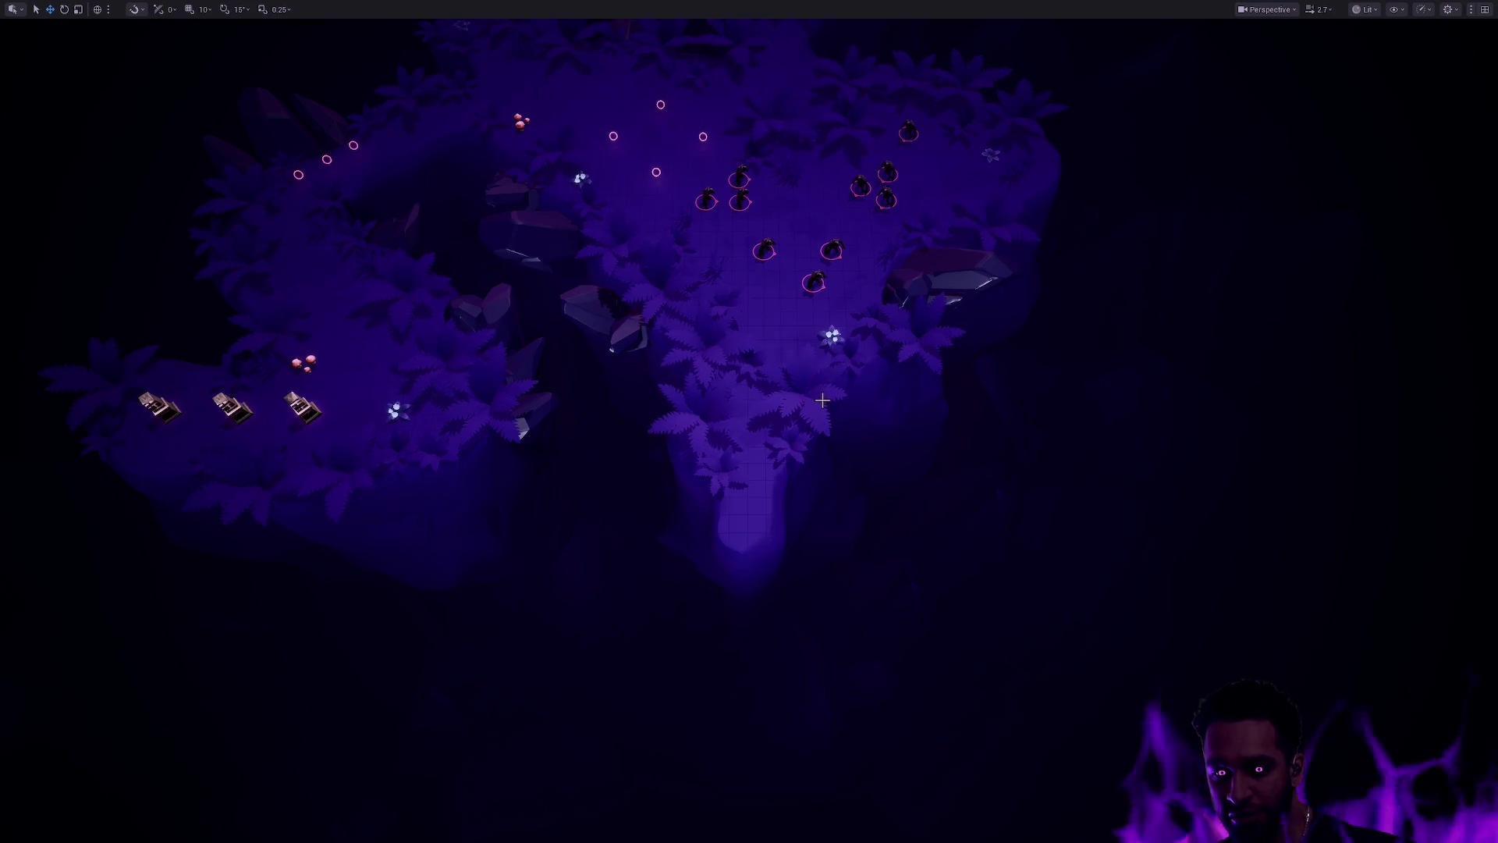
Step: Zoom in on the central rooms, exit immersive mode, and bring Paint's dungeon map forward
{"action": "left_click_drag", "start_coordinate": [828, 372], "coordinate": [828, 335]}
{"action": "scroll", "coordinate": [749, 421], "scroll_direction": "up", "scroll_amount": 5}
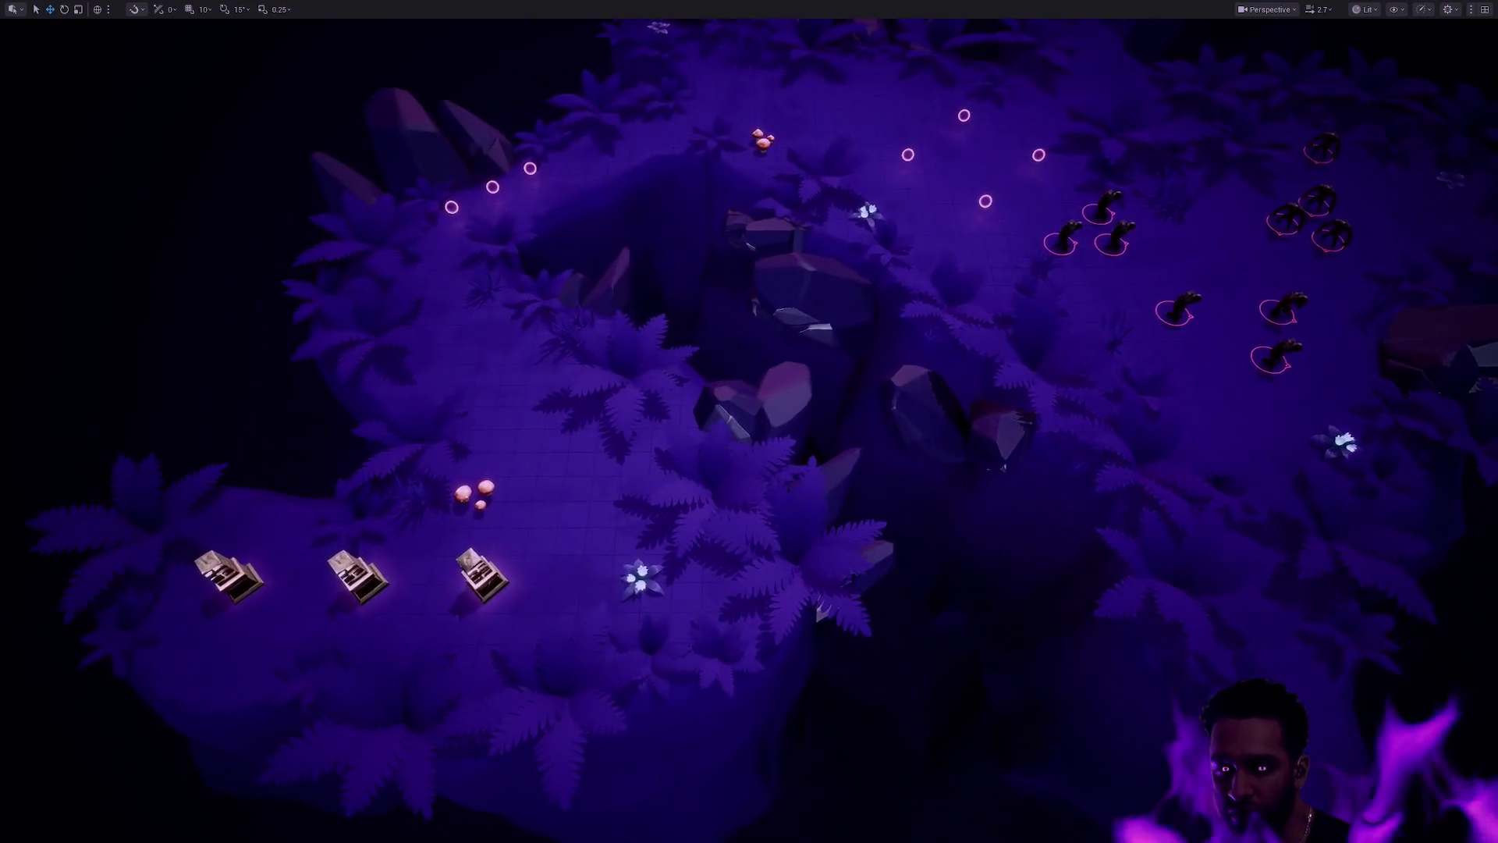
{"action": "scroll", "coordinate": [749, 421], "scroll_direction": "up", "scroll_amount": 3}
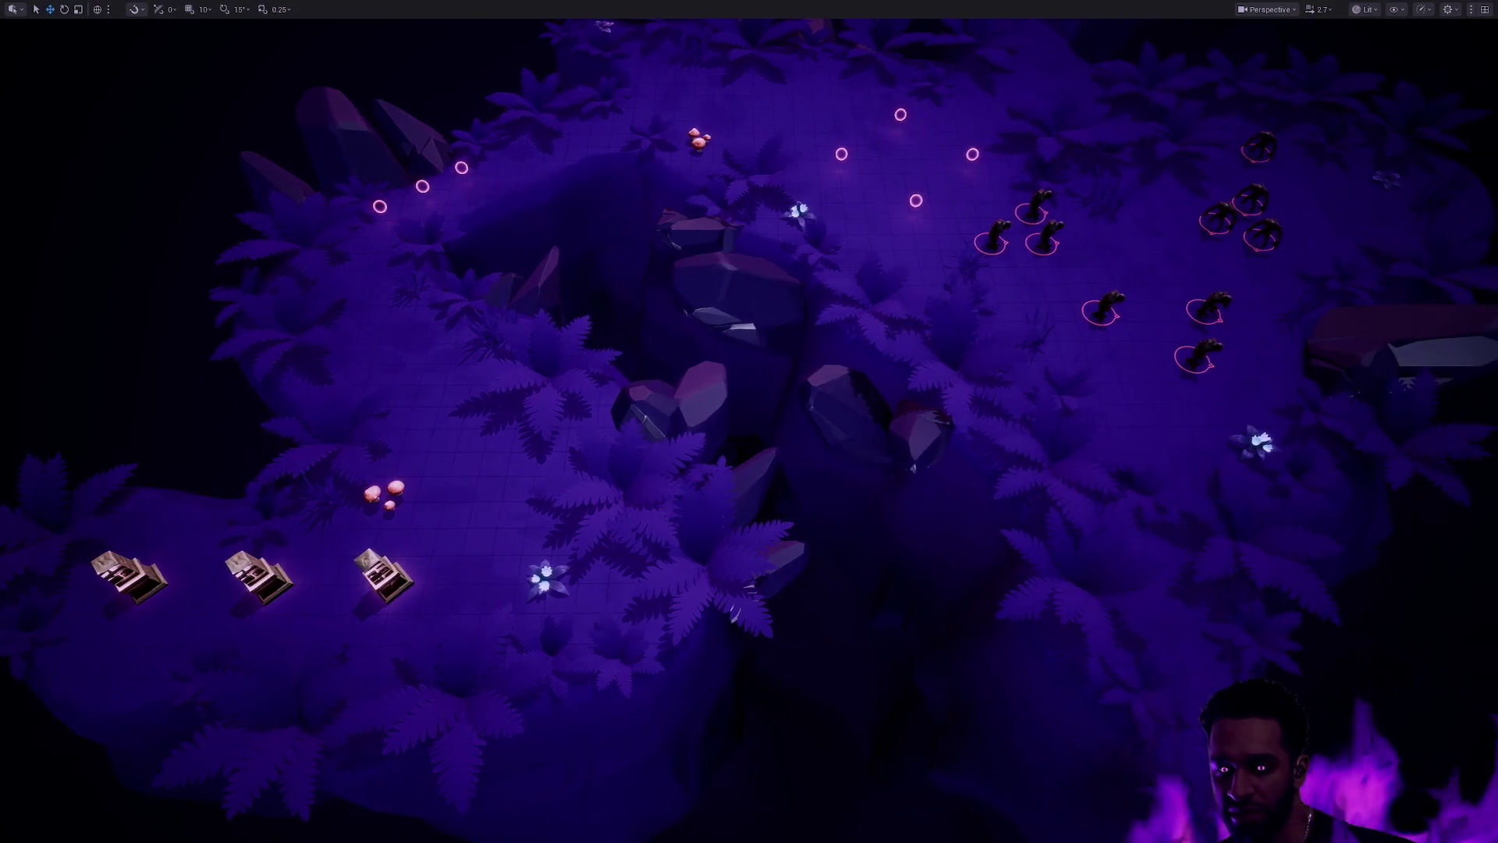
{"action": "left_click_drag", "start_coordinate": [776, 400], "coordinate": [823, 401]}
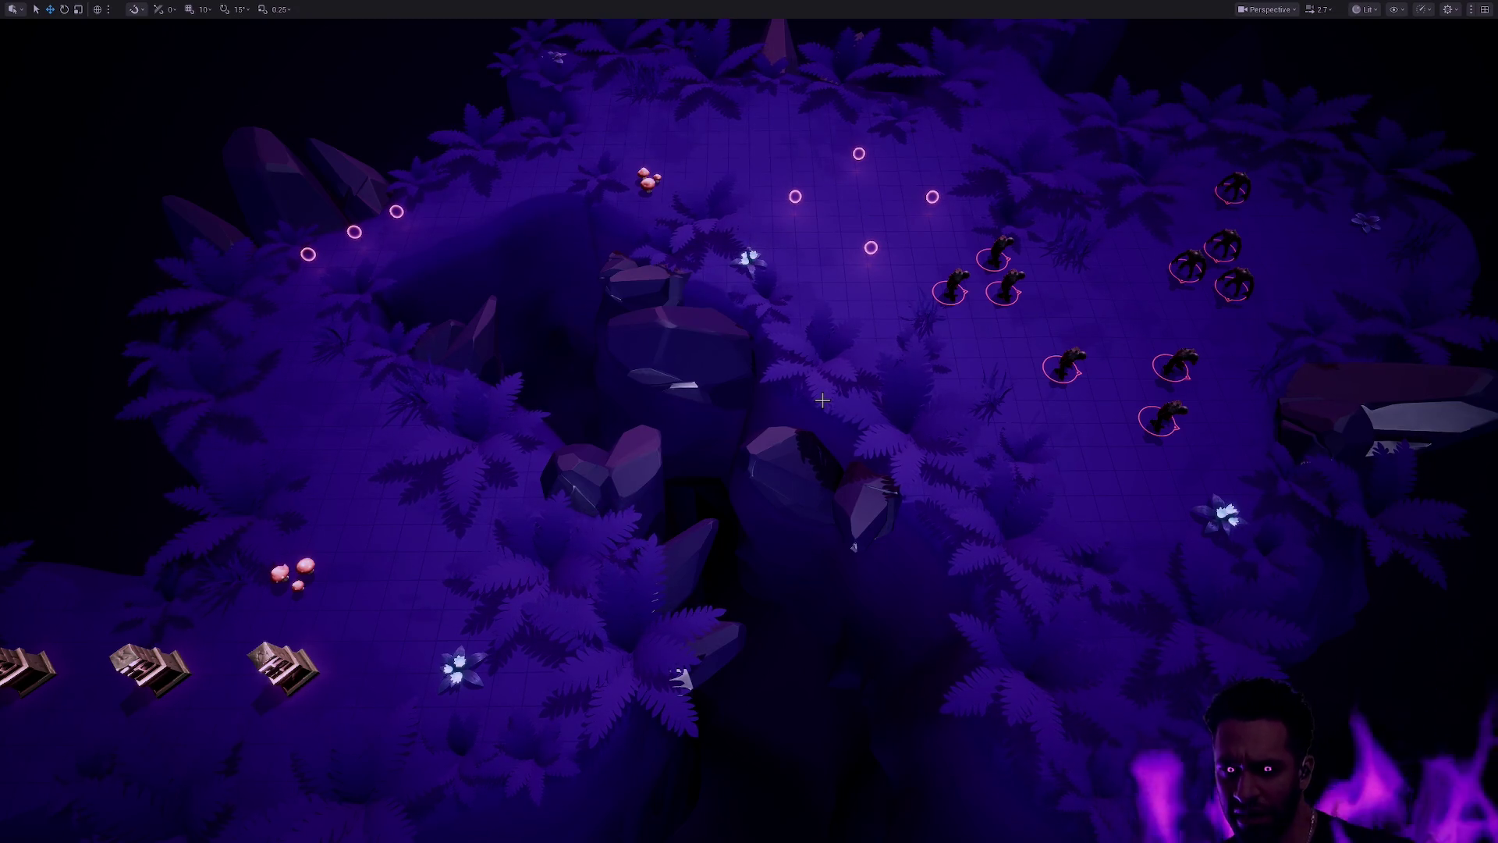
{"action": "key", "text": "F11"}
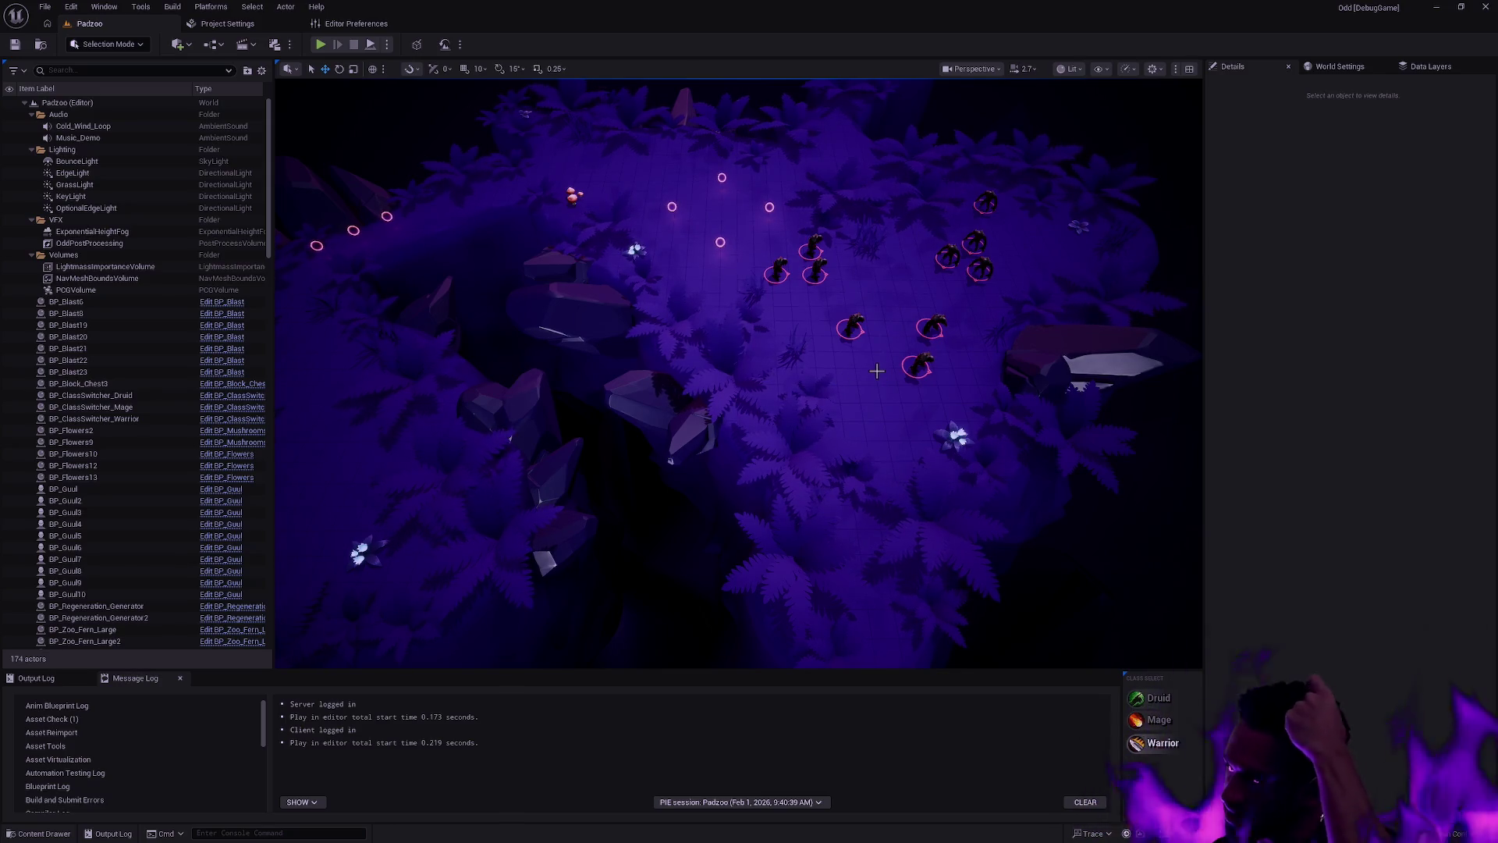
{"action": "key", "text": "alt+Tab"}
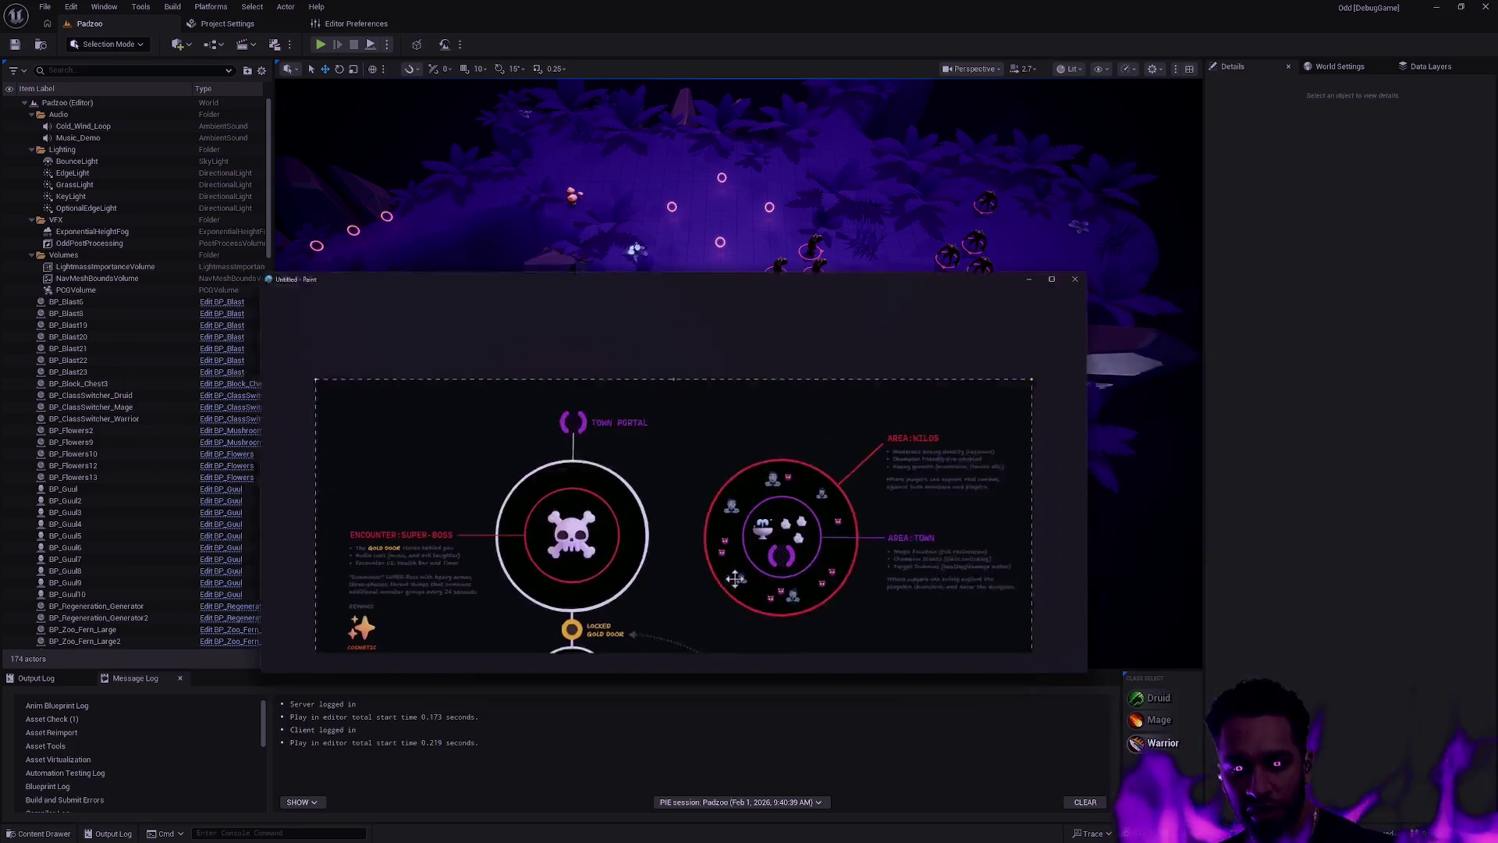
Step: Maximize Paint to view the whole dungeon map, then close Paint with Don't Save
{"action": "left_click", "coordinate": [1160, 193]}
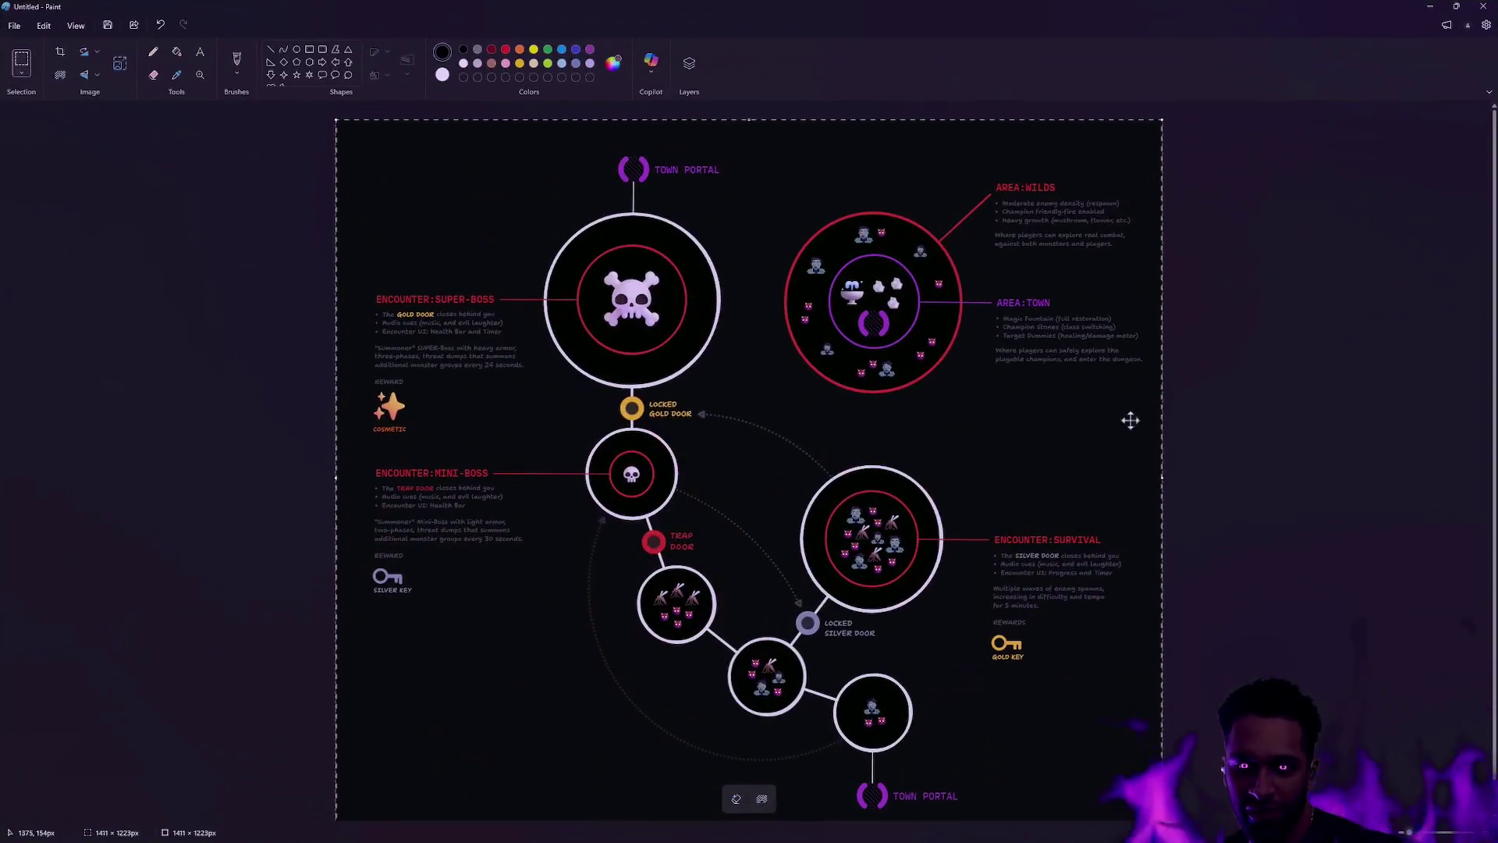
{"action": "left_click", "coordinate": [1201, 521]}
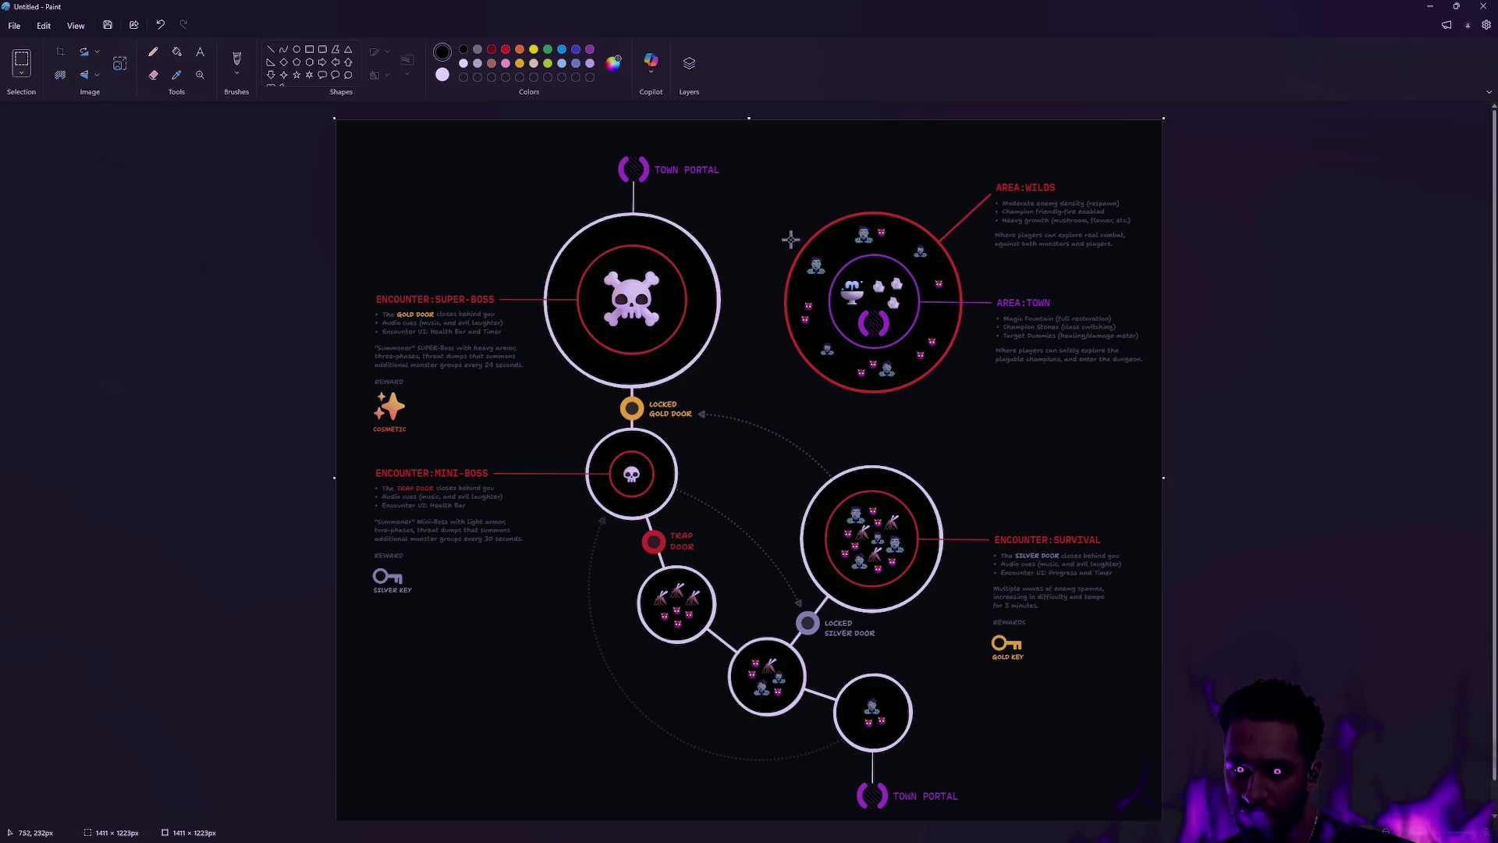
{"action": "scroll", "coordinate": [876, 381], "scroll_direction": "up", "scroll_amount": 4}
{"action": "scroll", "coordinate": [920, 358], "scroll_direction": "down", "scroll_amount": 6}
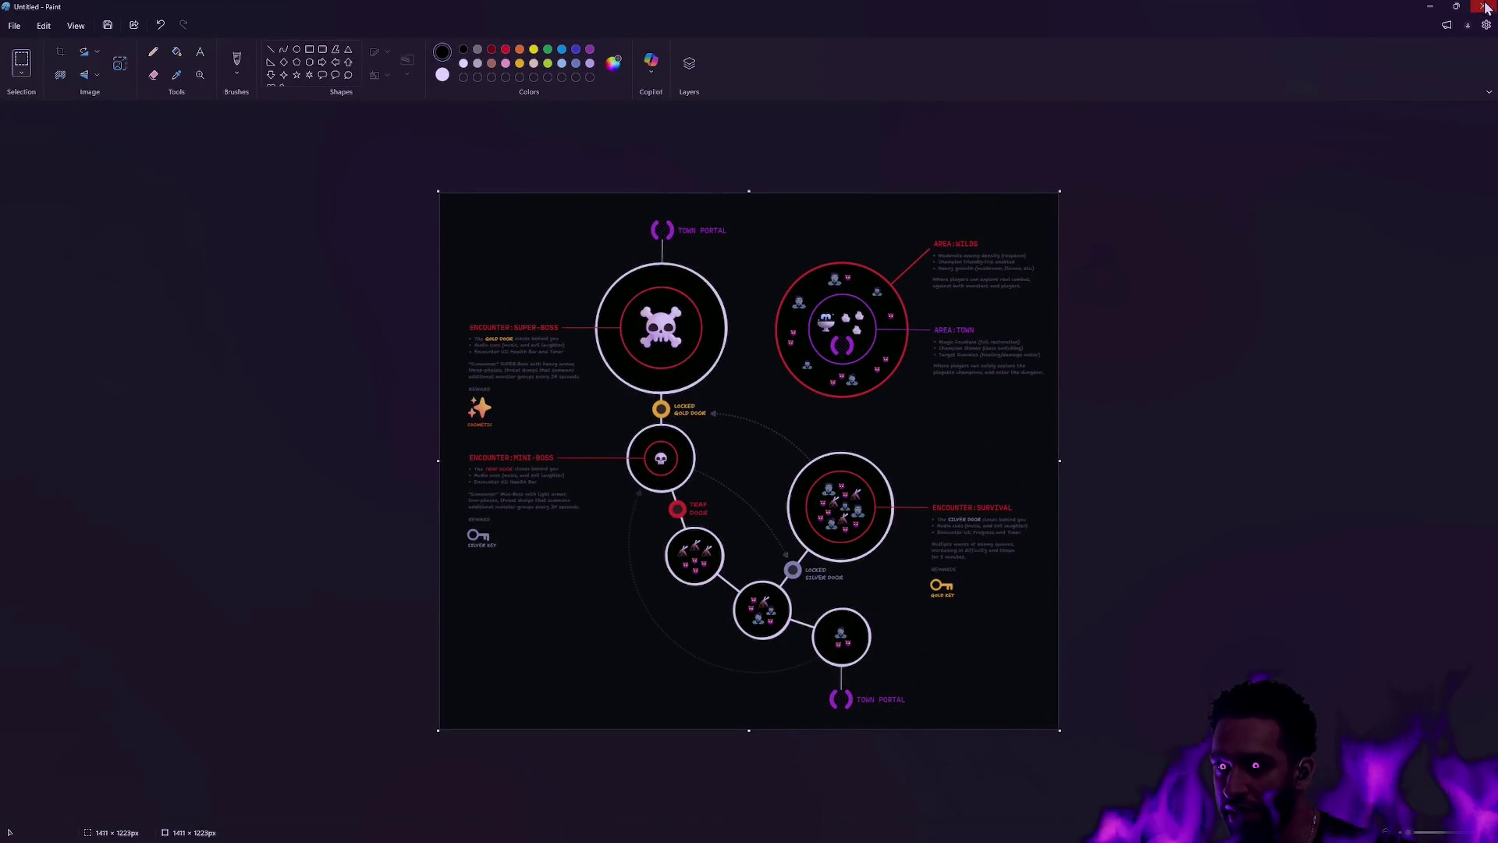
{"action": "left_click", "coordinate": [1483, 6]}
{"action": "left_click", "coordinate": [767, 449]}
Step: Switch to the browser's Marketing tldraw board and select the dungeon map image
{"action": "key", "text": "alt+Tab"}
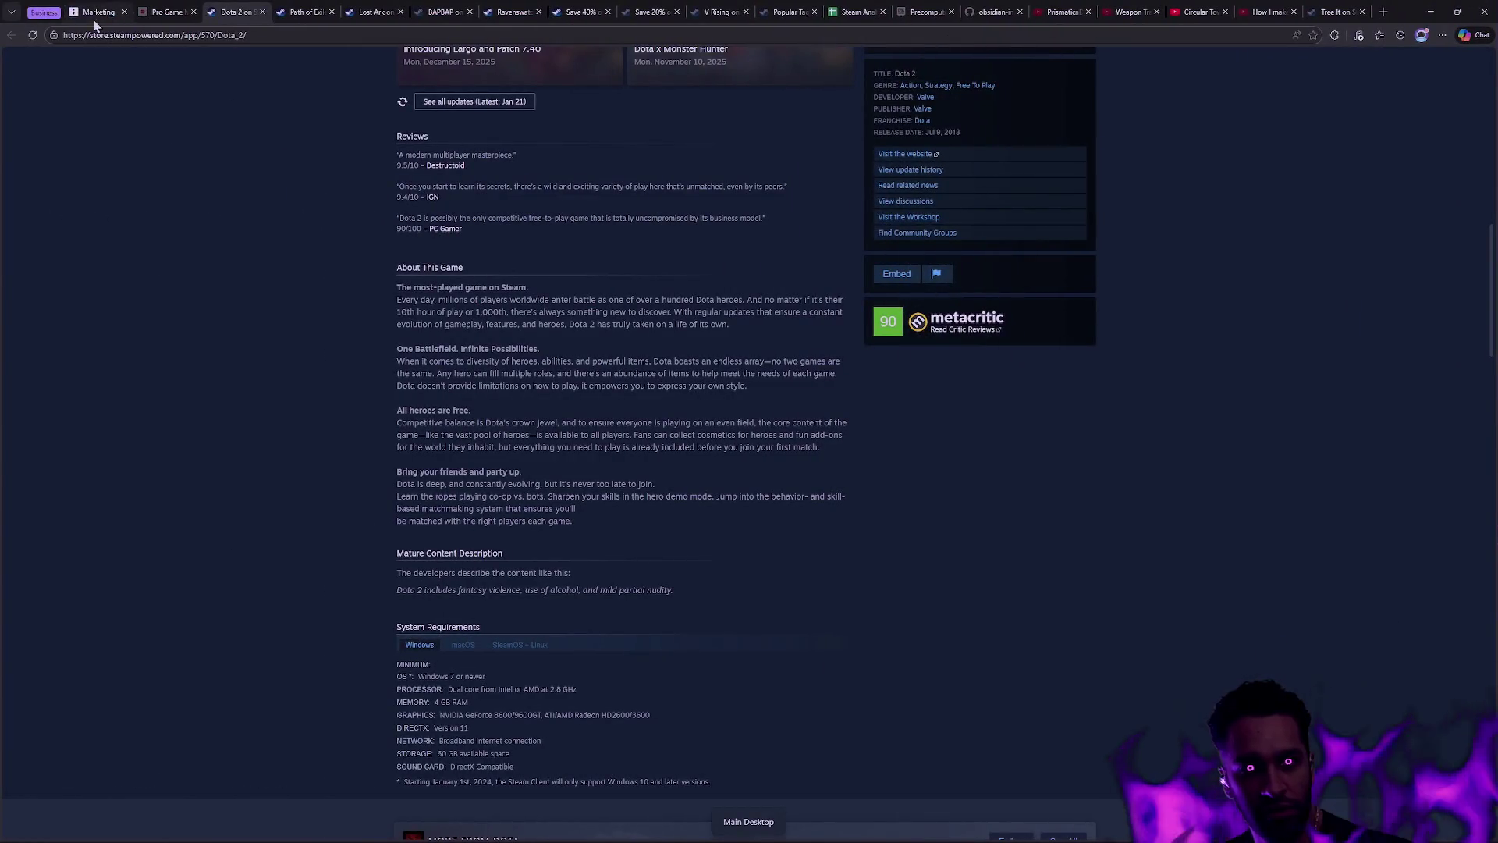
{"action": "left_click", "coordinate": [100, 15]}
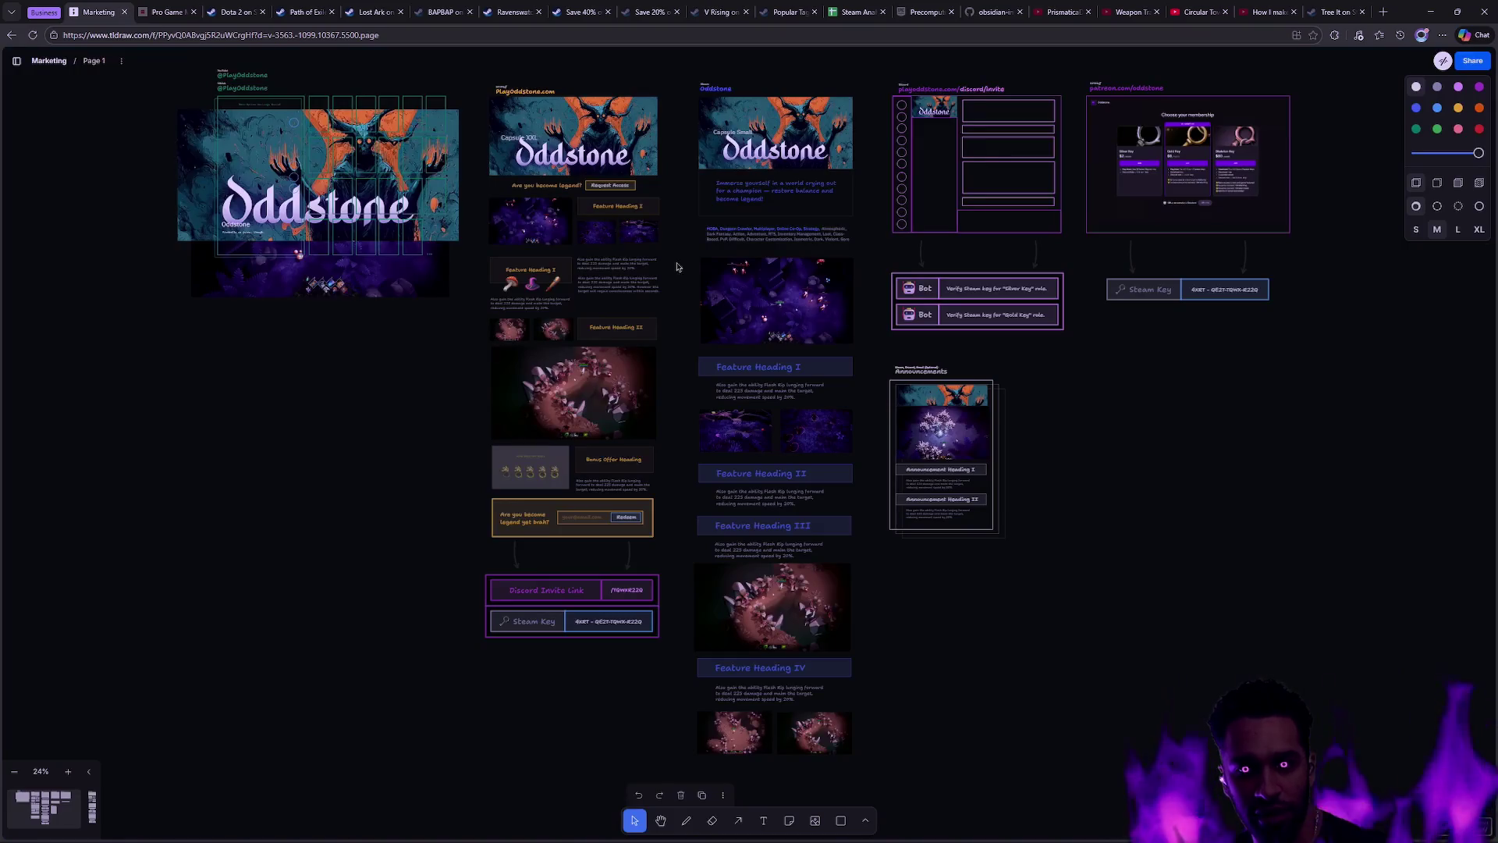
{"action": "mouse_move", "coordinate": [1183, 394]}
{"action": "left_mouse_down"}
{"action": "mouse_move", "coordinate": [431, 150]}
{"action": "mouse_move", "coordinate": [963, 191]}
{"action": "left_mouse_up"}
{"action": "scroll", "coordinate": [903, 140], "scroll_direction": "down", "scroll_amount": 10}
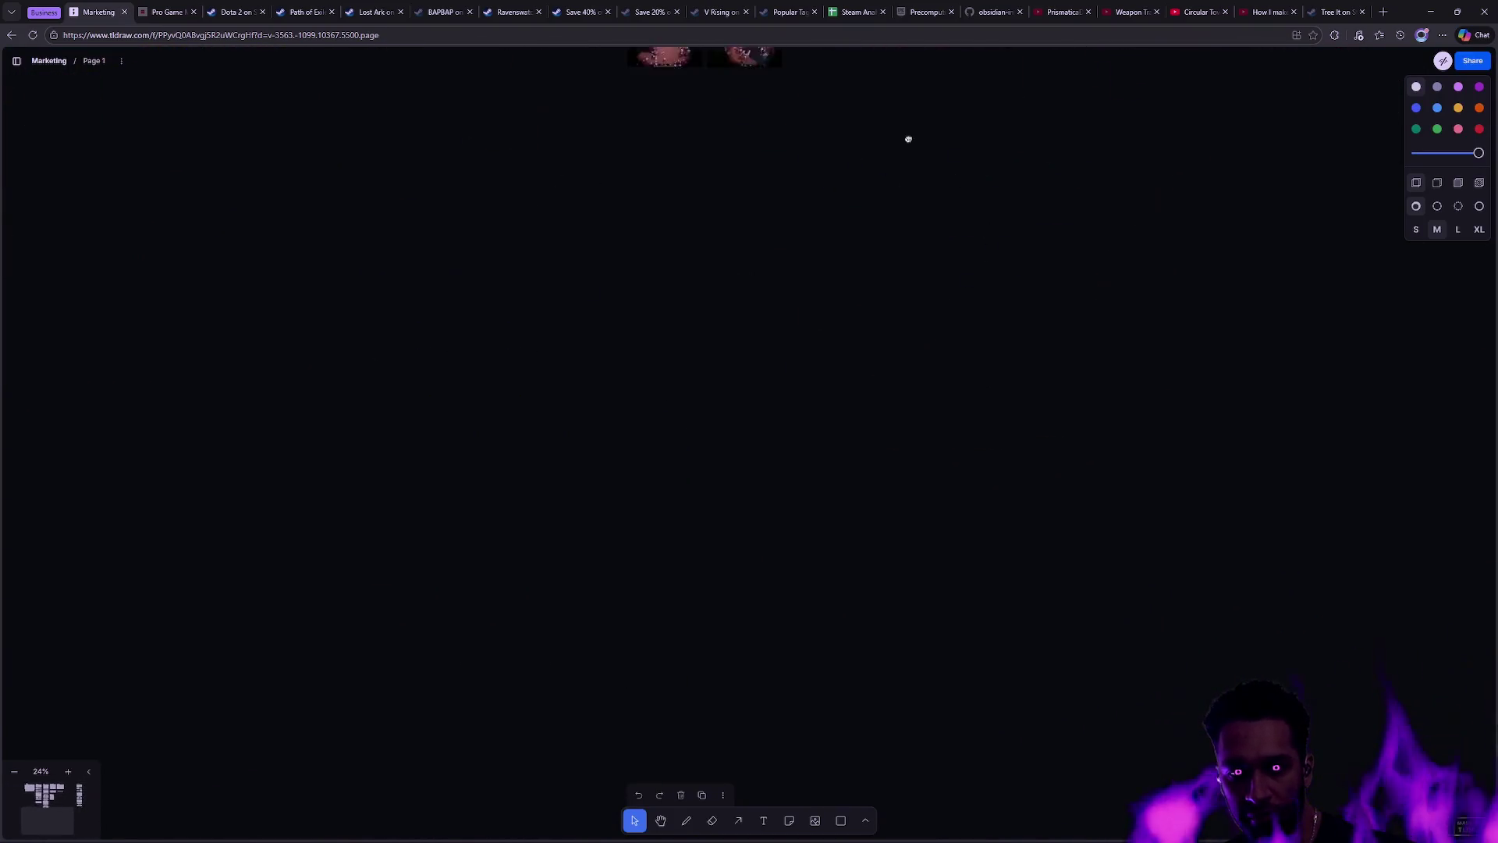
{"action": "left_click", "coordinate": [747, 358]}
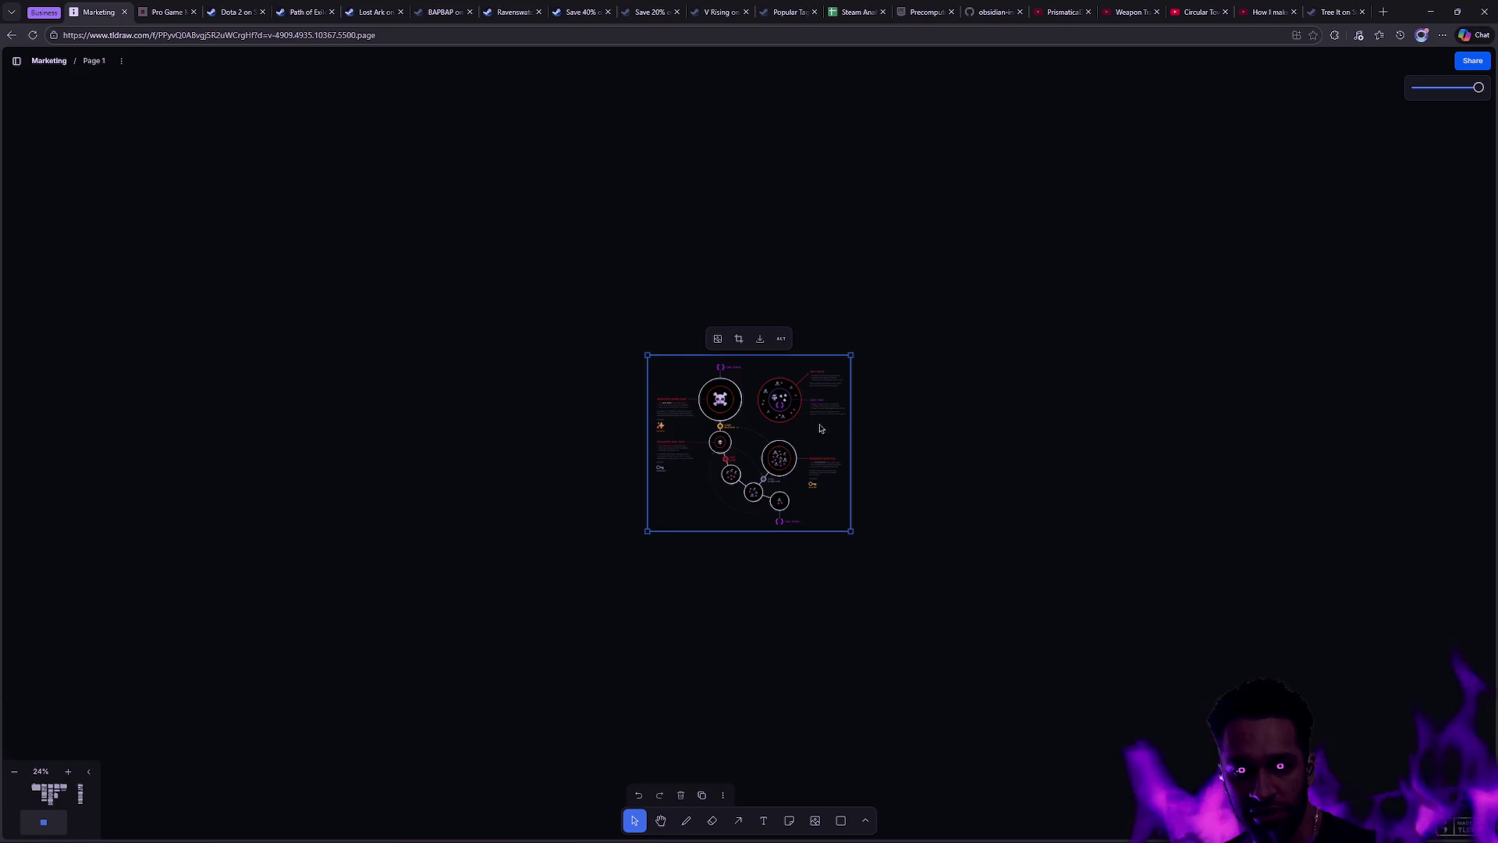
Step: Zoom the dungeon map from 24% to about 390%
{"action": "scroll", "coordinate": [798, 423], "scroll_direction": "up", "scroll_amount": 5}
{"action": "scroll", "coordinate": [775, 355], "scroll_direction": "up", "scroll_amount": 5}
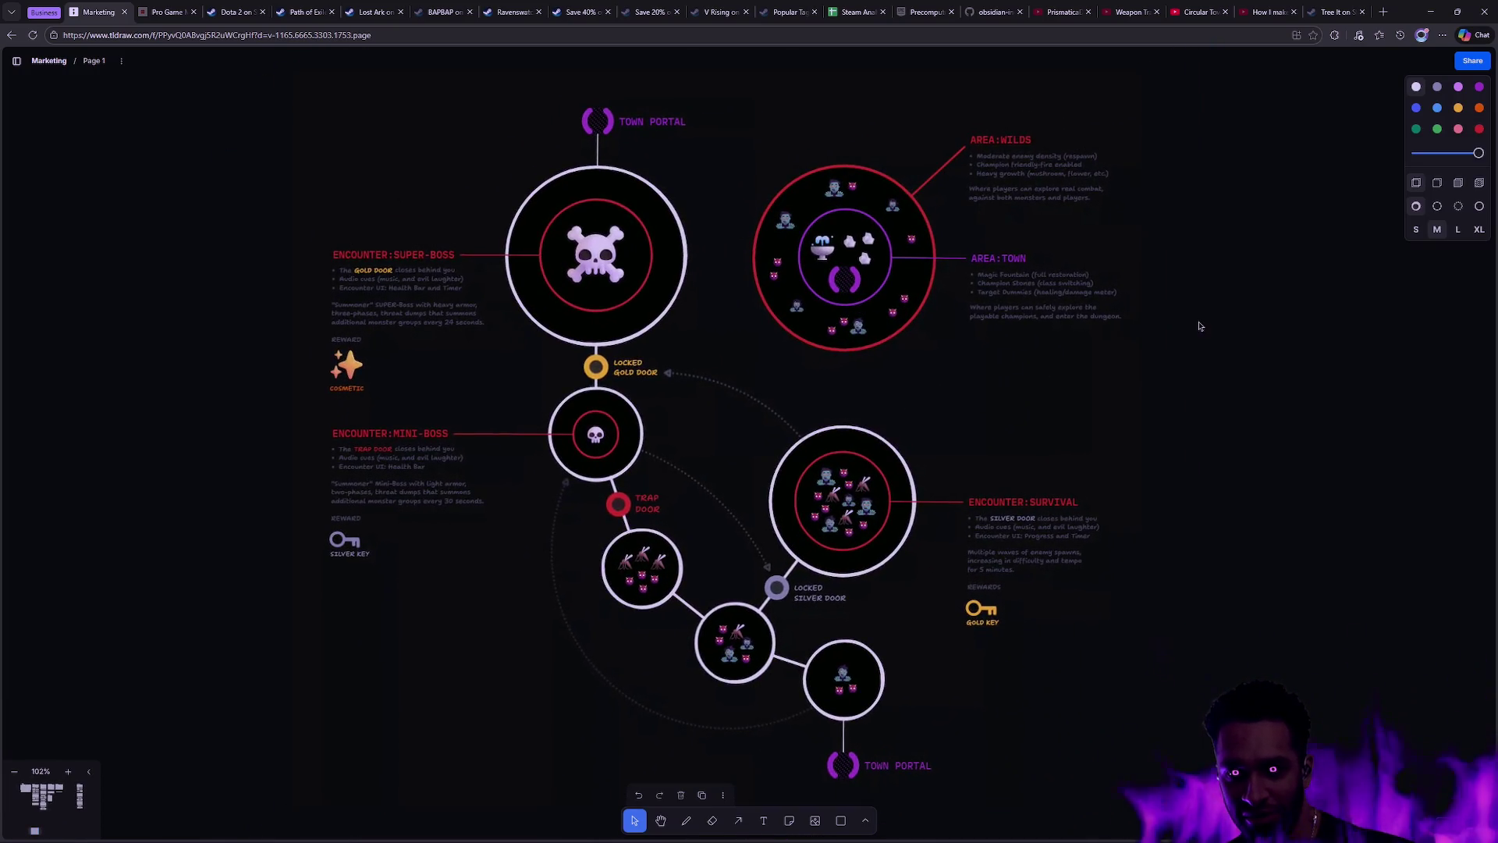
{"action": "scroll", "coordinate": [453, 264], "scroll_direction": "right", "scroll_amount": 3}
{"action": "scroll", "coordinate": [731, 226], "scroll_direction": "up", "scroll_amount": 10}
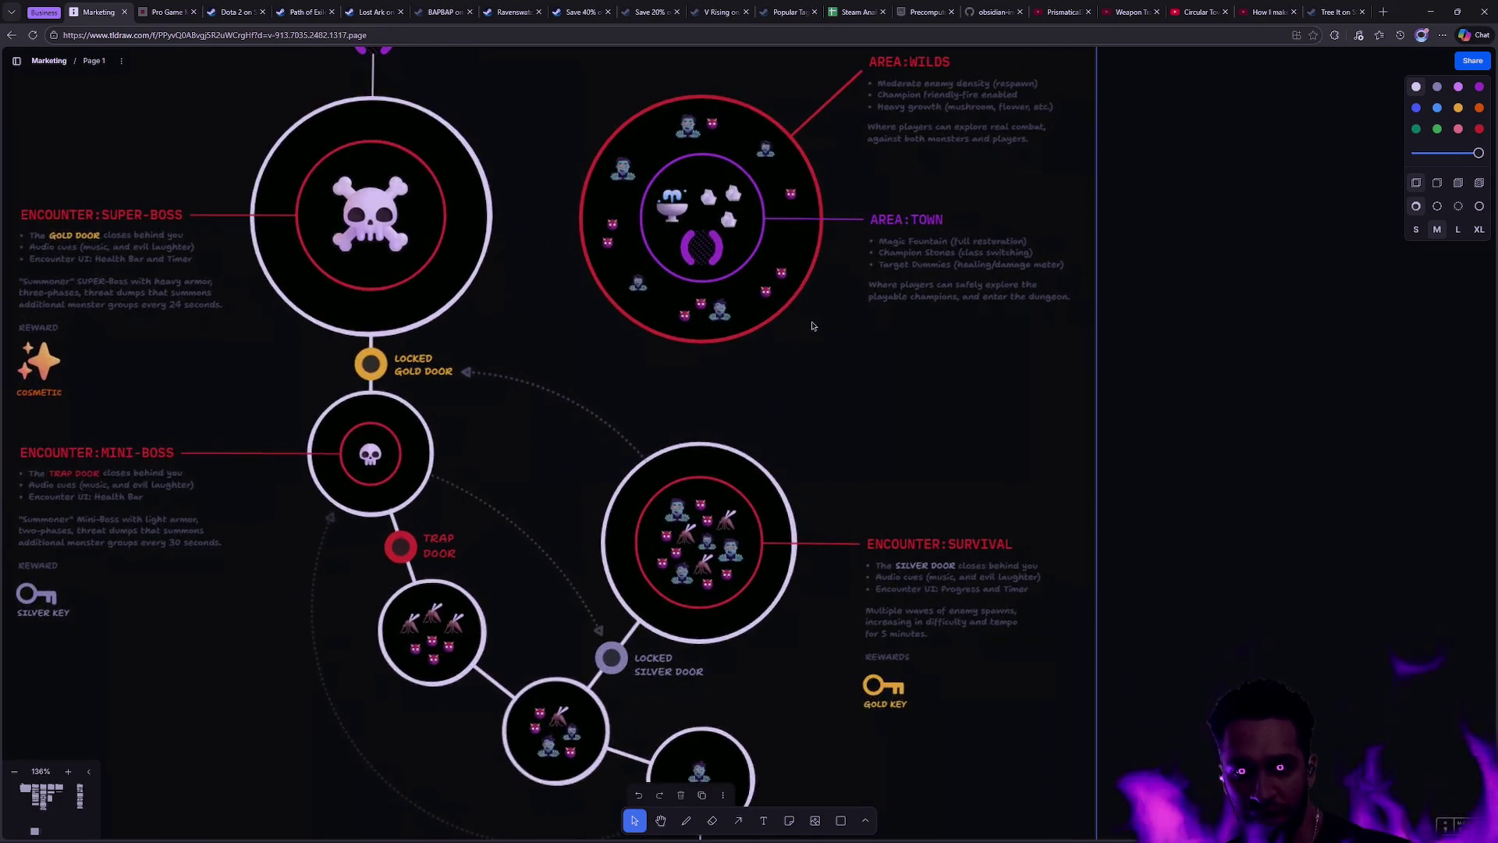
{"action": "scroll", "coordinate": [769, 480], "scroll_direction": "up", "scroll_amount": 6}
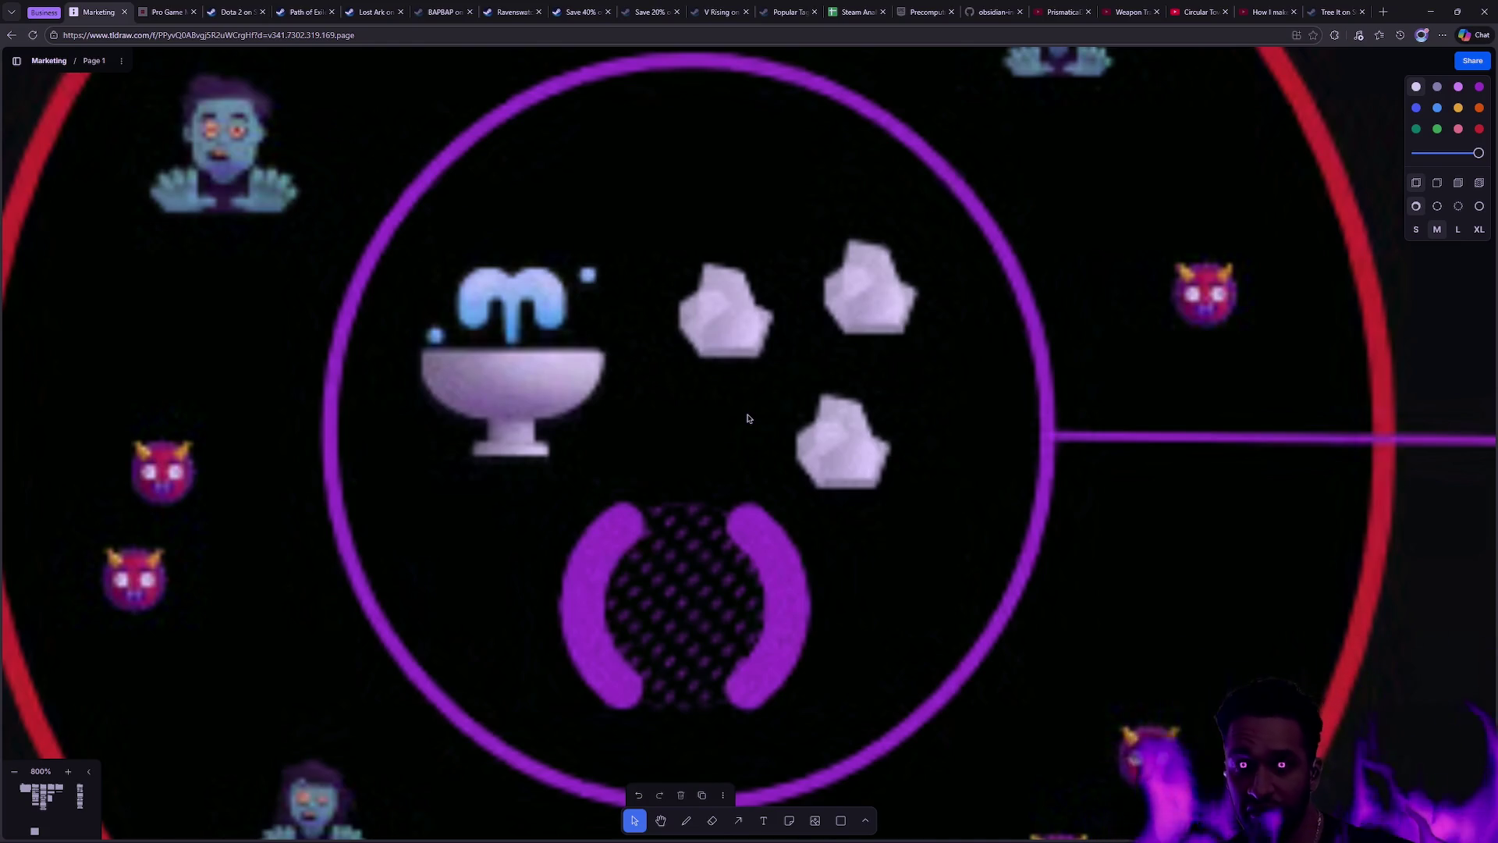
Step: Zoom to 800% on the AREA:TOWN circle, then back out to about 396%
{"action": "scroll", "coordinate": [865, 442], "scroll_direction": "down", "scroll_amount": 3}
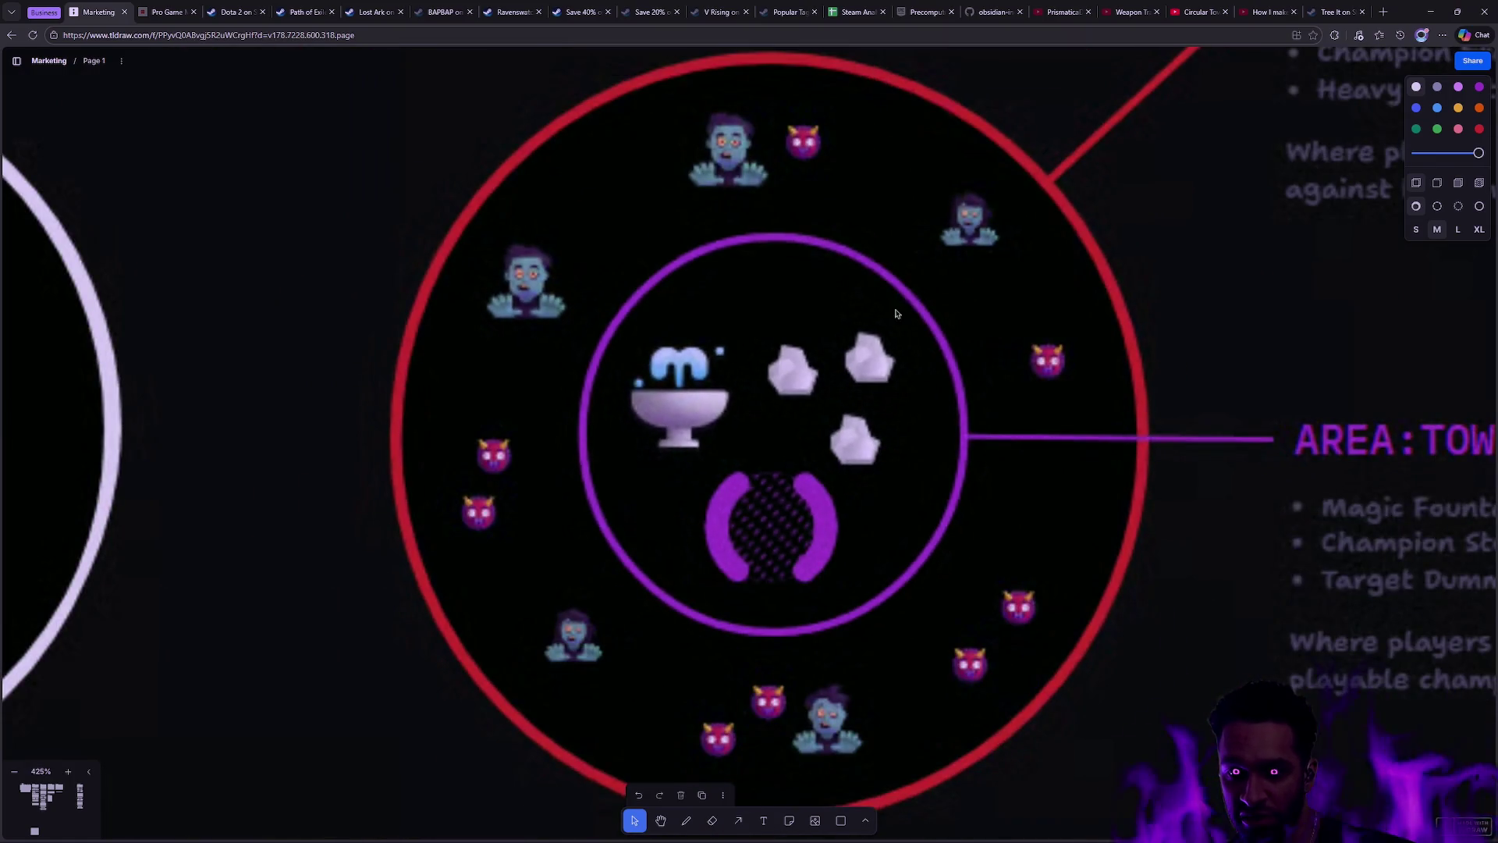
{"action": "scroll", "coordinate": [934, 438], "scroll_direction": "down", "scroll_amount": 2}
{"action": "scroll", "coordinate": [1048, 379], "scroll_direction": "up", "scroll_amount": 2}
{"action": "scroll", "coordinate": [1048, 379], "scroll_direction": "up", "scroll_amount": 2}
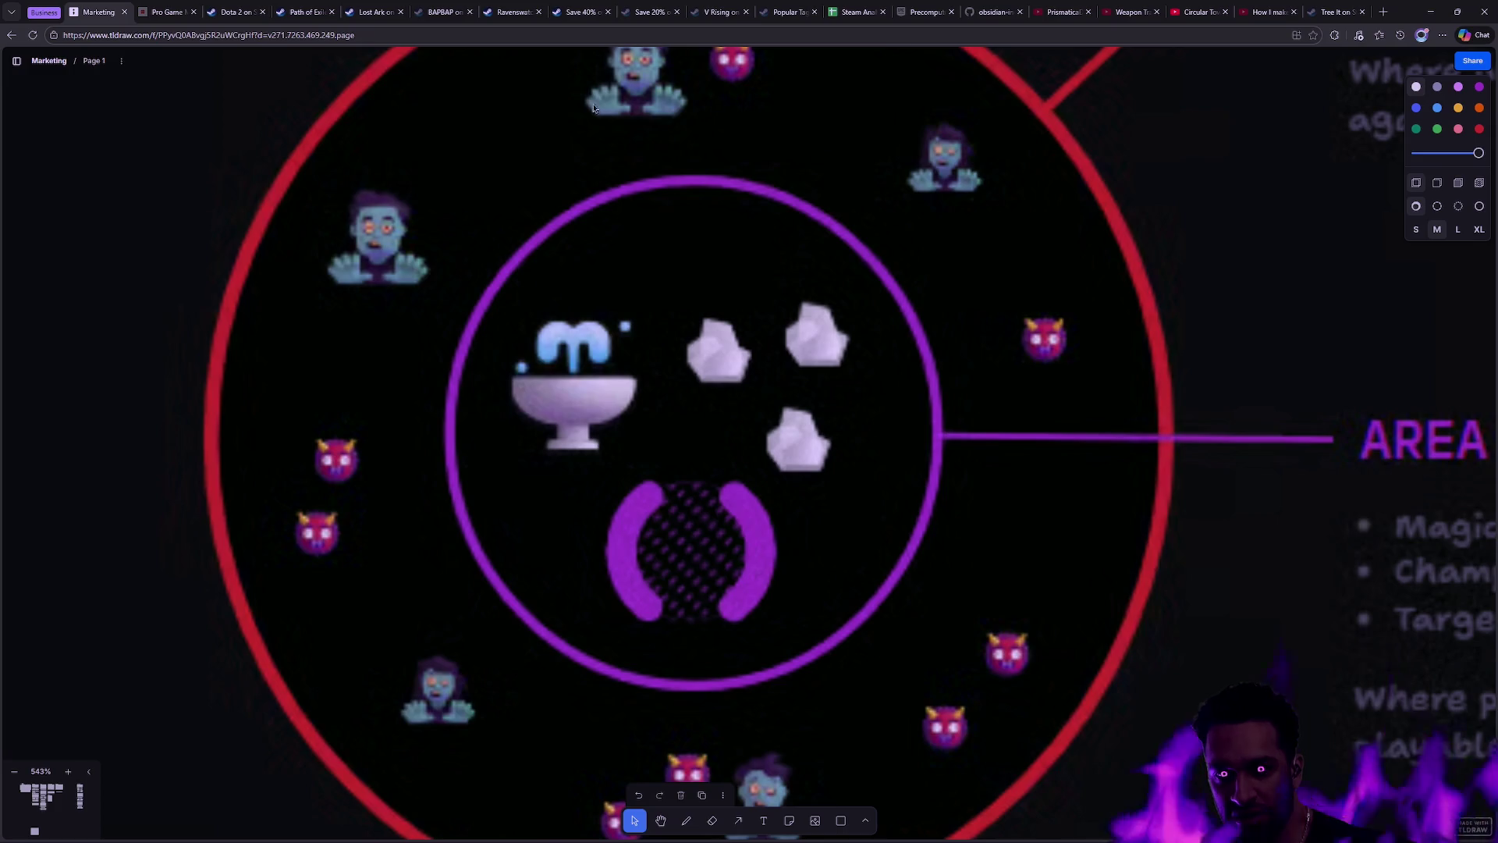
{"action": "scroll", "coordinate": [985, 371], "scroll_direction": "down", "scroll_amount": 5}
{"action": "scroll", "coordinate": [832, 328], "scroll_direction": "up", "scroll_amount": 5}
{"action": "scroll", "coordinate": [833, 327], "scroll_direction": "down", "scroll_amount": 3}
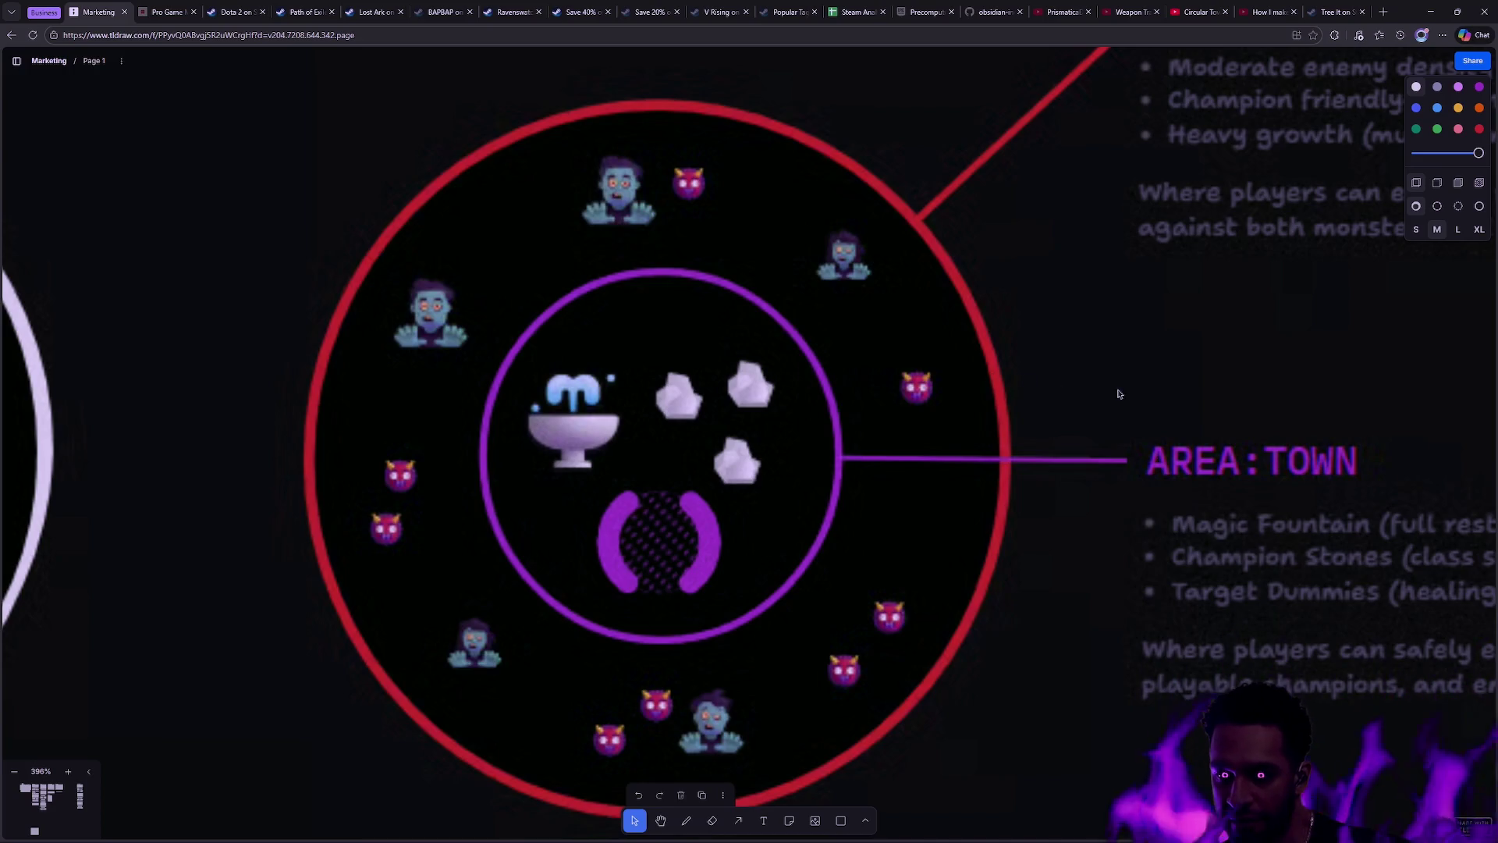
Step: Zoom and scroll around the survival and boss encounter circles
{"action": "scroll", "coordinate": [1122, 390], "scroll_direction": "down", "scroll_amount": 5}
{"action": "scroll", "coordinate": [1146, 256], "scroll_direction": "down", "scroll_amount": 10}
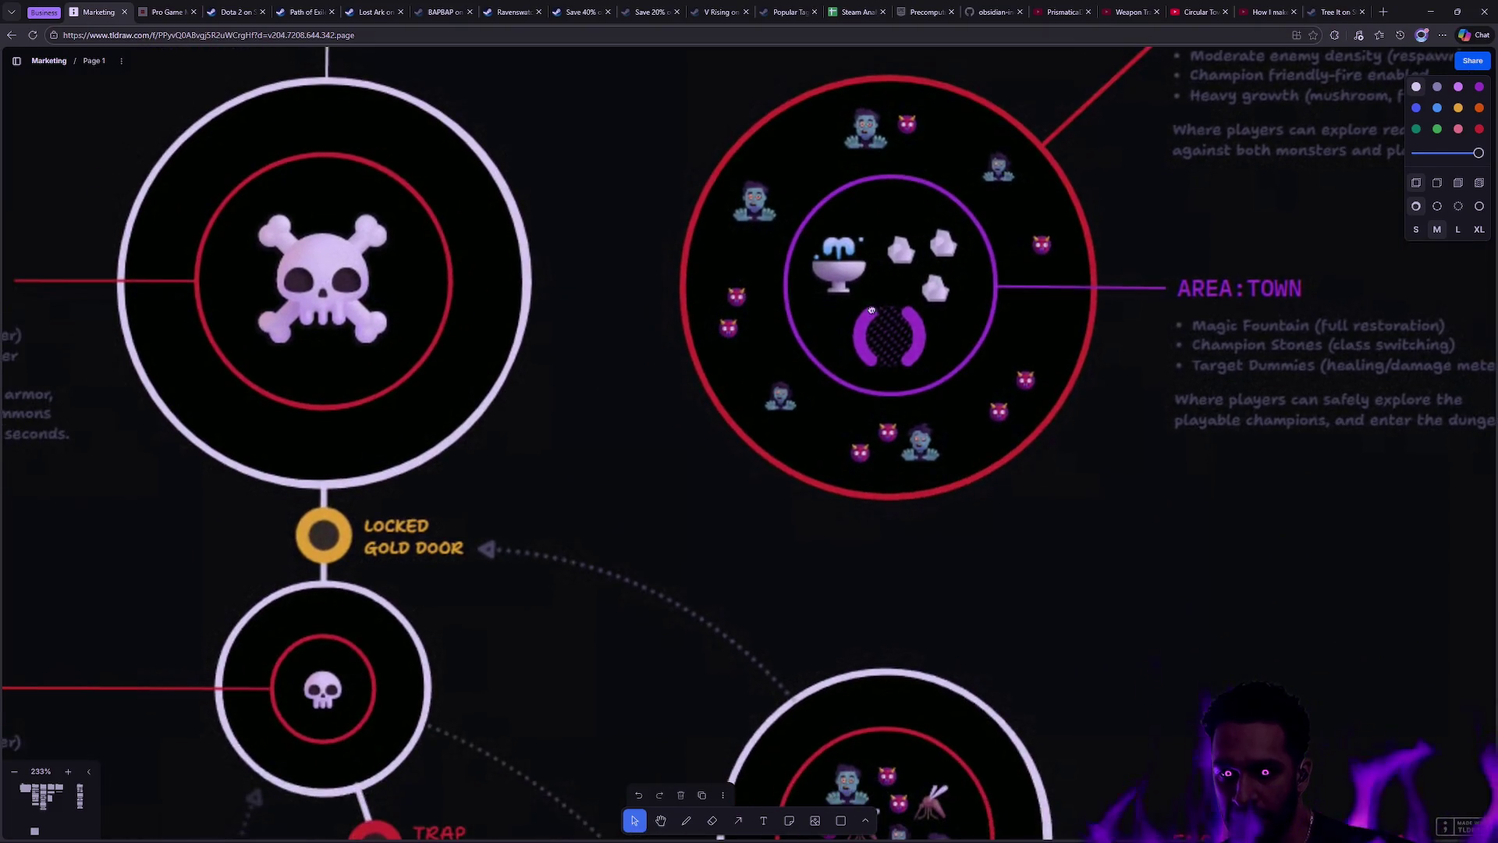
{"action": "scroll", "coordinate": [870, 281], "scroll_direction": "up", "scroll_amount": 3}
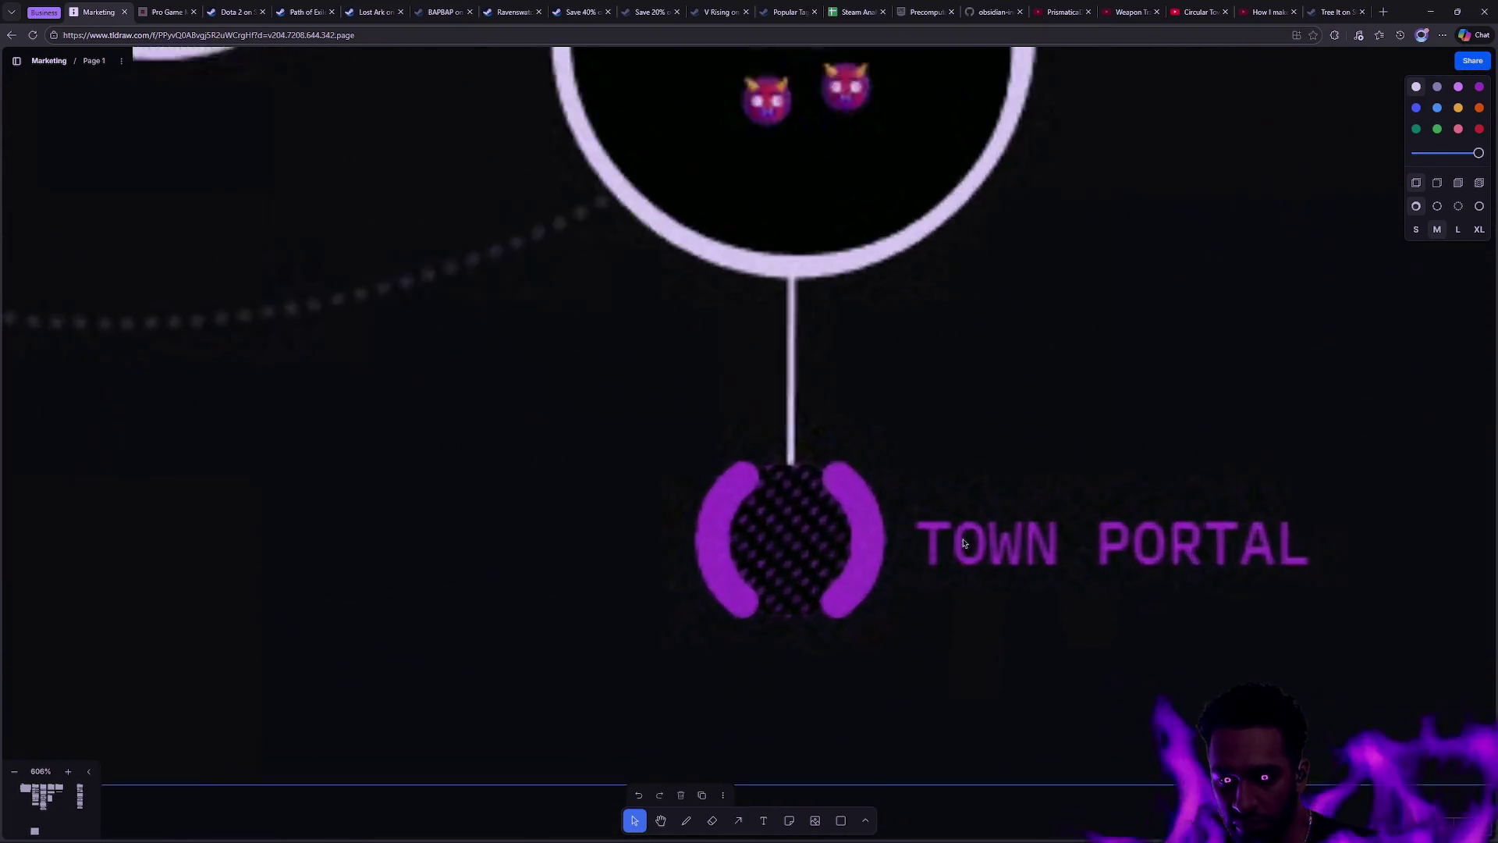
{"action": "scroll", "coordinate": [953, 465], "scroll_direction": "down", "scroll_amount": 1}
{"action": "scroll", "coordinate": [892, 564], "scroll_direction": "up", "scroll_amount": 4}
{"action": "scroll", "coordinate": [911, 506], "scroll_direction": "up", "scroll_amount": 2}
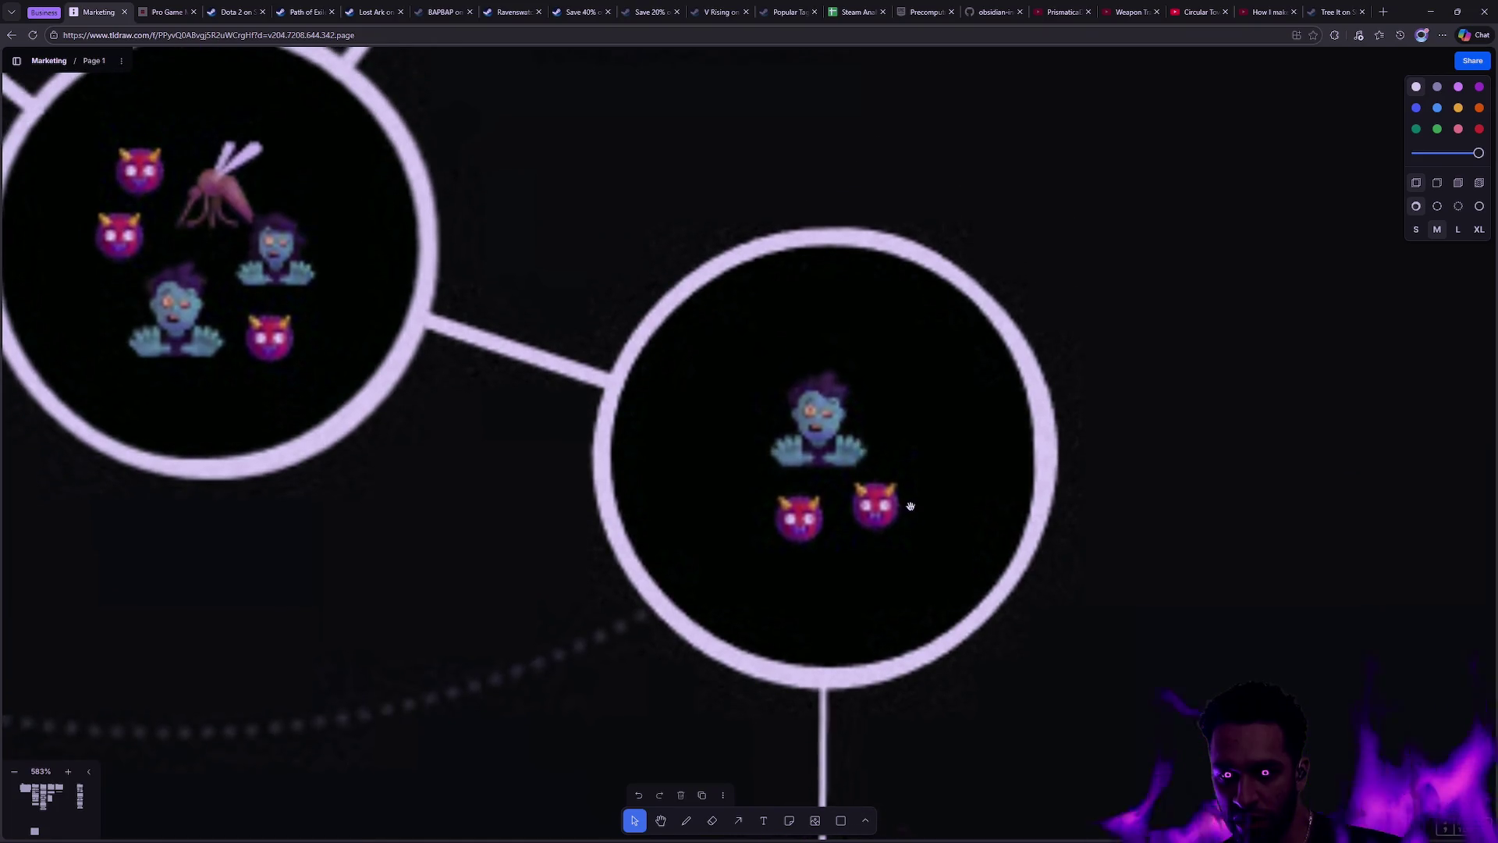
{"action": "scroll", "coordinate": [878, 405], "scroll_direction": "down", "scroll_amount": 2}
{"action": "scroll", "coordinate": [645, 358], "scroll_direction": "up", "scroll_amount": 3}
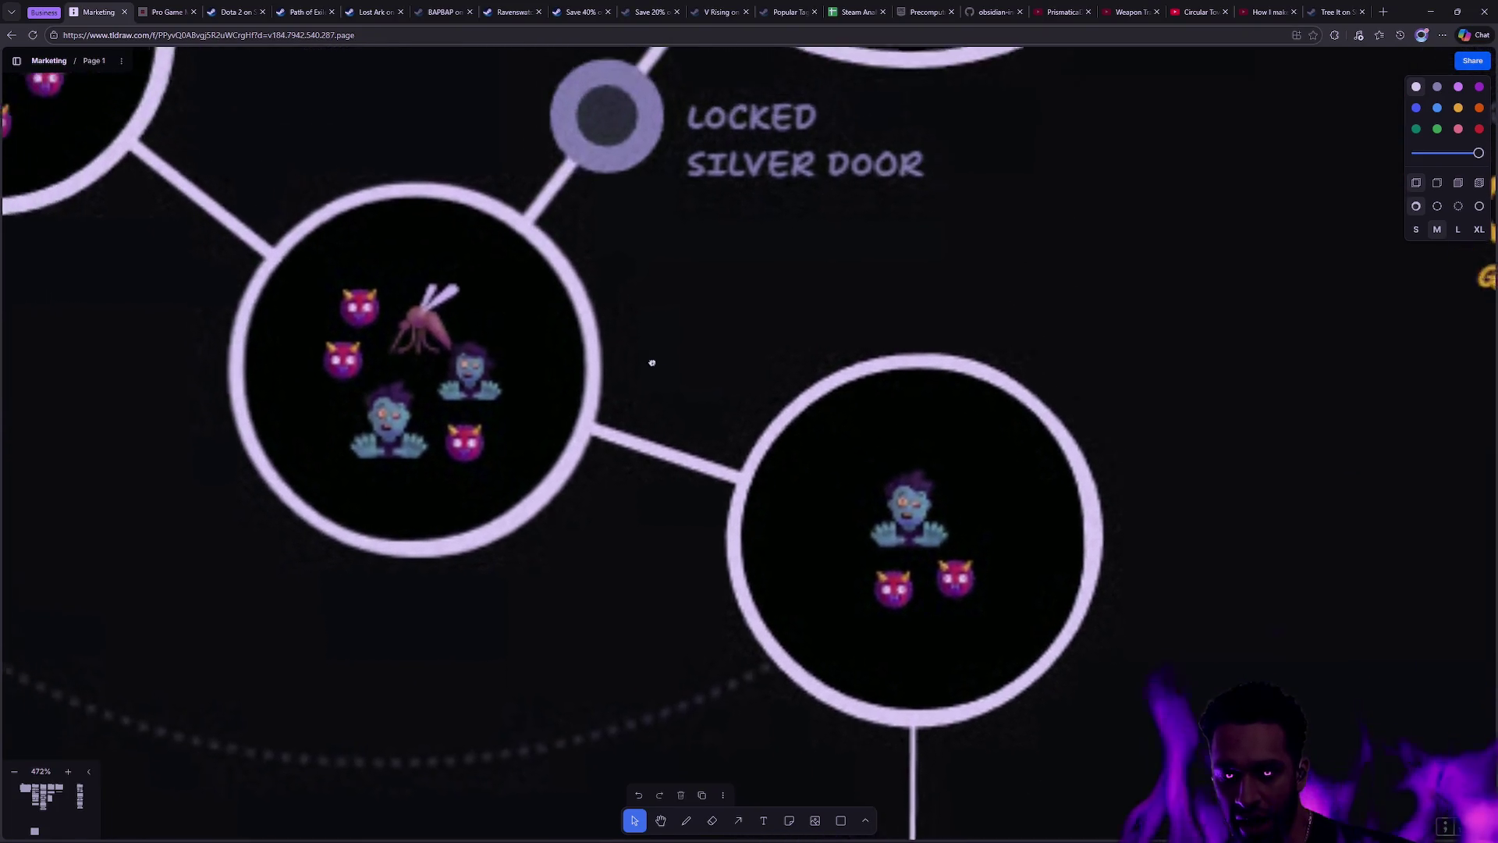
{"action": "scroll", "coordinate": [939, 529], "scroll_direction": "left", "scroll_amount": 1}
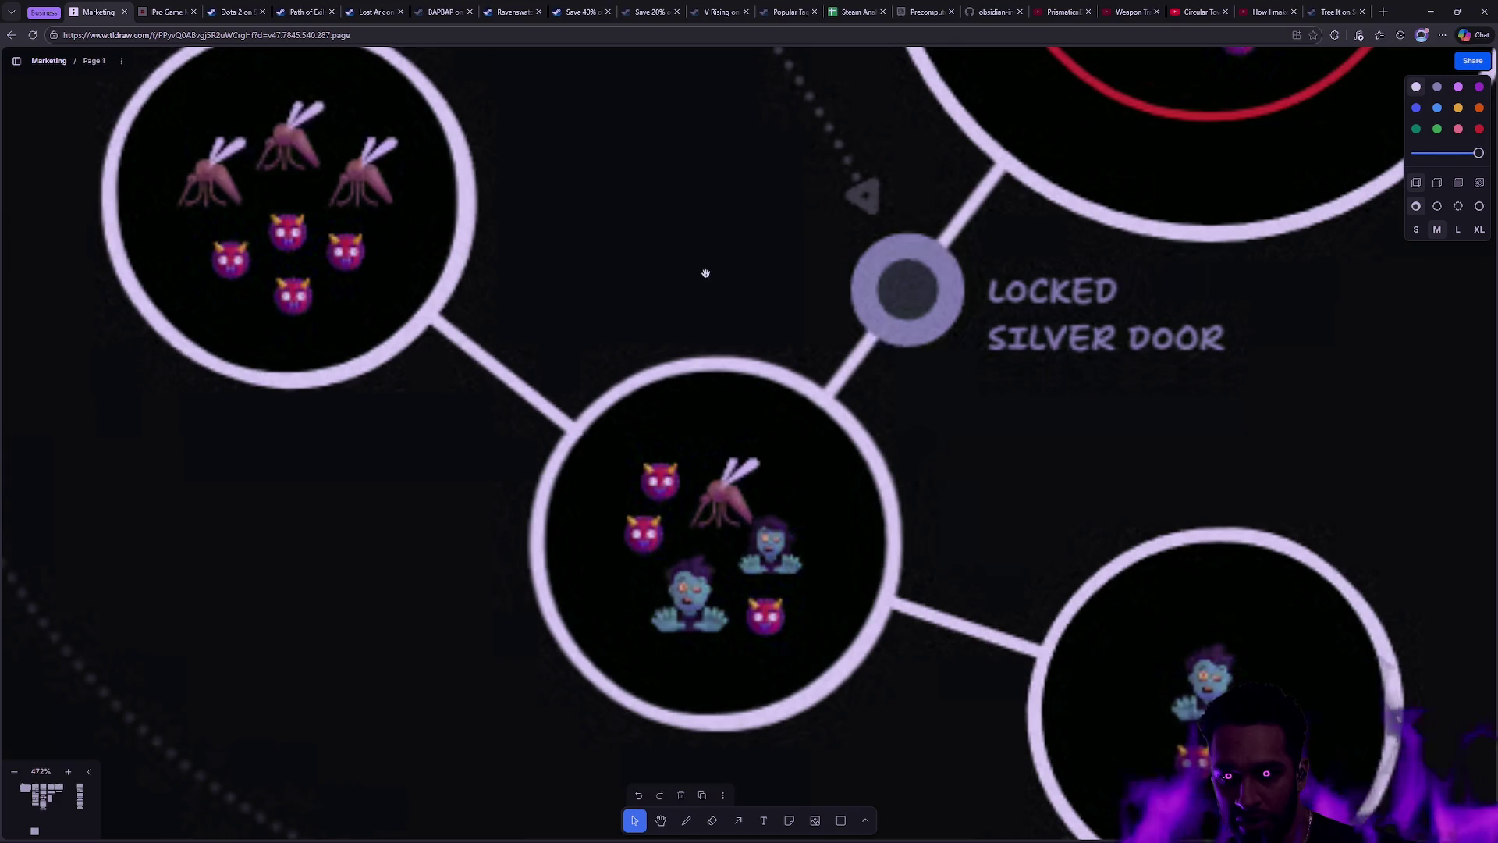
{"action": "scroll", "coordinate": [679, 189], "scroll_direction": "up", "scroll_amount": 3}
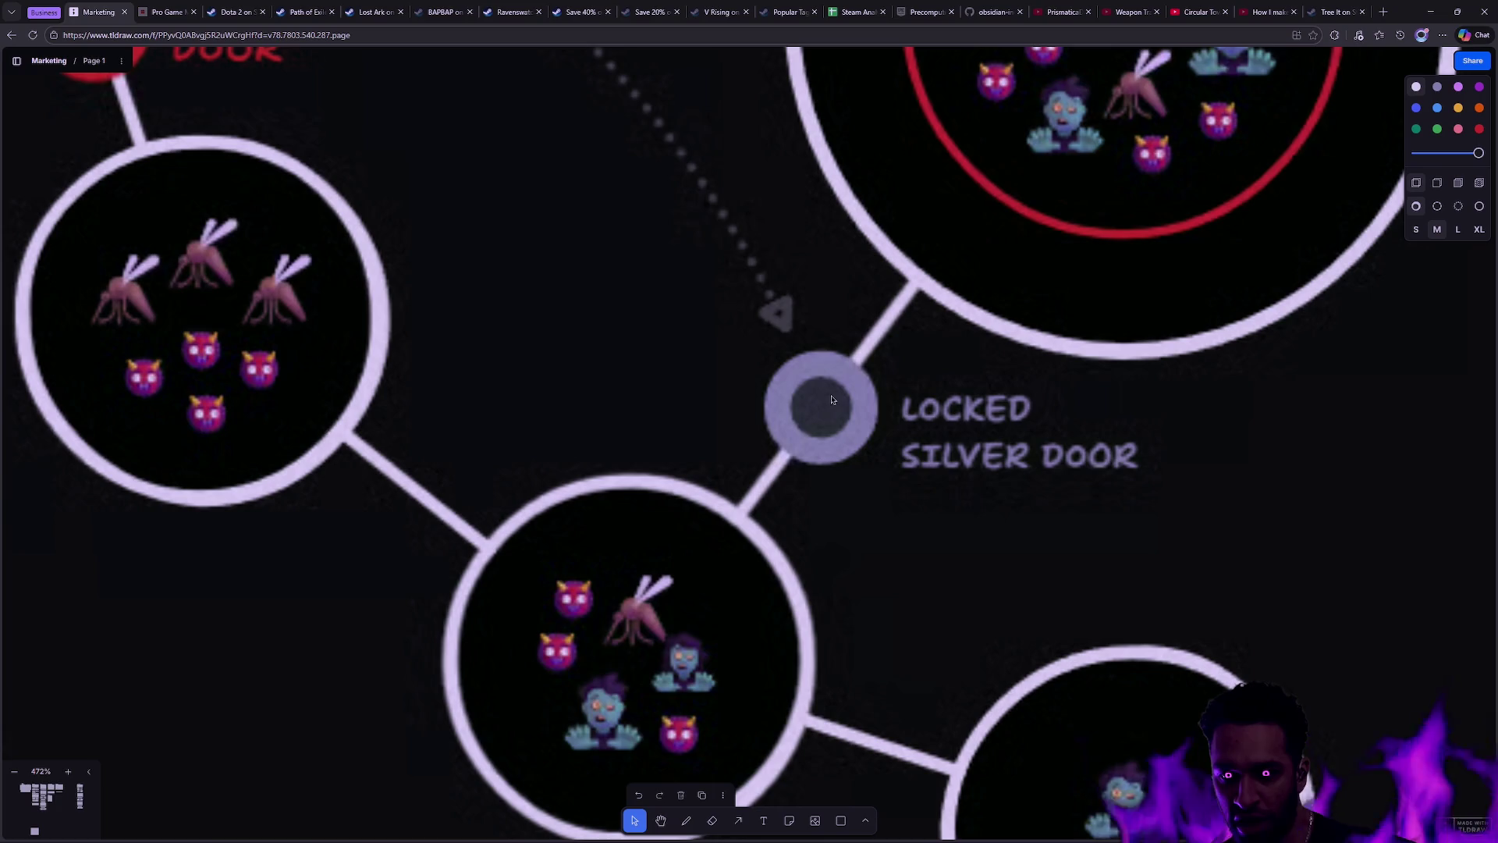
{"action": "scroll", "coordinate": [858, 361], "scroll_direction": "left", "scroll_amount": 5}
{"action": "scroll", "coordinate": [858, 361], "scroll_direction": "left", "scroll_amount": 3}
{"action": "scroll", "coordinate": [858, 361], "scroll_direction": "up", "scroll_amount": 2}
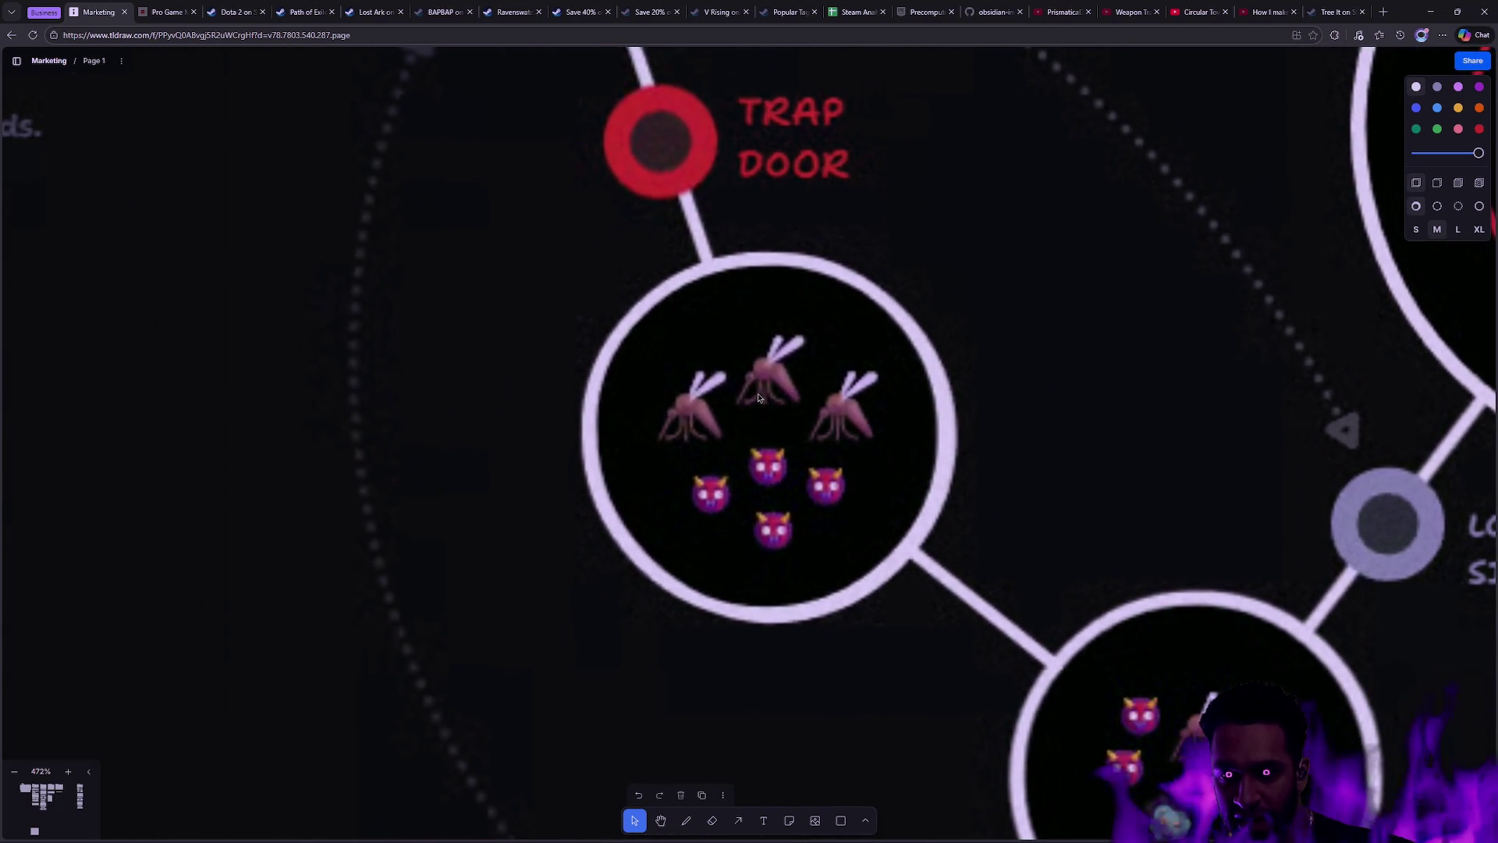
{"action": "scroll", "coordinate": [790, 459], "scroll_direction": "up", "scroll_amount": 2}
{"action": "scroll", "coordinate": [930, 406], "scroll_direction": "down", "scroll_amount": 3}
{"action": "scroll", "coordinate": [775, 308], "scroll_direction": "right", "scroll_amount": 3}
{"action": "scroll", "coordinate": [776, 308], "scroll_direction": "down", "scroll_amount": 3}
Step: Pan over the mini-boss node, gold door, mosquito circles, Locked Silver Door and Trap Door
{"action": "mouse_move", "coordinate": [743, 234]}
{"action": "left_mouse_down"}
{"action": "mouse_move", "coordinate": [906, 471]}
{"action": "mouse_move", "coordinate": [1046, 625]}
{"action": "left_mouse_up"}
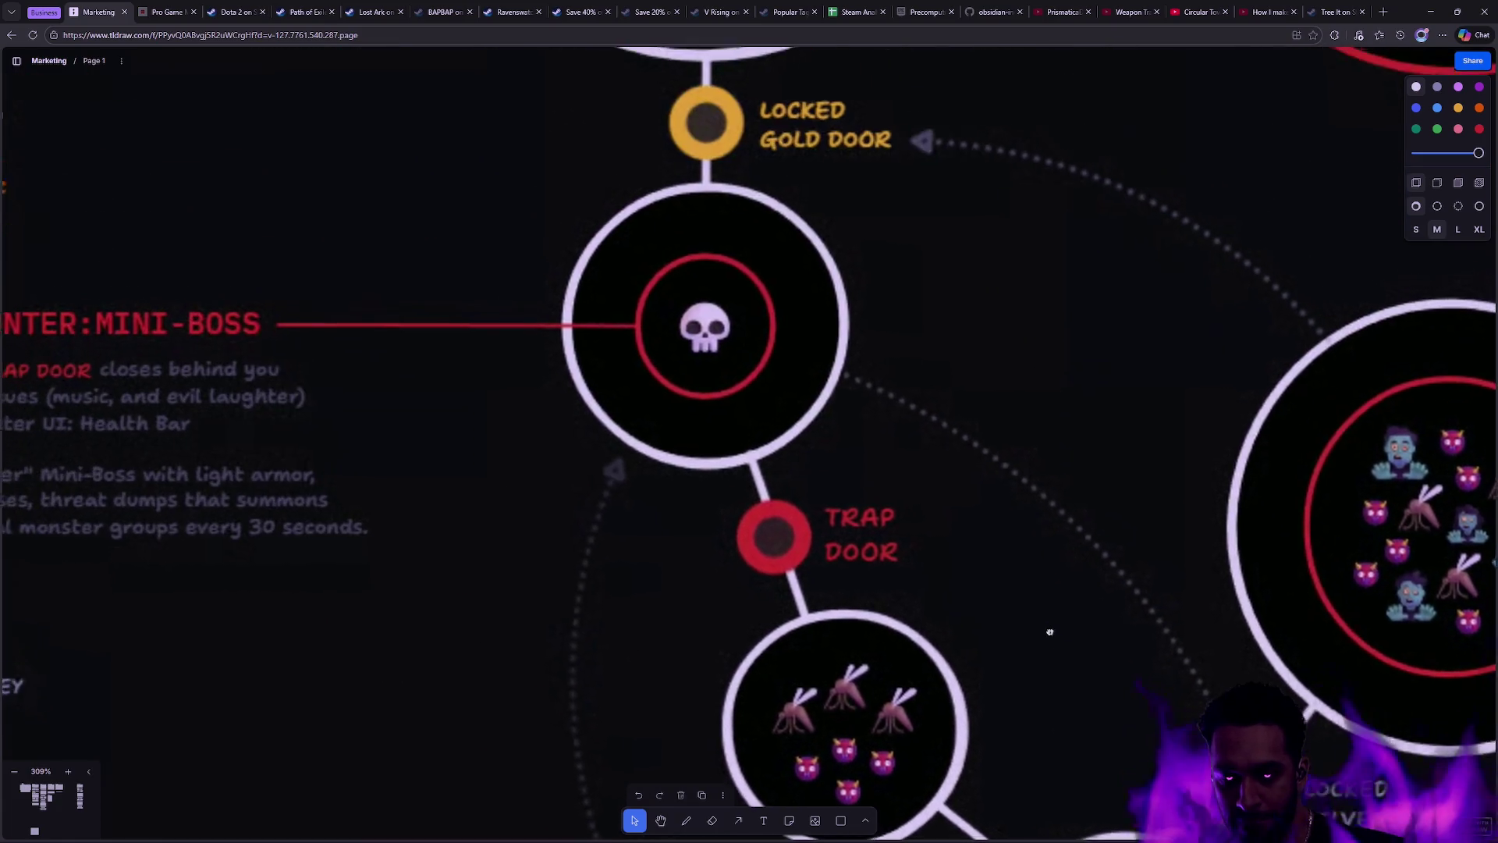
{"action": "scroll", "coordinate": [1032, 542], "scroll_direction": "up", "scroll_amount": 3}
{"action": "mouse_move", "coordinate": [1046, 539]}
{"action": "left_mouse_down"}
{"action": "mouse_move", "coordinate": [1147, 519]}
{"action": "mouse_move", "coordinate": [906, 332]}
{"action": "mouse_move", "coordinate": [854, 253]}
{"action": "mouse_move", "coordinate": [1093, 652]}
{"action": "left_mouse_up"}
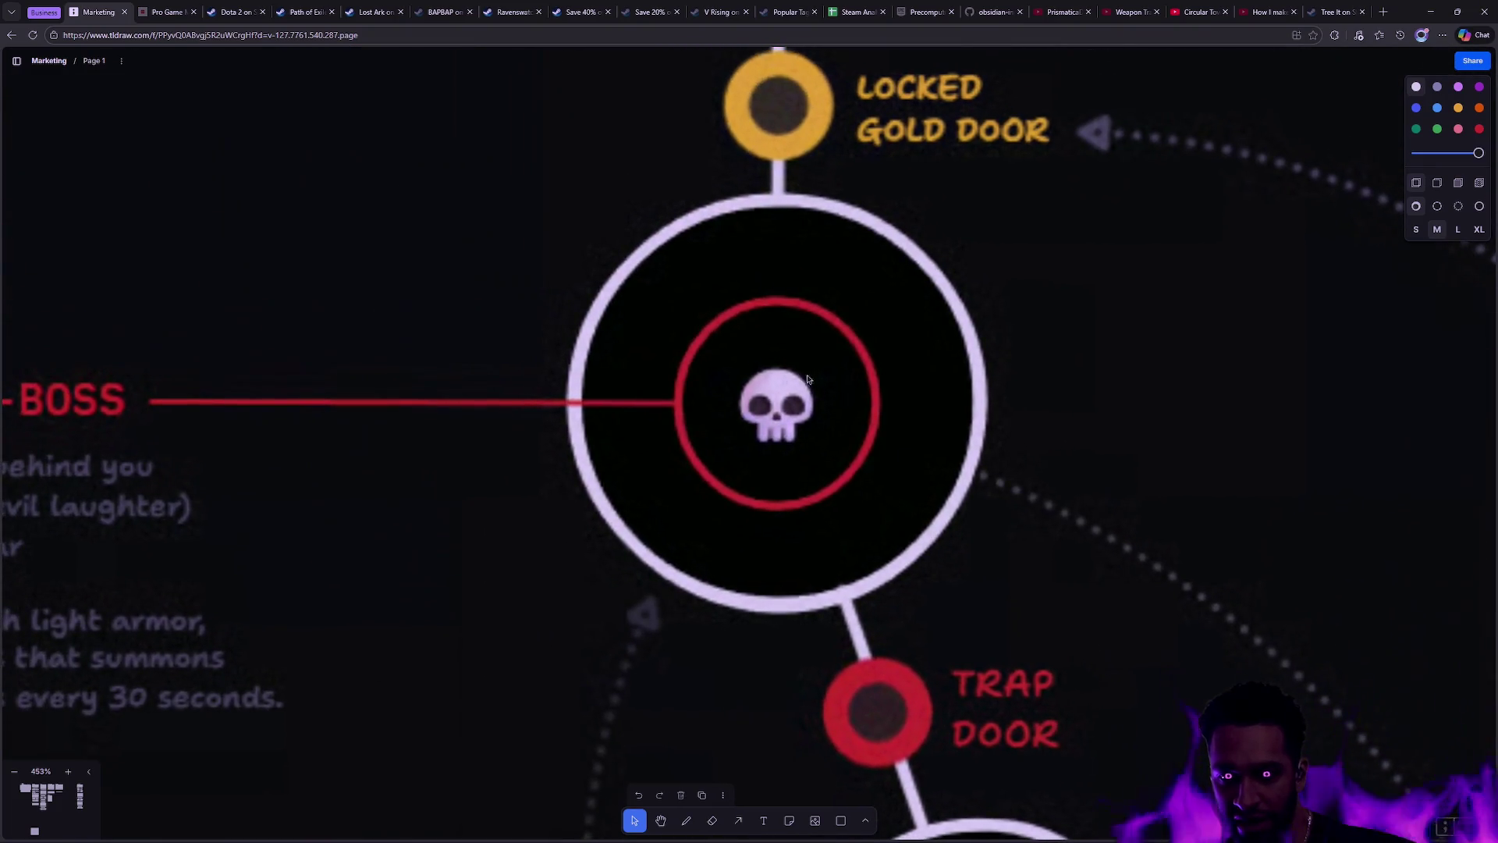
{"action": "scroll", "coordinate": [894, 508], "scroll_direction": "down", "scroll_amount": 1}
{"action": "scroll", "coordinate": [953, 435], "scroll_direction": "down", "scroll_amount": 4}
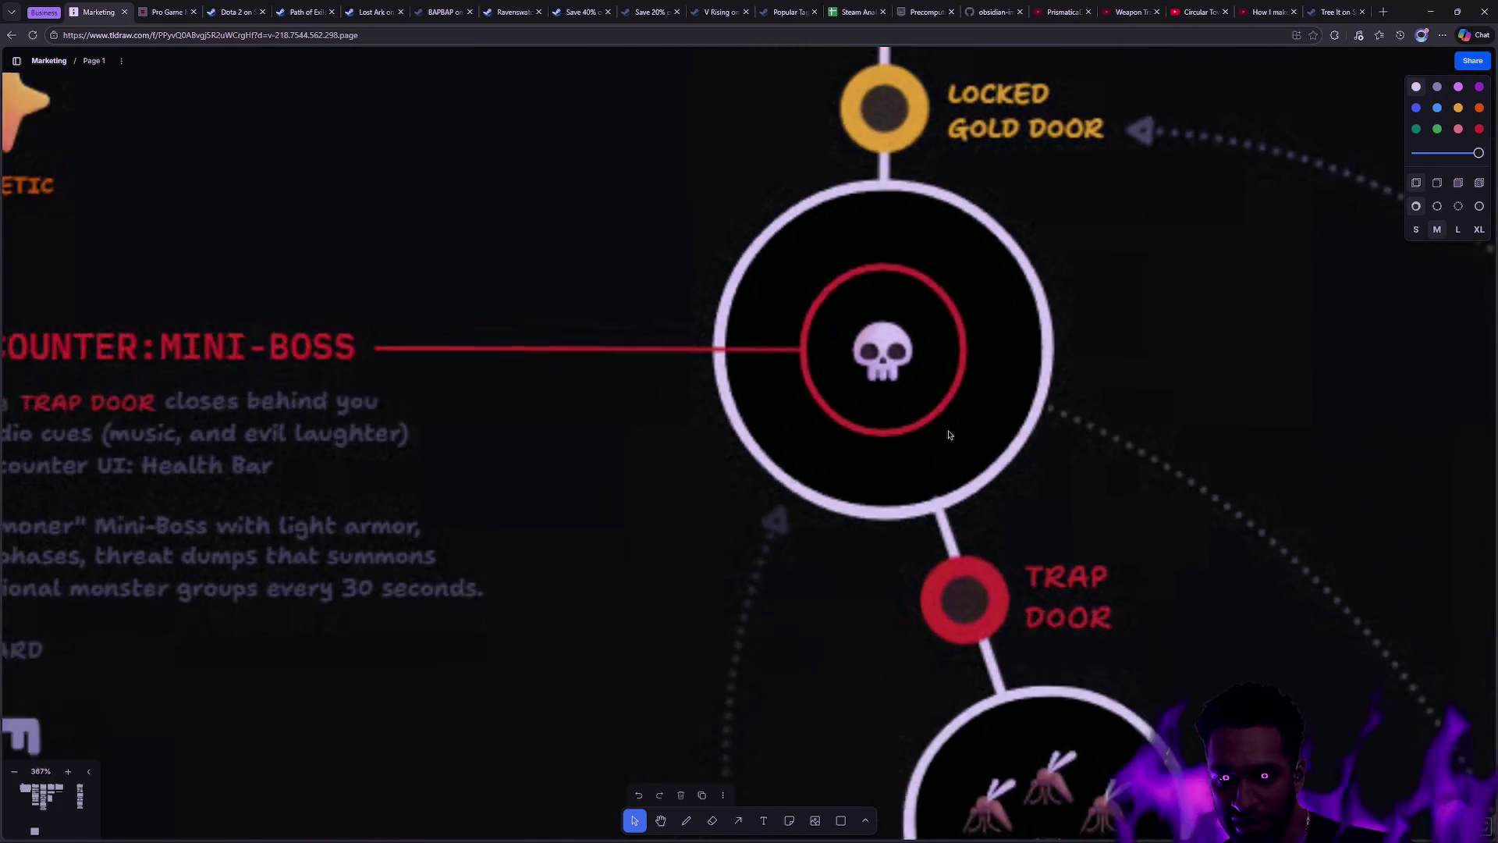
{"action": "scroll", "coordinate": [991, 462], "scroll_direction": "up", "scroll_amount": 3}
{"action": "scroll", "coordinate": [1006, 465], "scroll_direction": "up", "scroll_amount": 1}
{"action": "mouse_move", "coordinate": [1049, 472]}
{"action": "left_mouse_down"}
{"action": "mouse_move", "coordinate": [1272, 375]}
{"action": "mouse_move", "coordinate": [843, 184]}
{"action": "mouse_move", "coordinate": [674, 15]}
{"action": "left_mouse_up"}
{"action": "mouse_move", "coordinate": [1061, 236]}
{"action": "left_mouse_down"}
{"action": "mouse_move", "coordinate": [950, 450]}
{"action": "mouse_move", "coordinate": [887, 525]}
{"action": "left_mouse_up"}
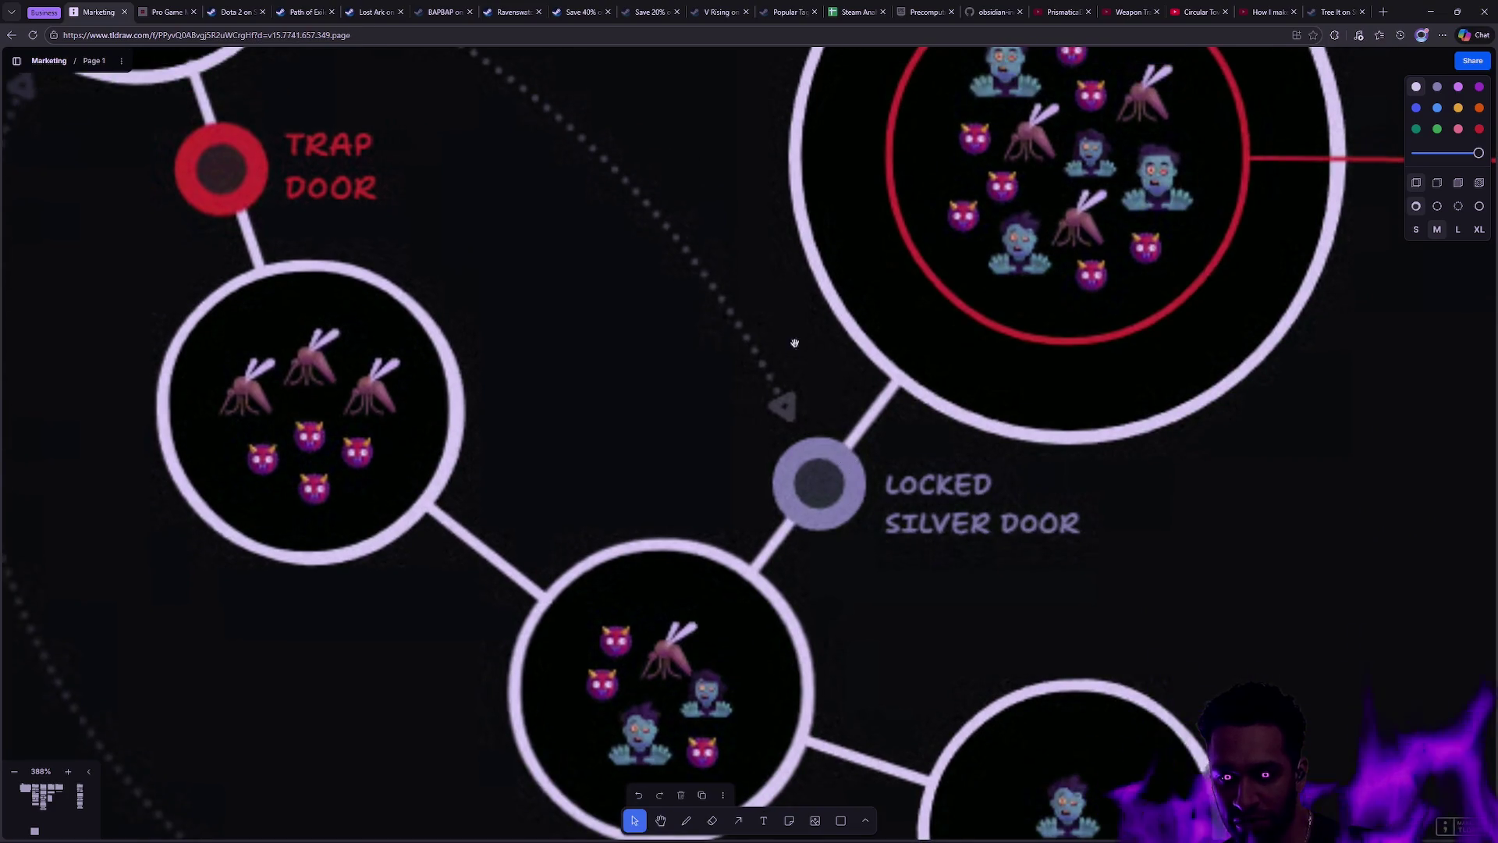
Step: Zoom out to about 144% to show the map's top, from Town Portal to Mini-Boss rooms
{"action": "scroll", "coordinate": [778, 345], "scroll_direction": "up", "scroll_amount": 2}
{"action": "scroll", "coordinate": [851, 384], "scroll_direction": "down", "scroll_amount": 2}
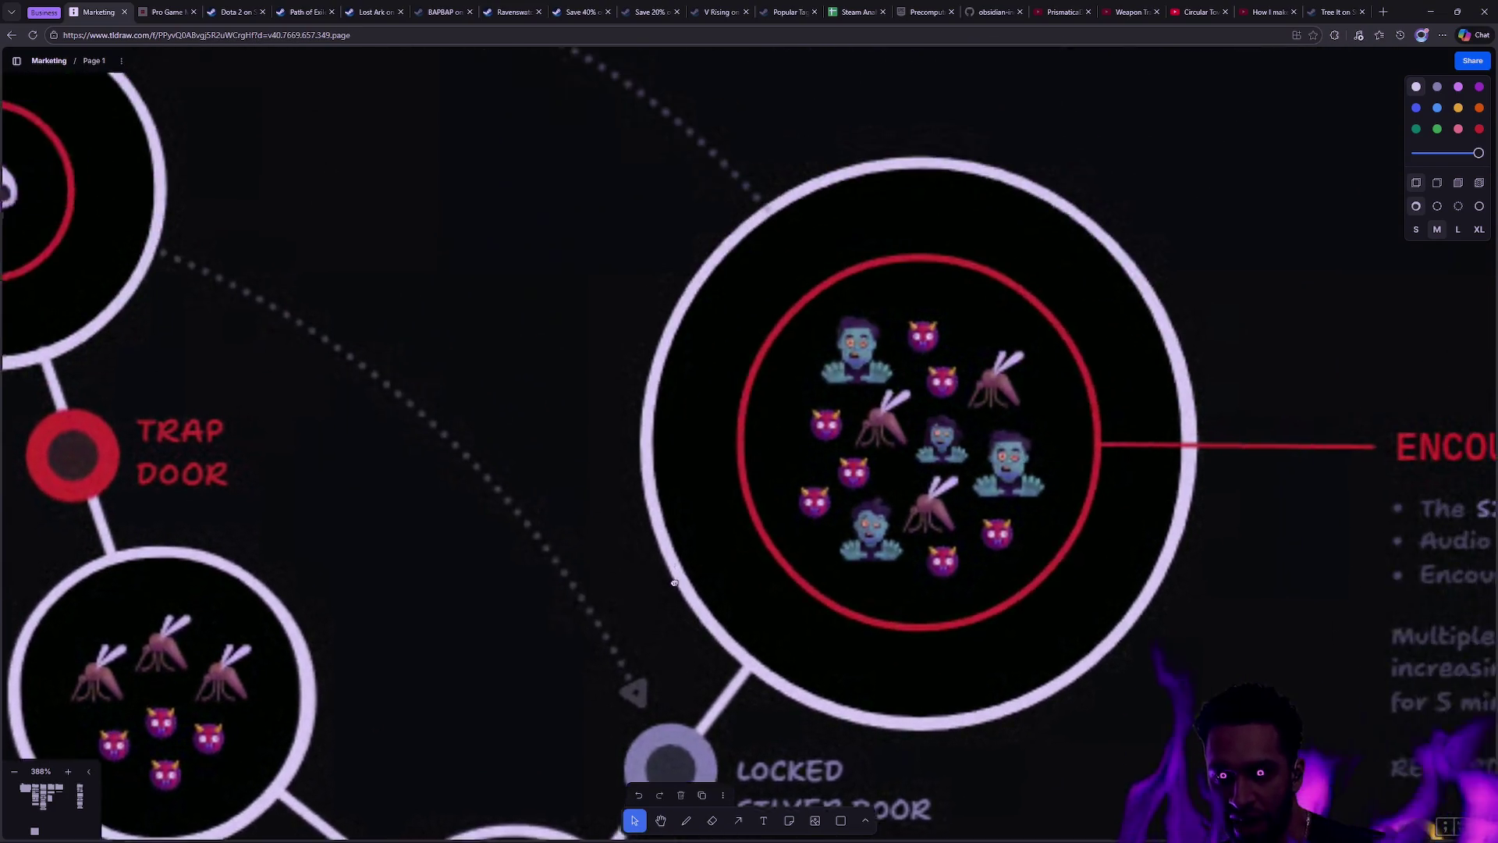
{"action": "scroll", "coordinate": [952, 388], "scroll_direction": "up", "scroll_amount": 5}
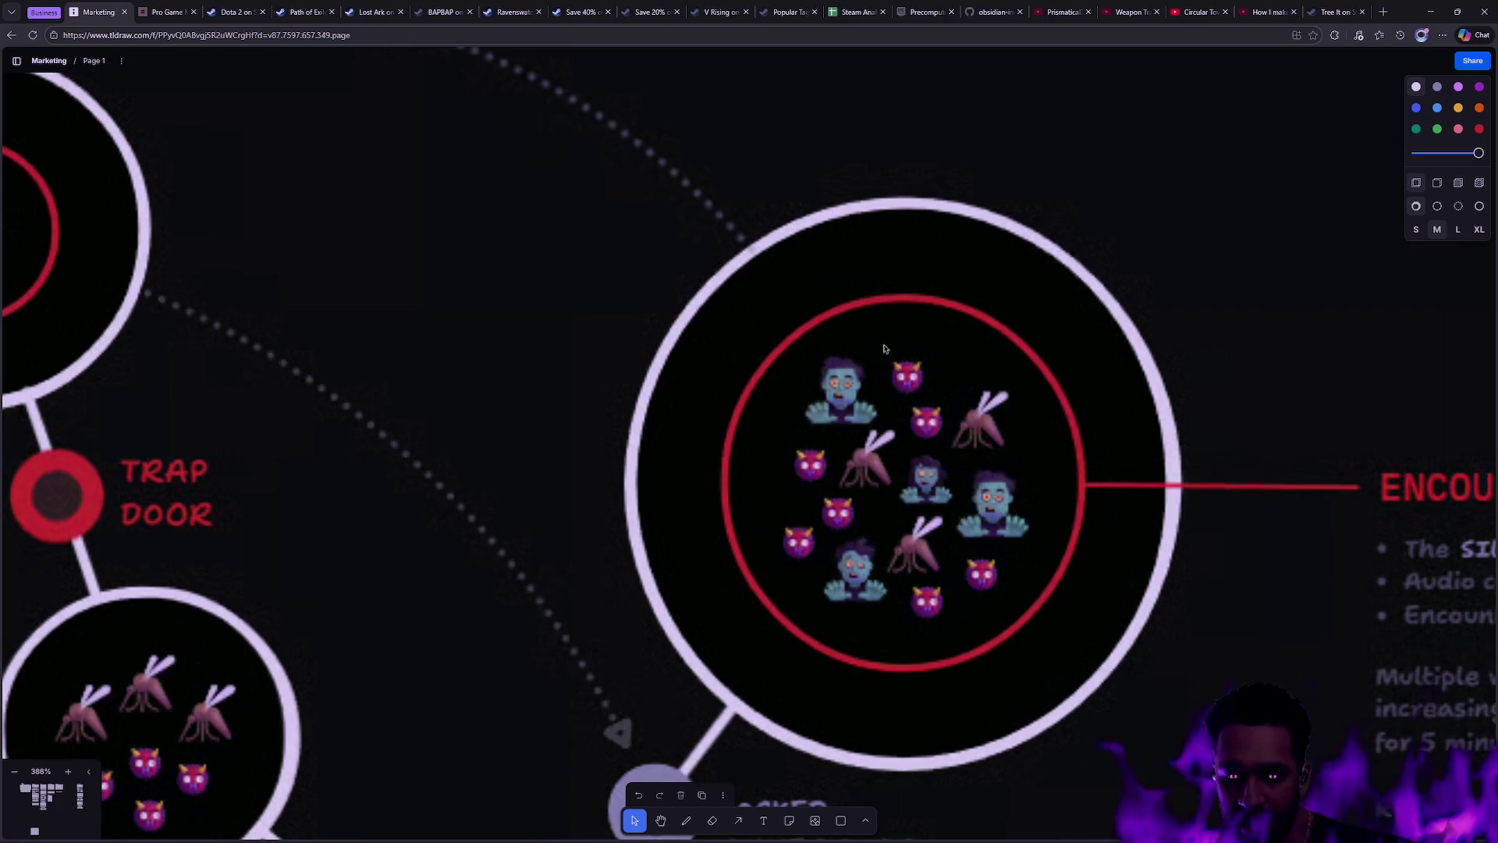
{"action": "scroll", "coordinate": [869, 352], "scroll_direction": "down", "scroll_amount": 3}
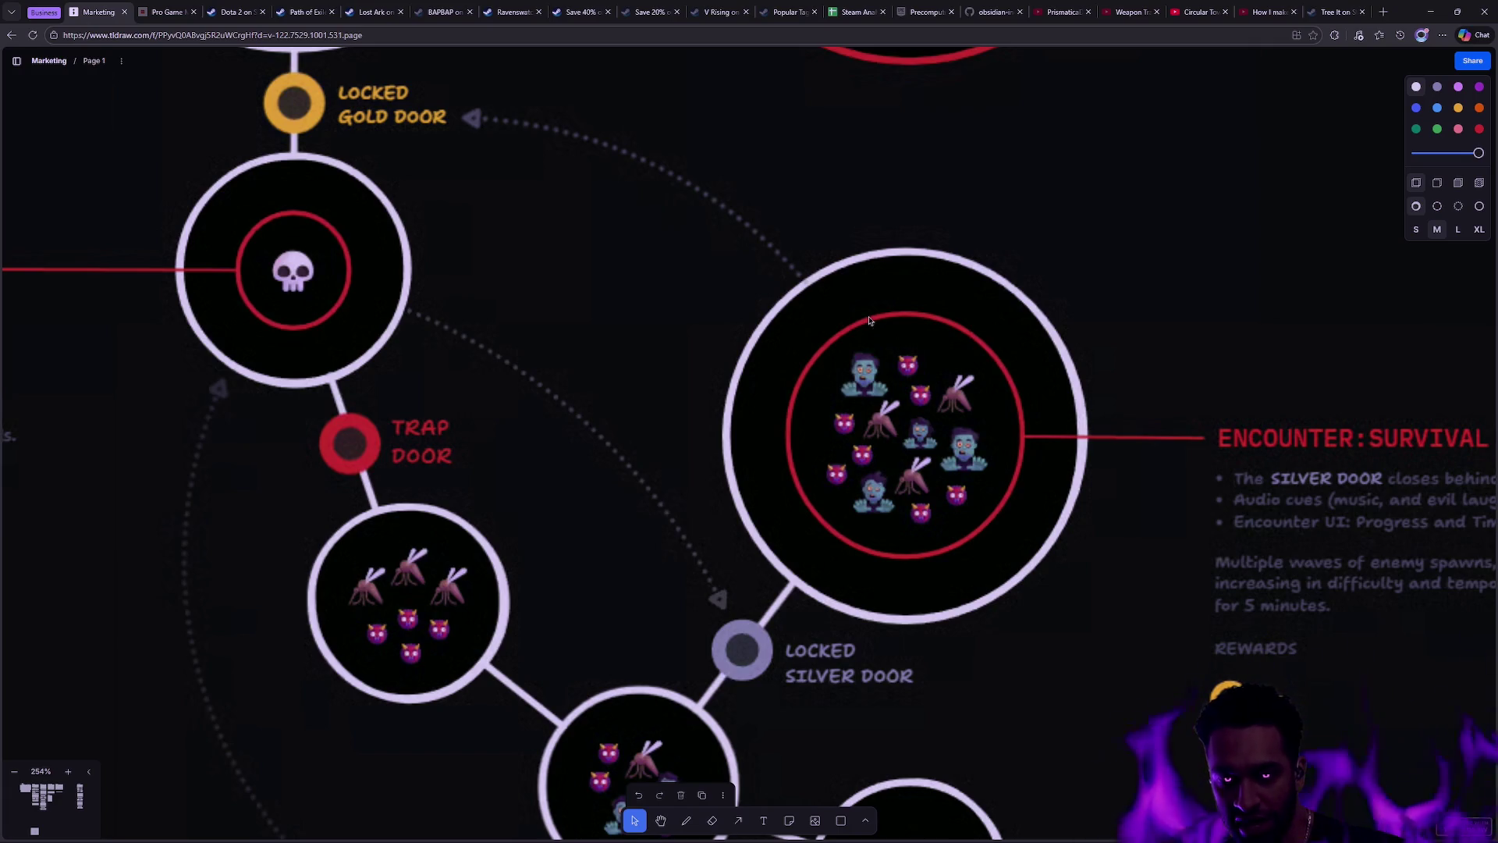
{"action": "scroll", "coordinate": [899, 352], "scroll_direction": "up", "scroll_amount": 3}
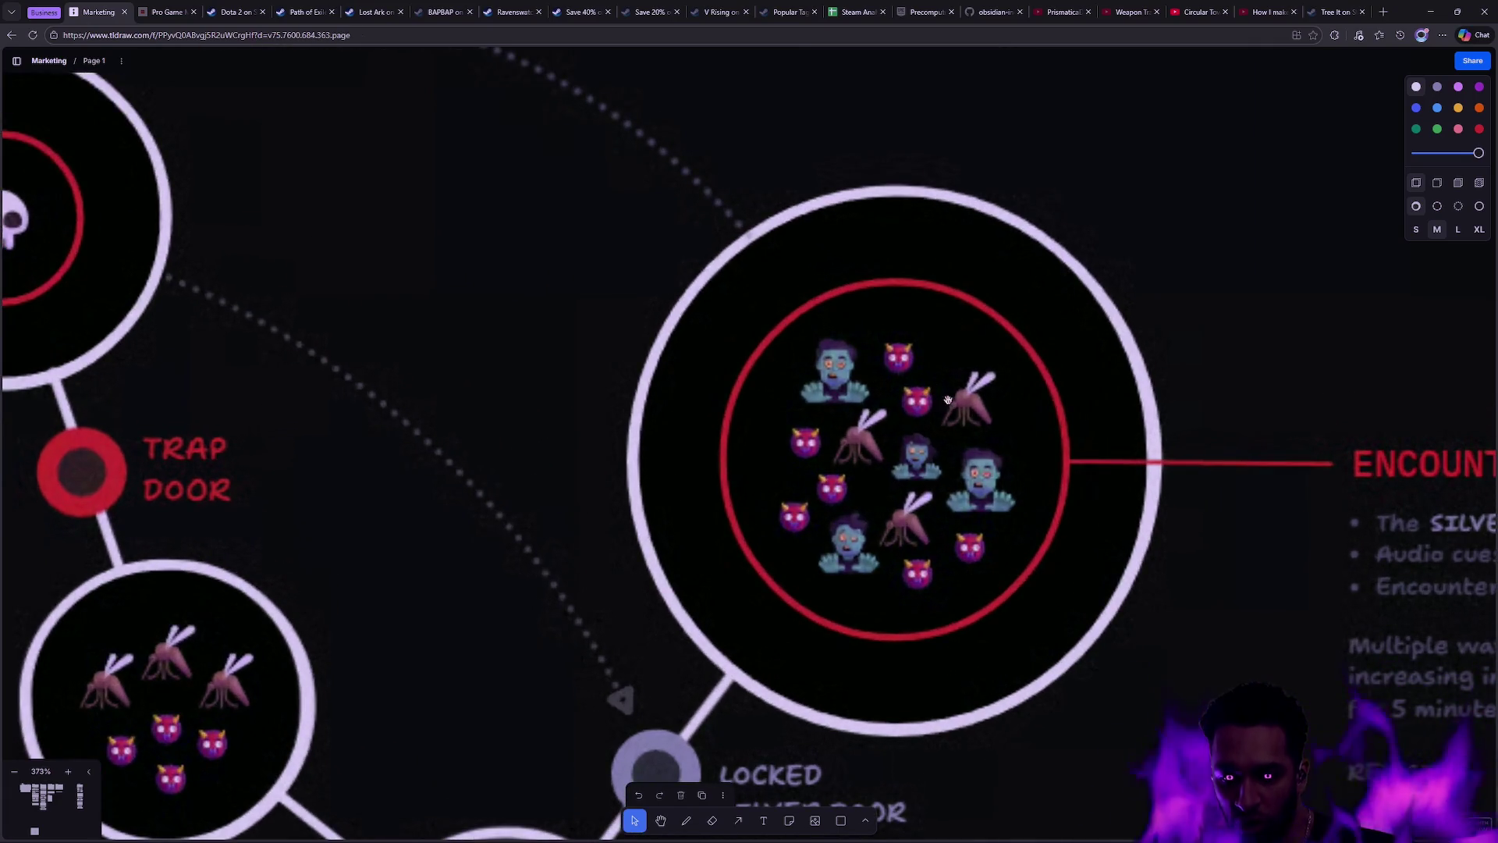
{"action": "scroll", "coordinate": [694, 417], "scroll_direction": "down", "scroll_amount": 5}
{"action": "scroll", "coordinate": [694, 416], "scroll_direction": "left", "scroll_amount": 5}
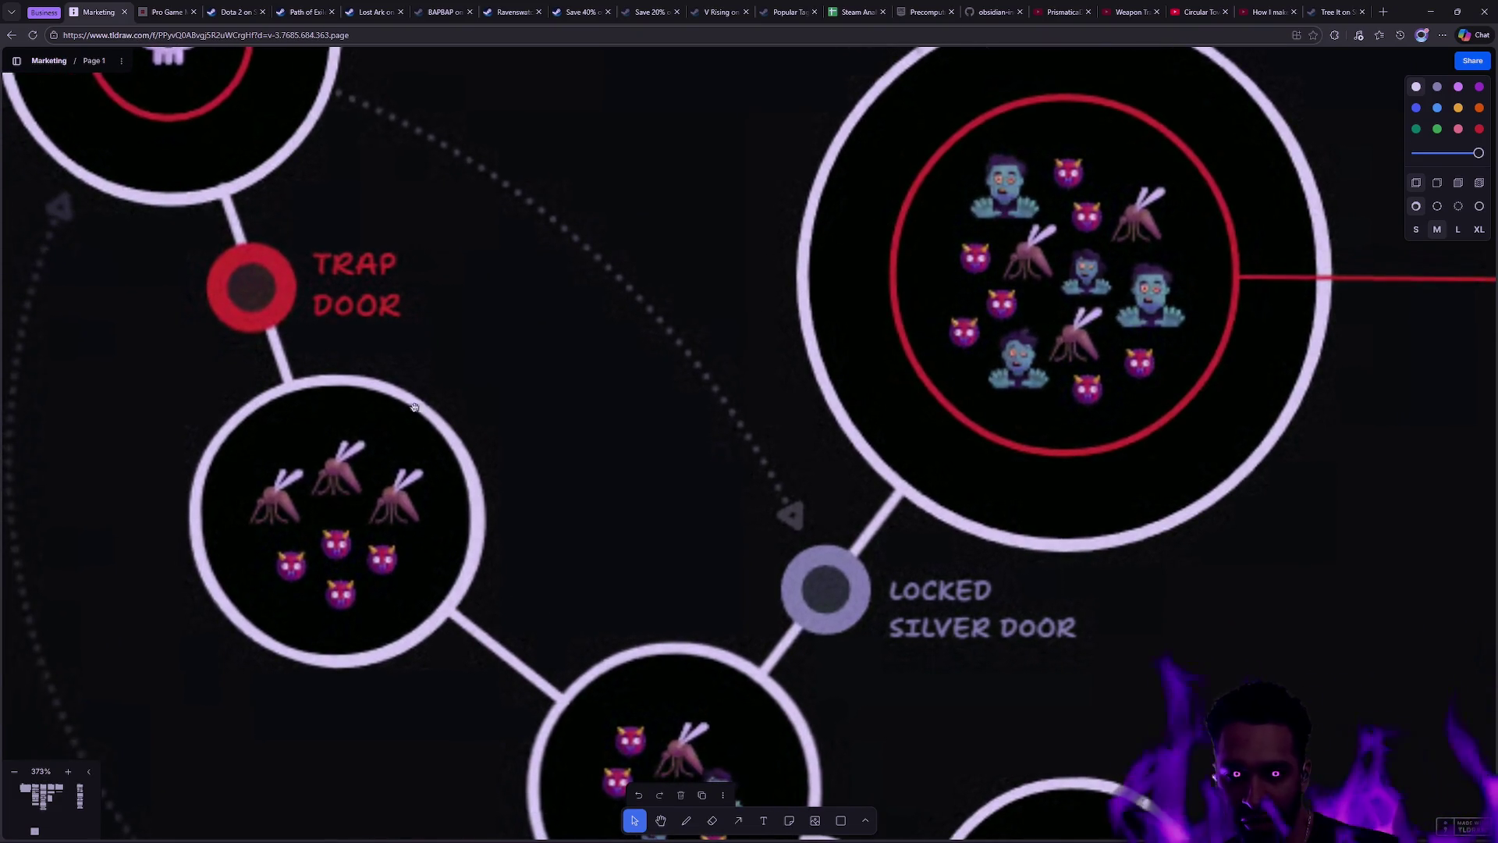
{"action": "scroll", "coordinate": [417, 422], "scroll_direction": "up", "scroll_amount": 10}
{"action": "scroll", "coordinate": [417, 421], "scroll_direction": "left", "scroll_amount": 10}
{"action": "scroll", "coordinate": [770, 188], "scroll_direction": "up", "scroll_amount": 3}
{"action": "scroll", "coordinate": [770, 188], "scroll_direction": "left", "scroll_amount": 2}
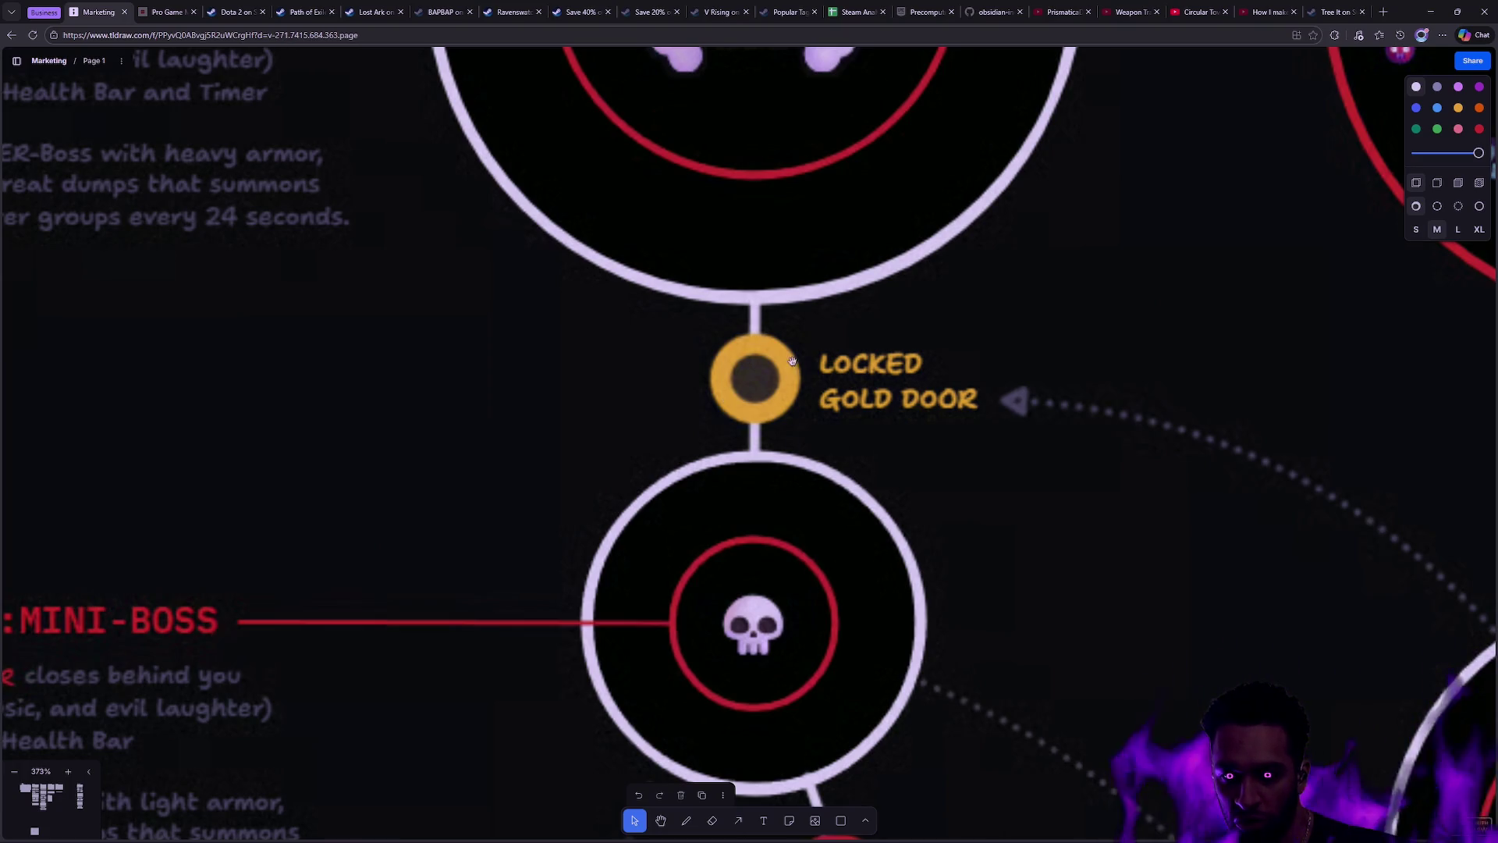
{"action": "scroll", "coordinate": [808, 351], "scroll_direction": "up", "scroll_amount": 5}
{"action": "scroll", "coordinate": [888, 386], "scroll_direction": "up", "scroll_amount": 3}
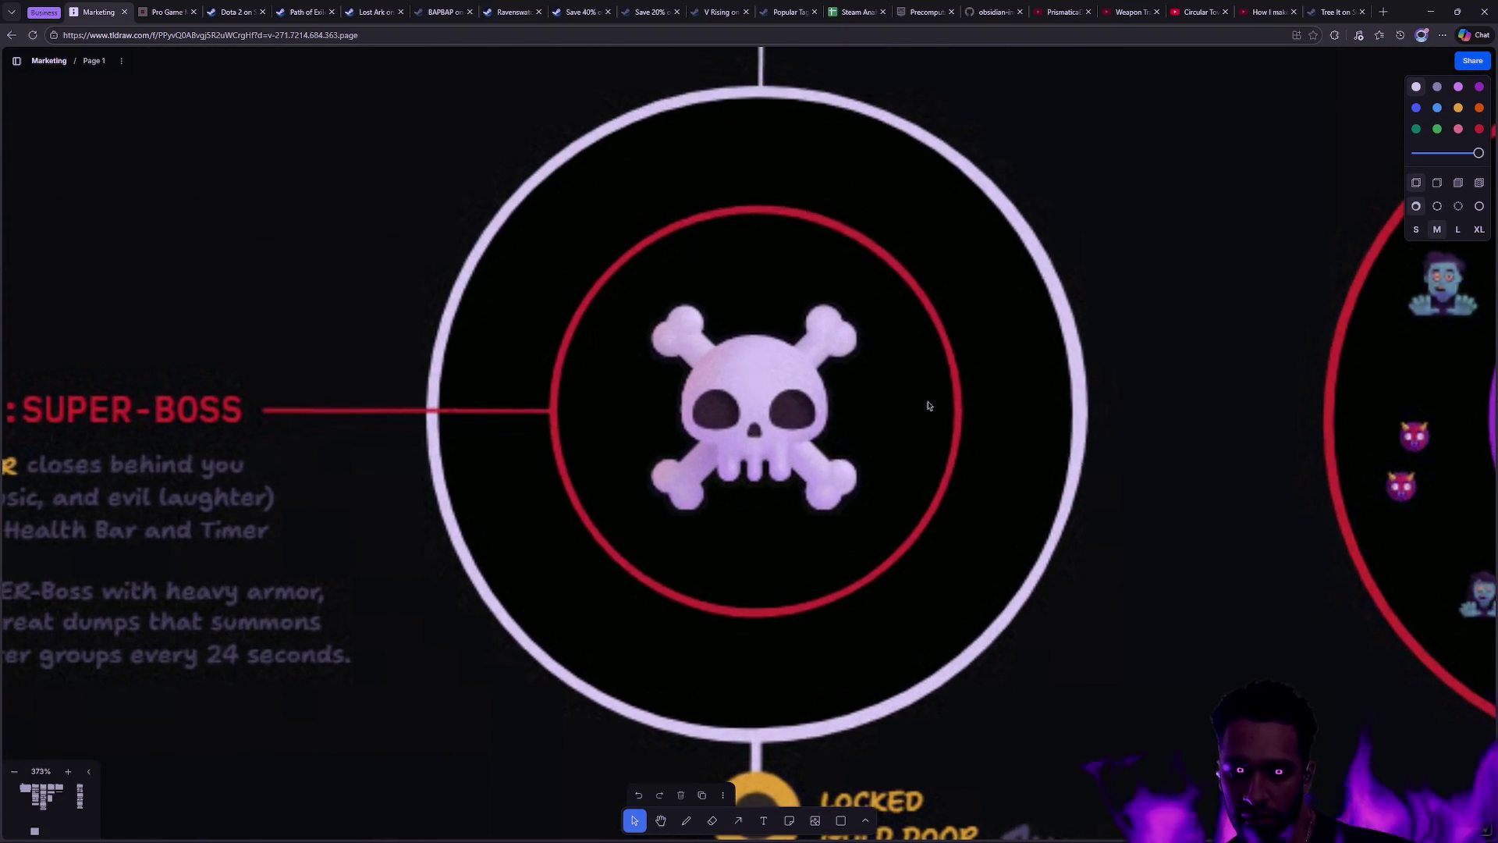
{"action": "scroll", "coordinate": [925, 406], "scroll_direction": "down", "scroll_amount": 3}
{"action": "scroll", "coordinate": [952, 410], "scroll_direction": "down", "scroll_amount": 5}
{"action": "scroll", "coordinate": [973, 398], "scroll_direction": "down", "scroll_amount": 4}
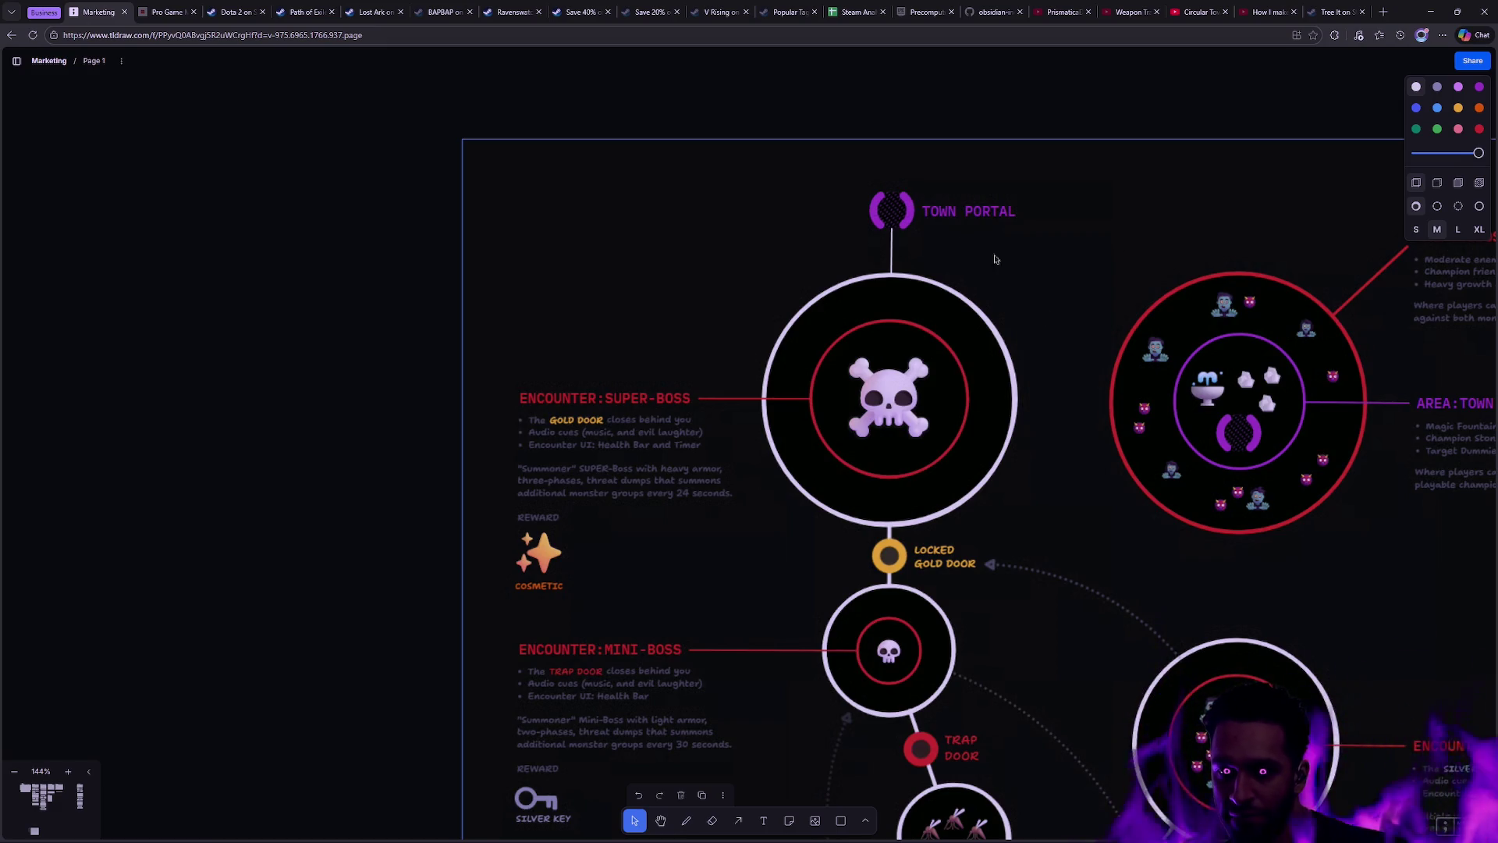
Step: Deselect shapes and zoom out to about 109%, framing the map from top to bottom Town Portal
{"action": "scroll", "coordinate": [978, 256], "scroll_direction": "up", "scroll_amount": 2}
{"action": "scroll", "coordinate": [978, 257], "scroll_direction": "up", "scroll_amount": 2}
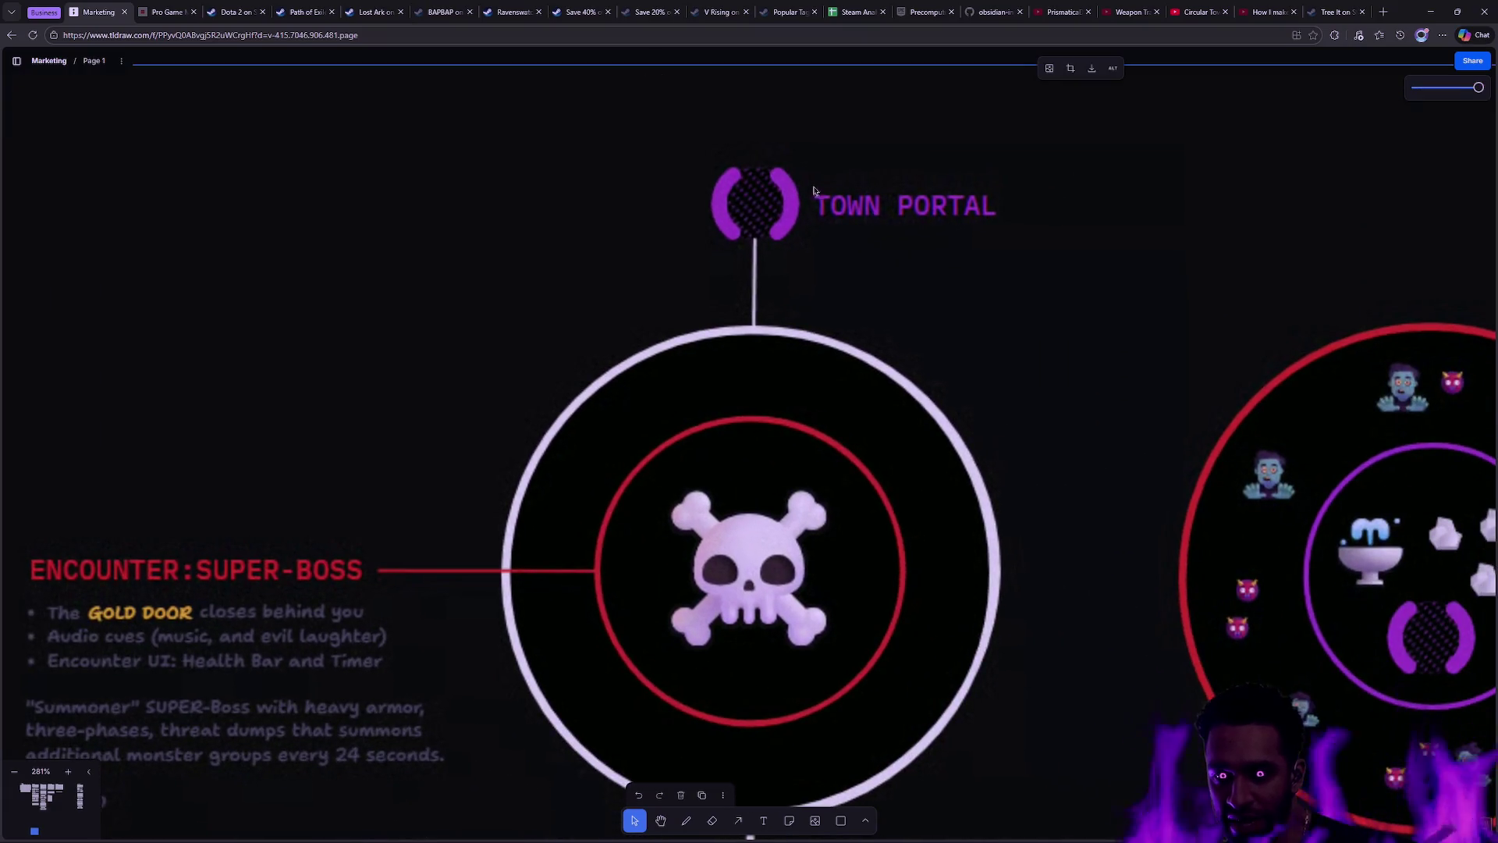
{"action": "left_click", "coordinate": [765, 58]}
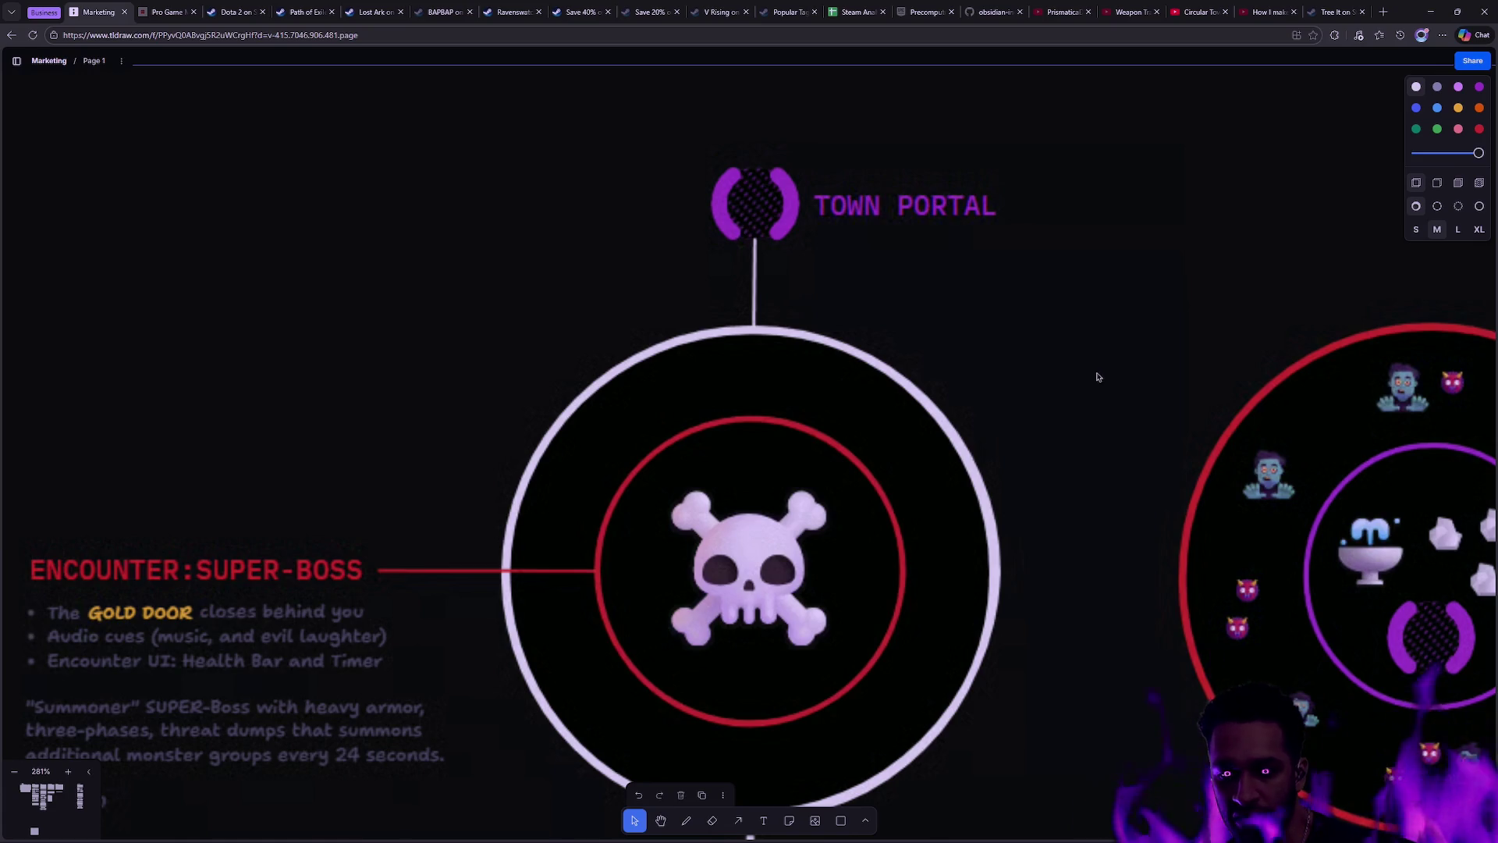
{"action": "scroll", "coordinate": [1046, 367], "scroll_direction": "down", "scroll_amount": 1}
{"action": "scroll", "coordinate": [1122, 406], "scroll_direction": "down", "scroll_amount": 1}
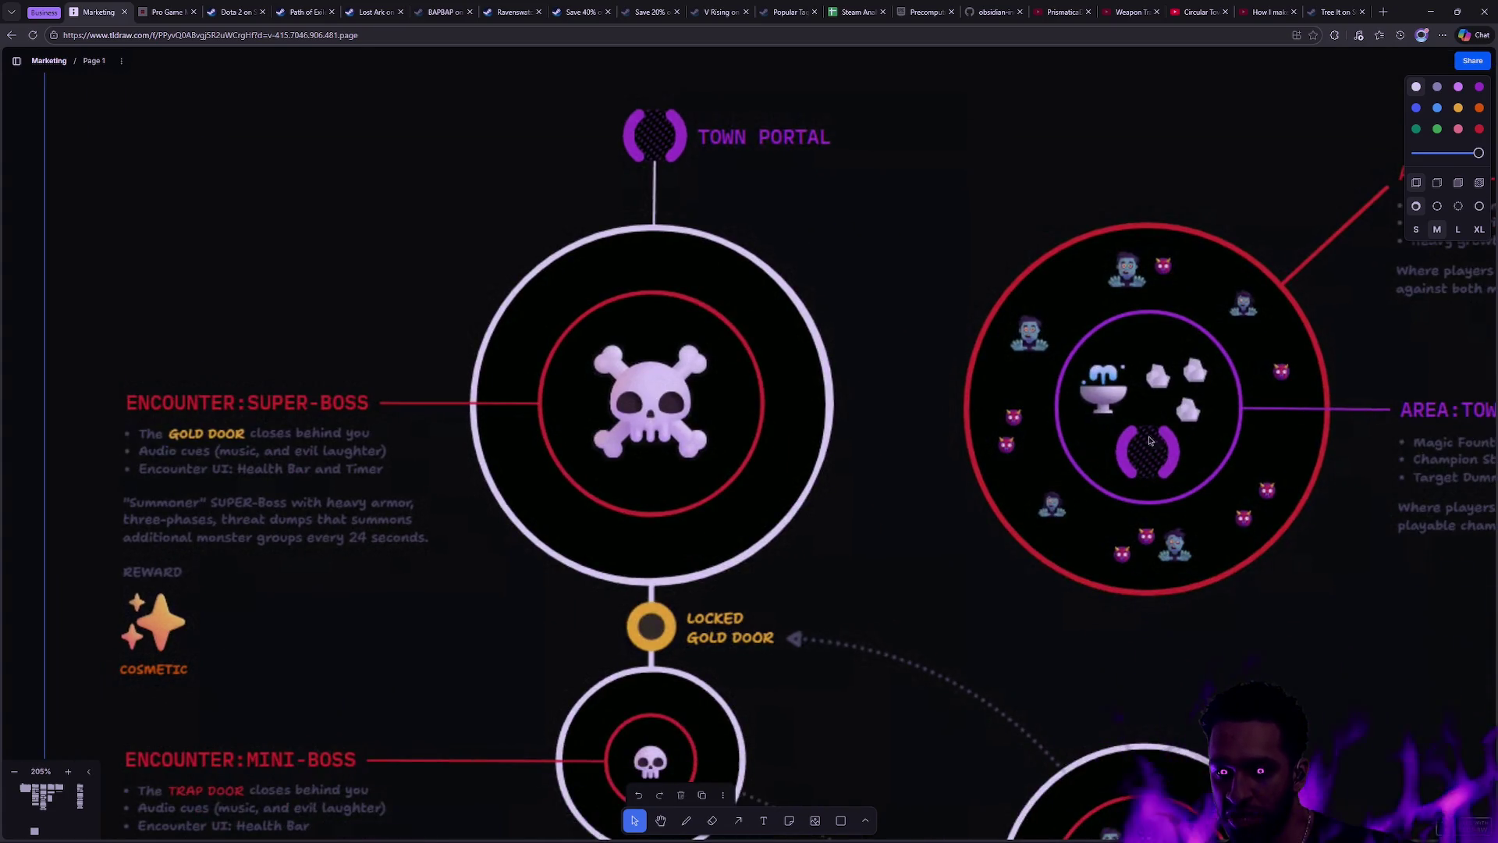
{"action": "scroll", "coordinate": [1123, 445], "scroll_direction": "down", "scroll_amount": 8}
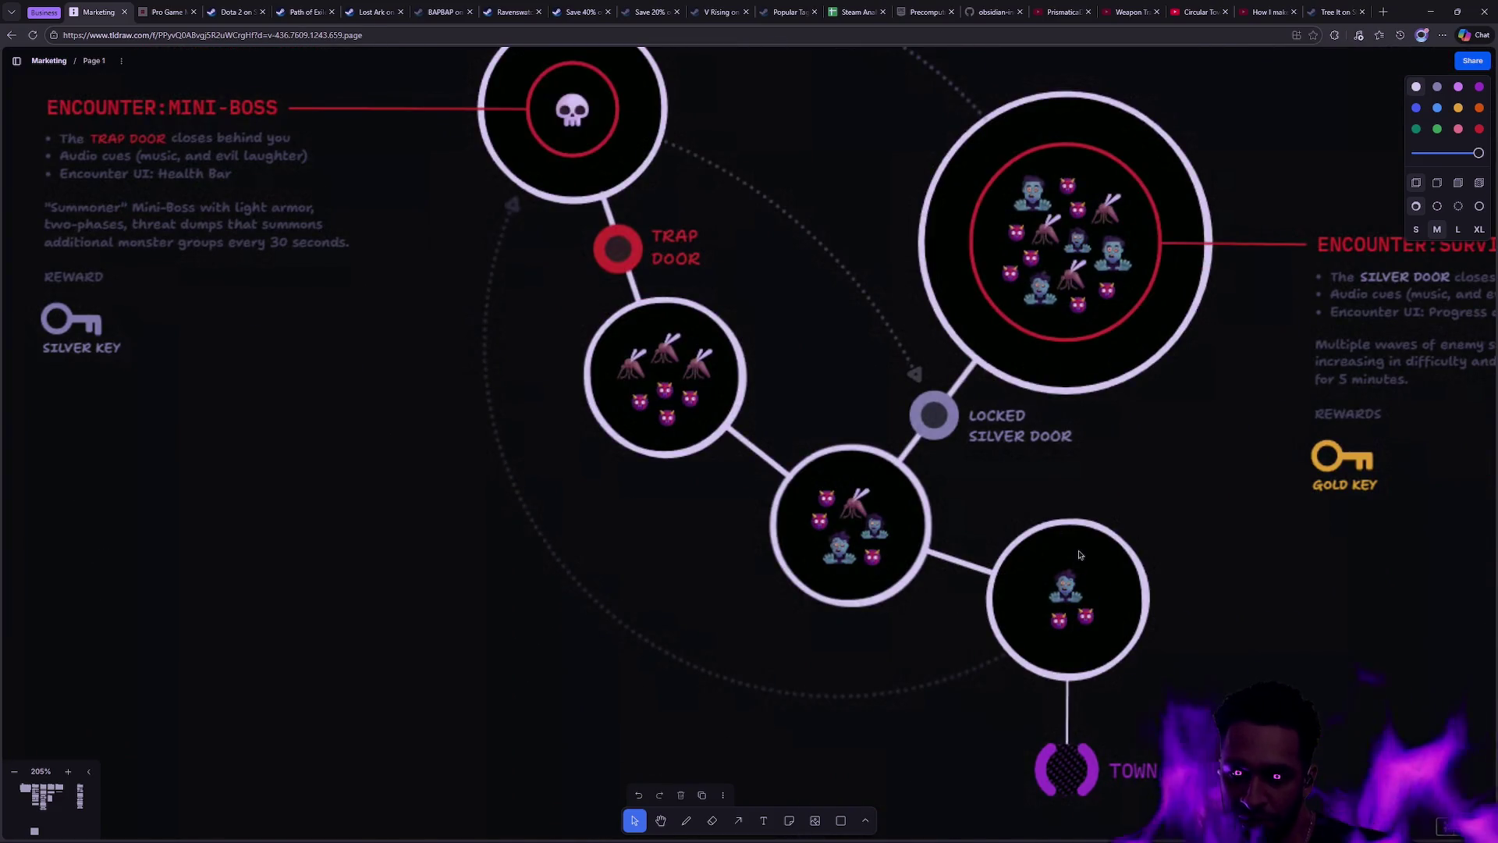
{"action": "scroll", "coordinate": [1081, 556], "scroll_direction": "up", "scroll_amount": 7}
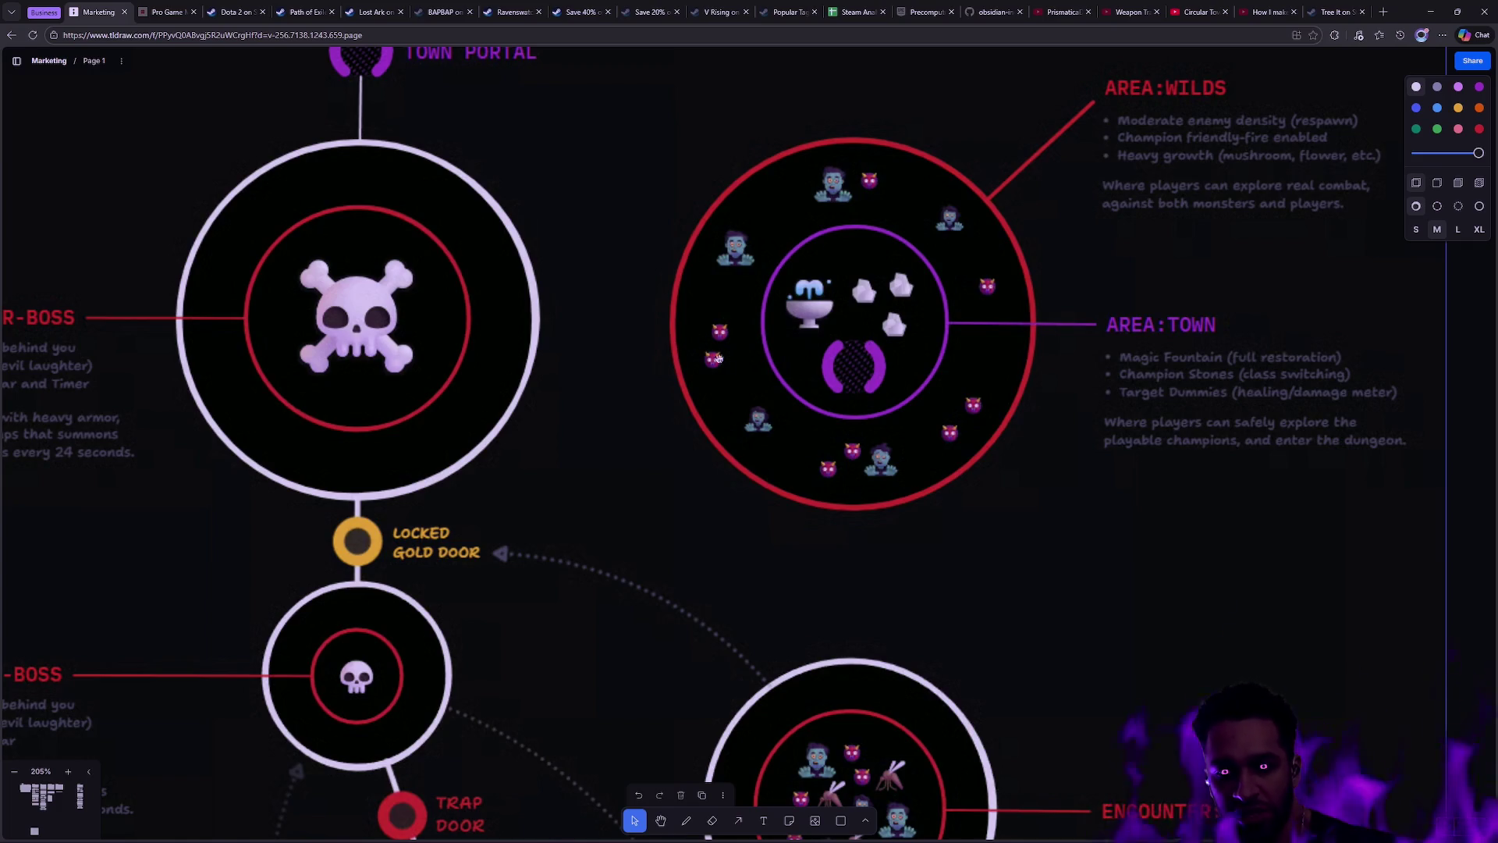
{"action": "scroll", "coordinate": [819, 390], "scroll_direction": "down", "scroll_amount": 5}
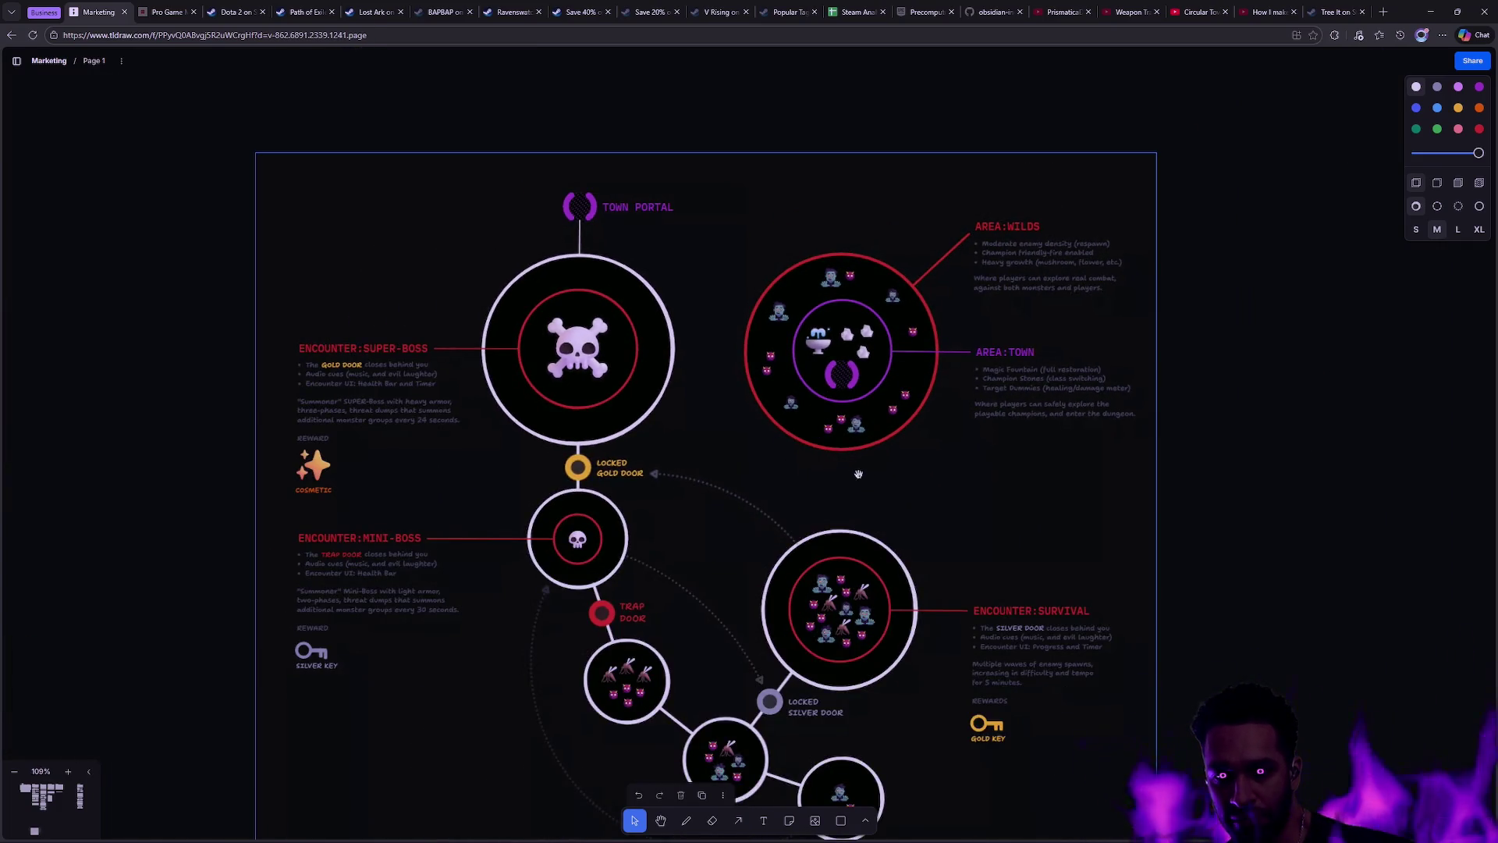
{"action": "scroll", "coordinate": [859, 472], "scroll_direction": "down", "scroll_amount": 3}
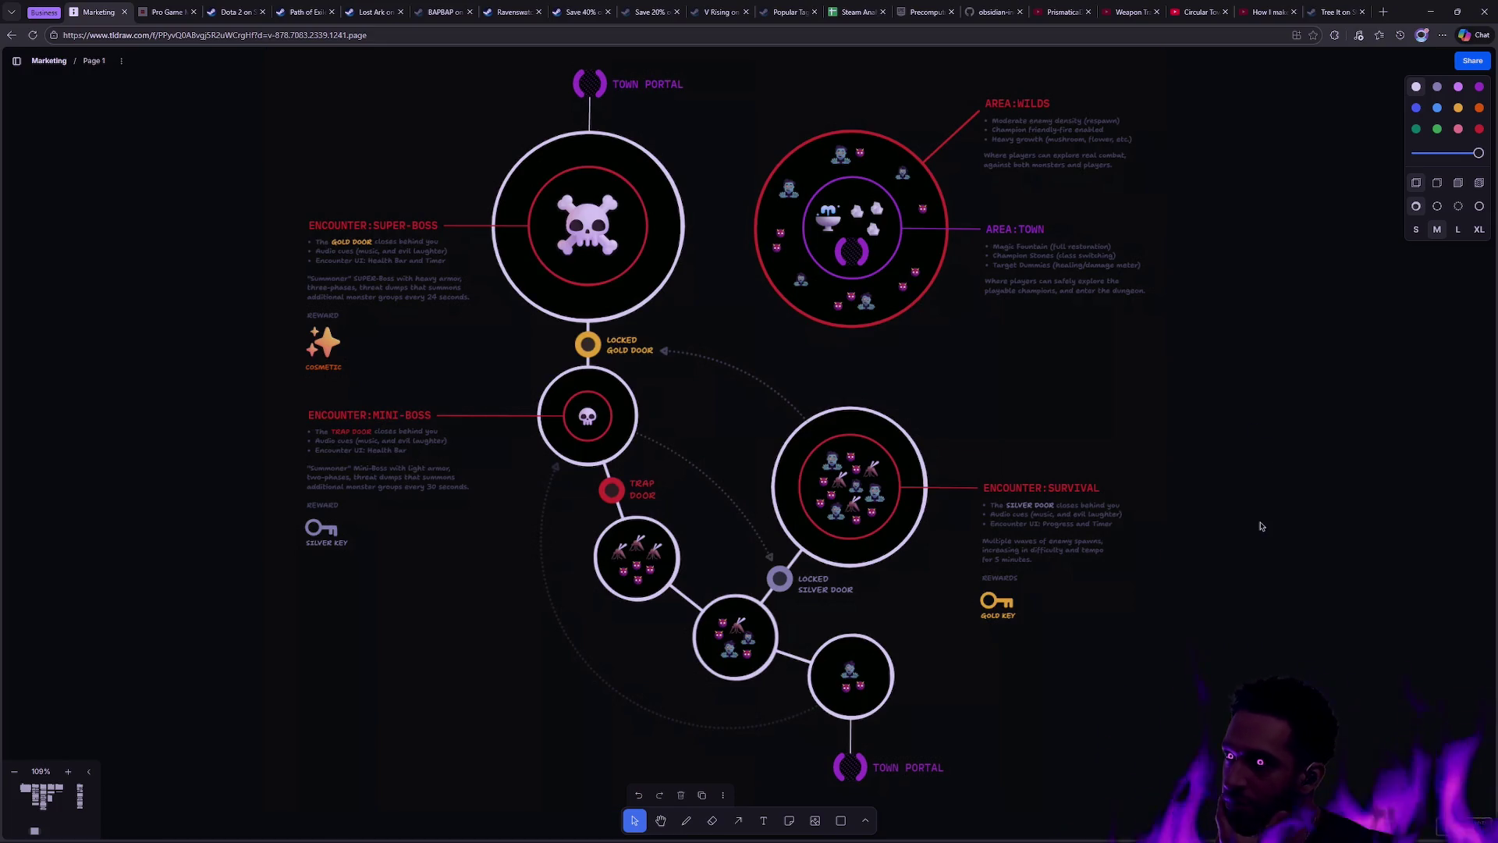
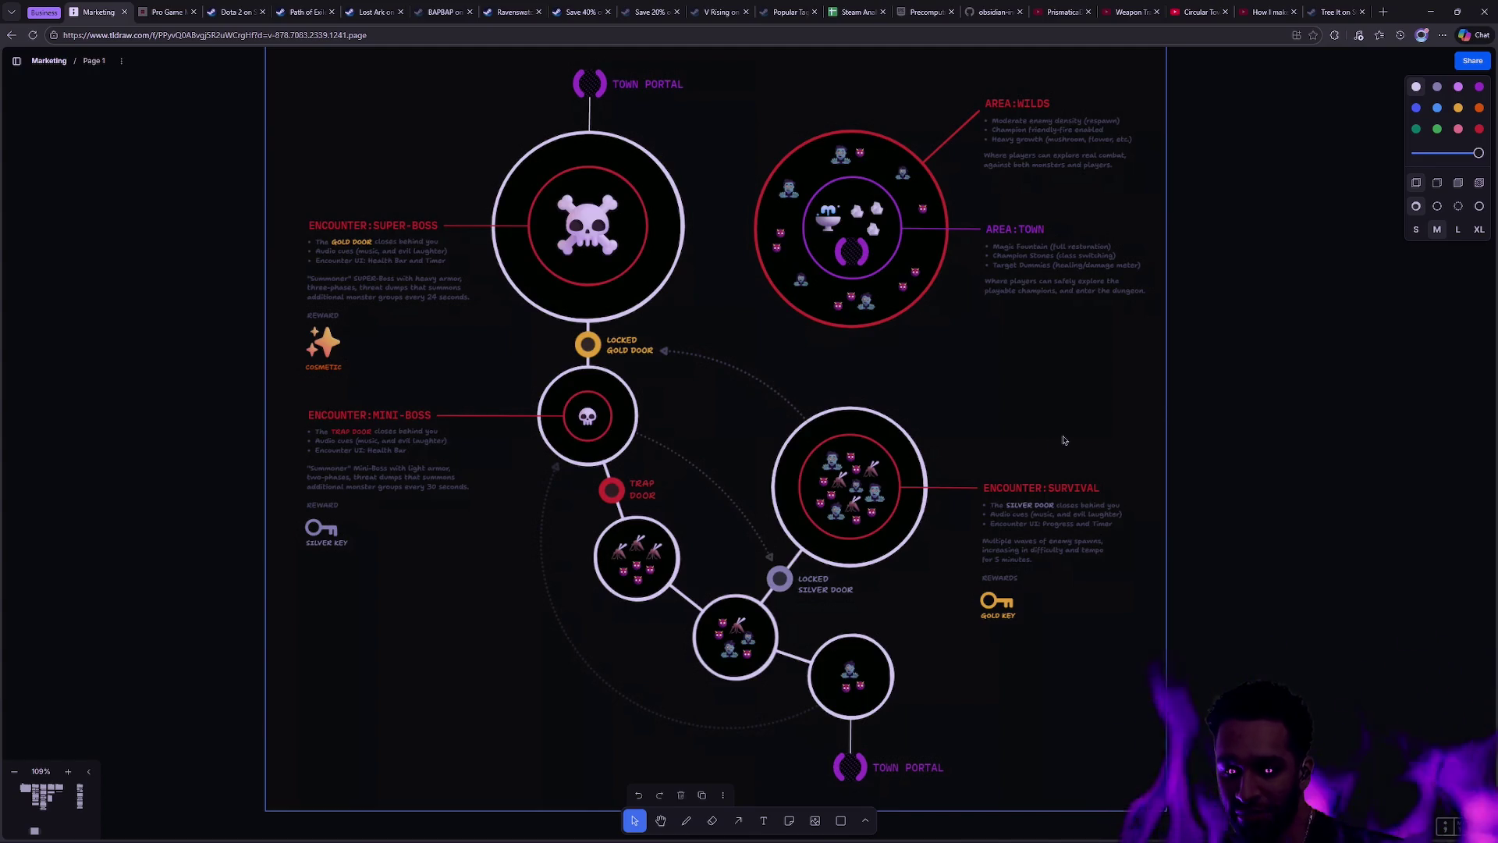
Step: Switch desktops twice, past the code desktop, to the Unreal Editor showing Padzoo
{"action": "key", "text": "ctrl+super+Right"}
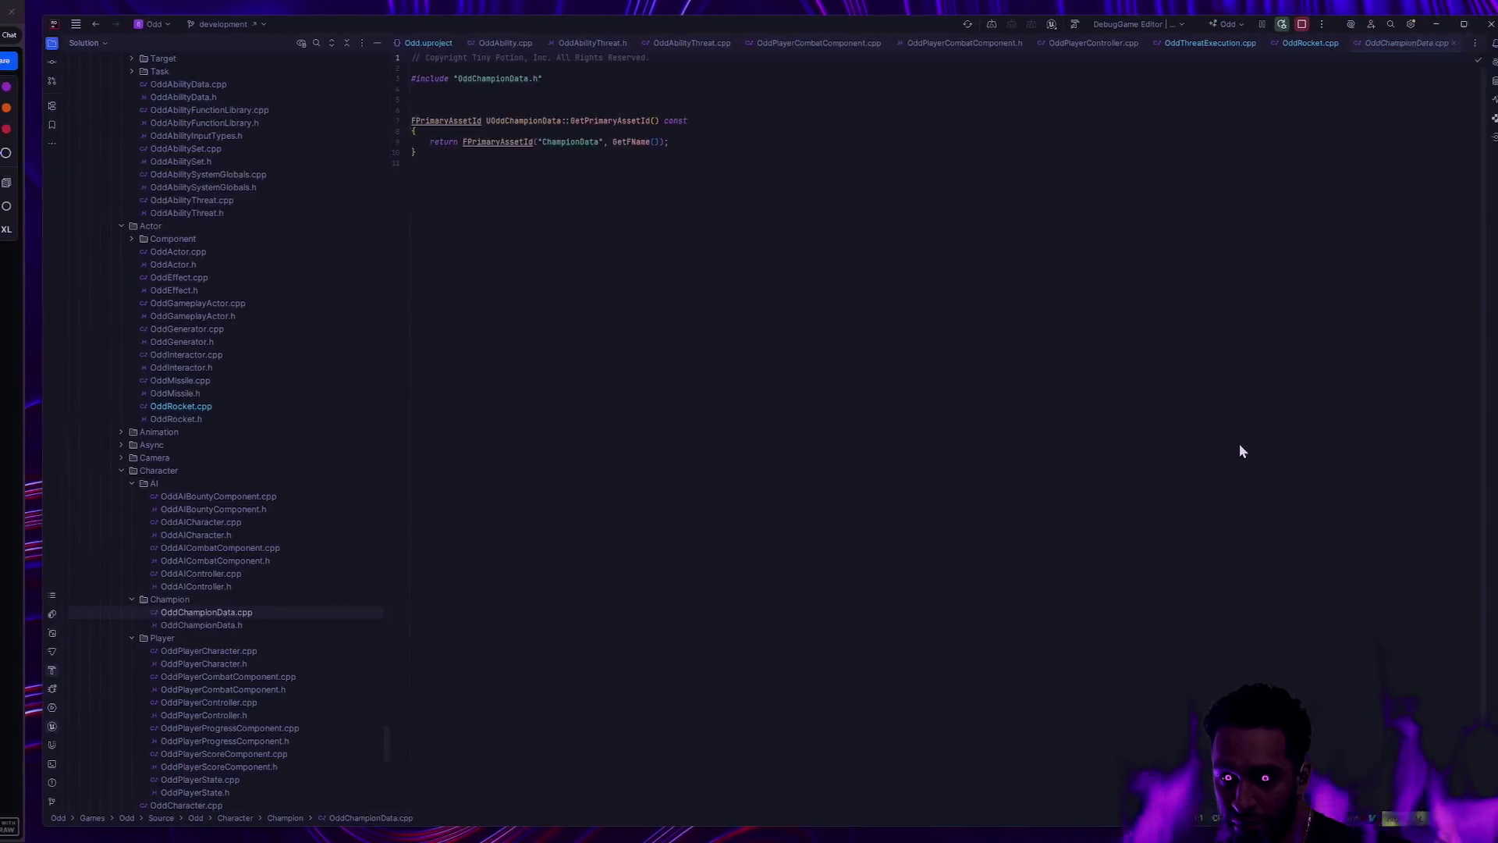
{"action": "key", "text": "ctrl+super+Right"}
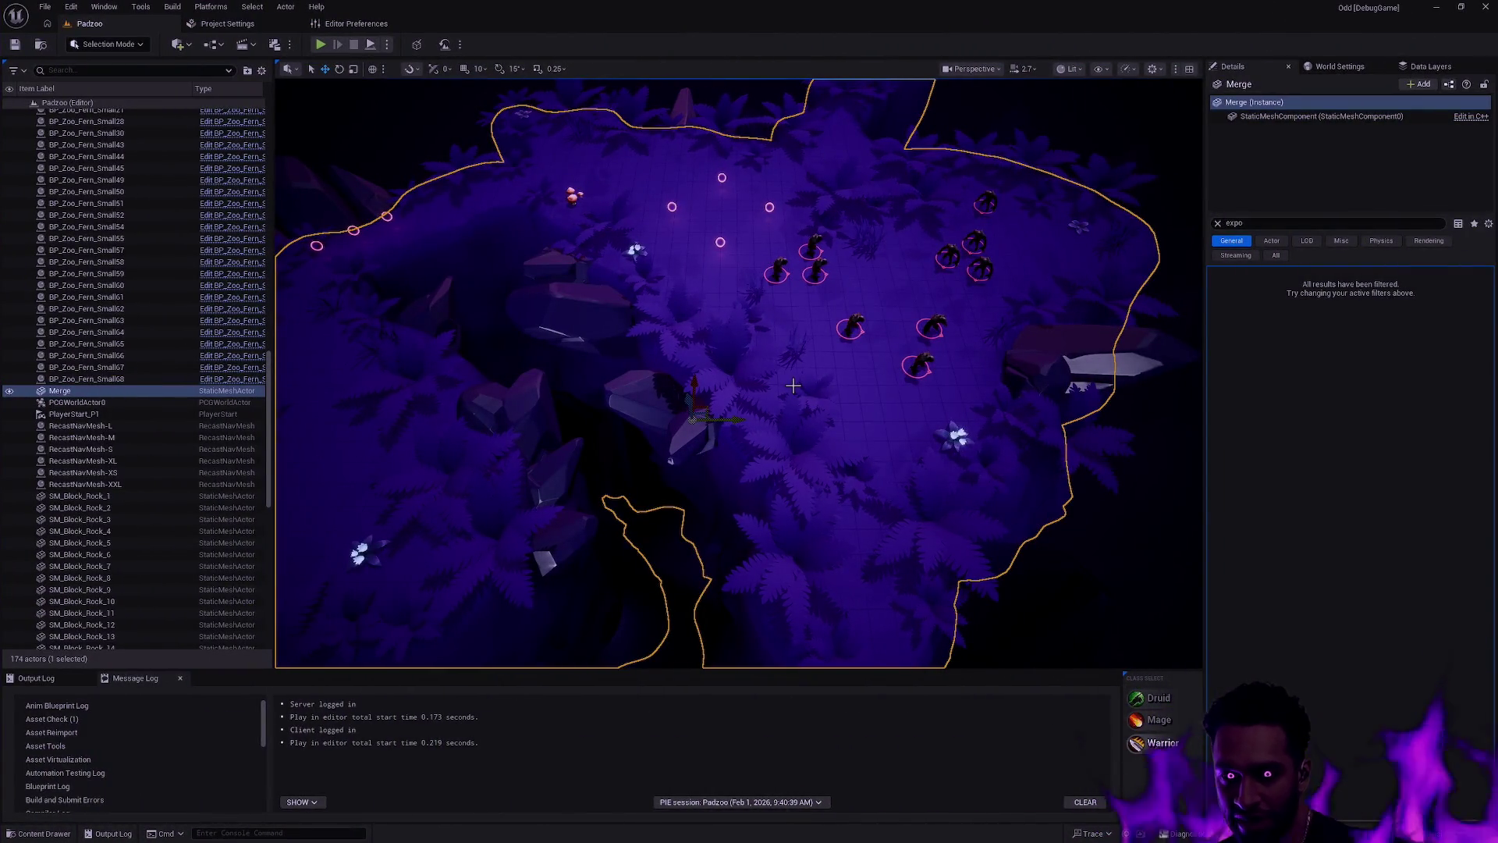
Step: Play Padzoo in the editor, toggle full screen with F11 and back, stop, then Alt+Tab to Rider
{"action": "left_click", "coordinate": [320, 45]}
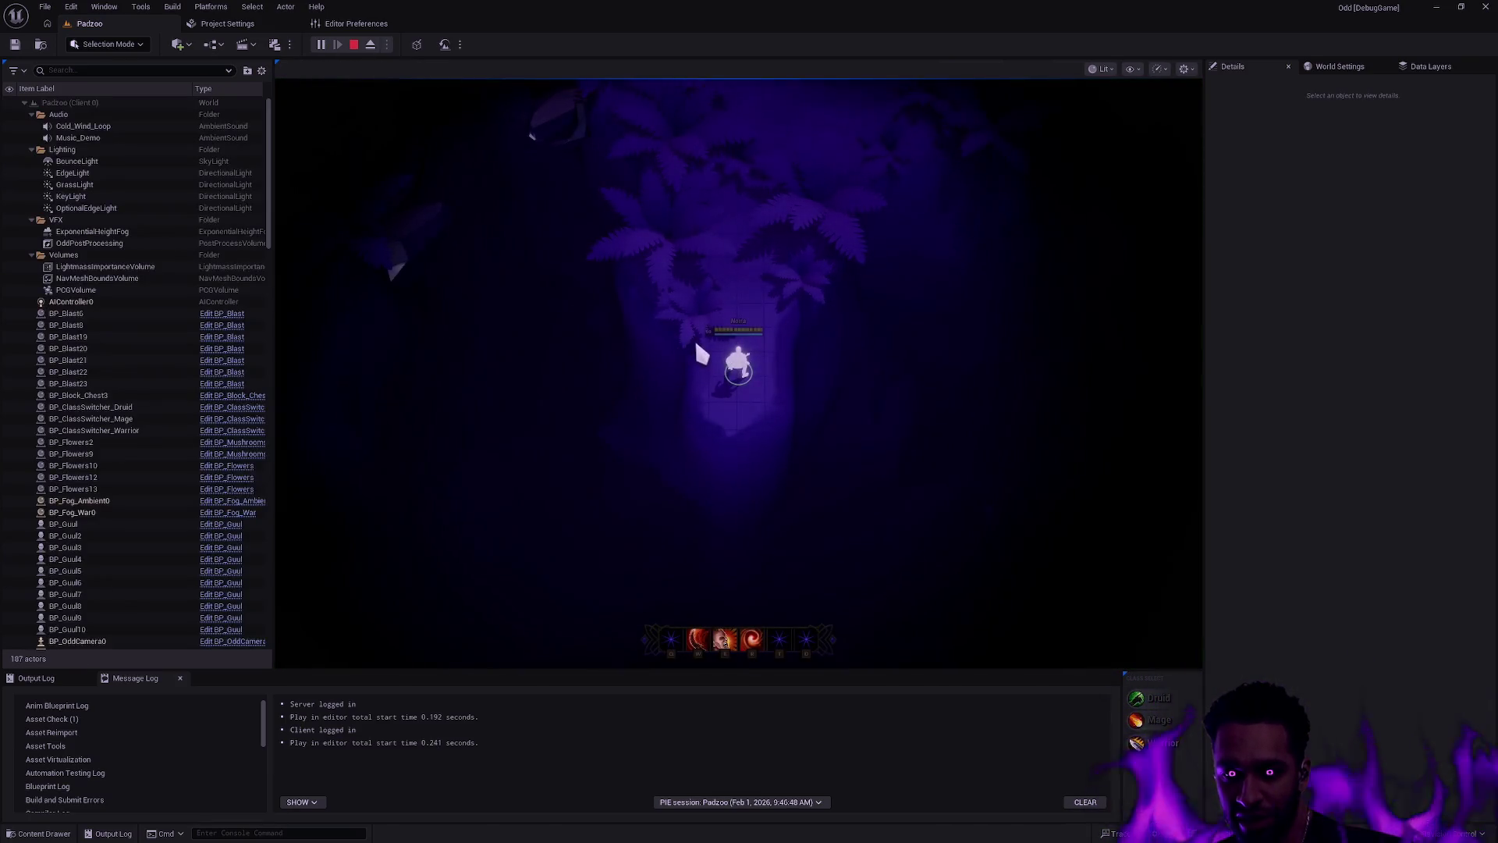
{"action": "key", "text": "F11"}
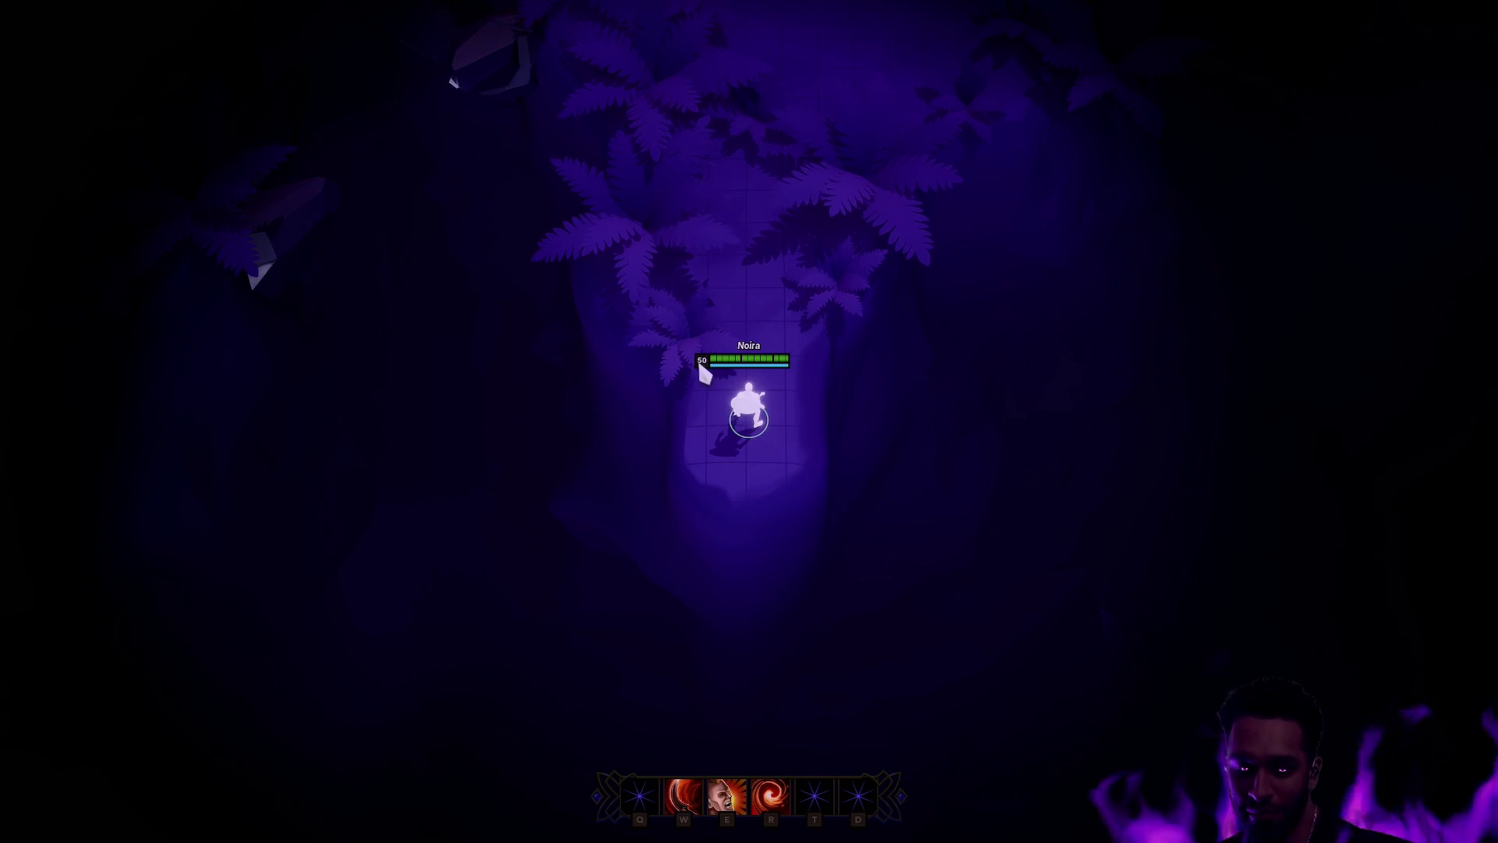
{"action": "key", "text": "F11"}
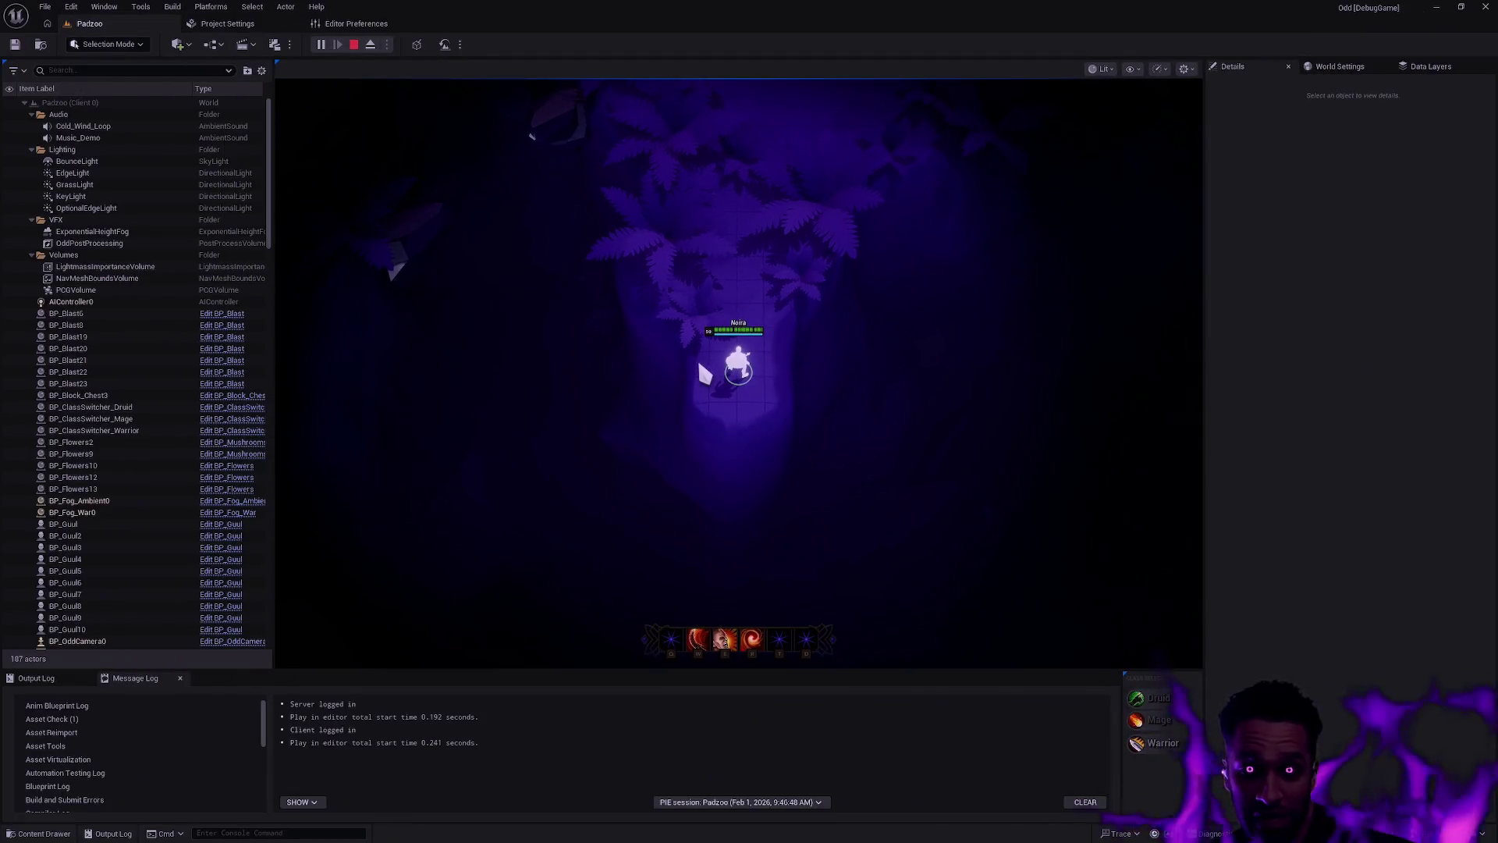
{"action": "key", "text": "Escape"}
{"action": "key", "text": "alt+Tab"}
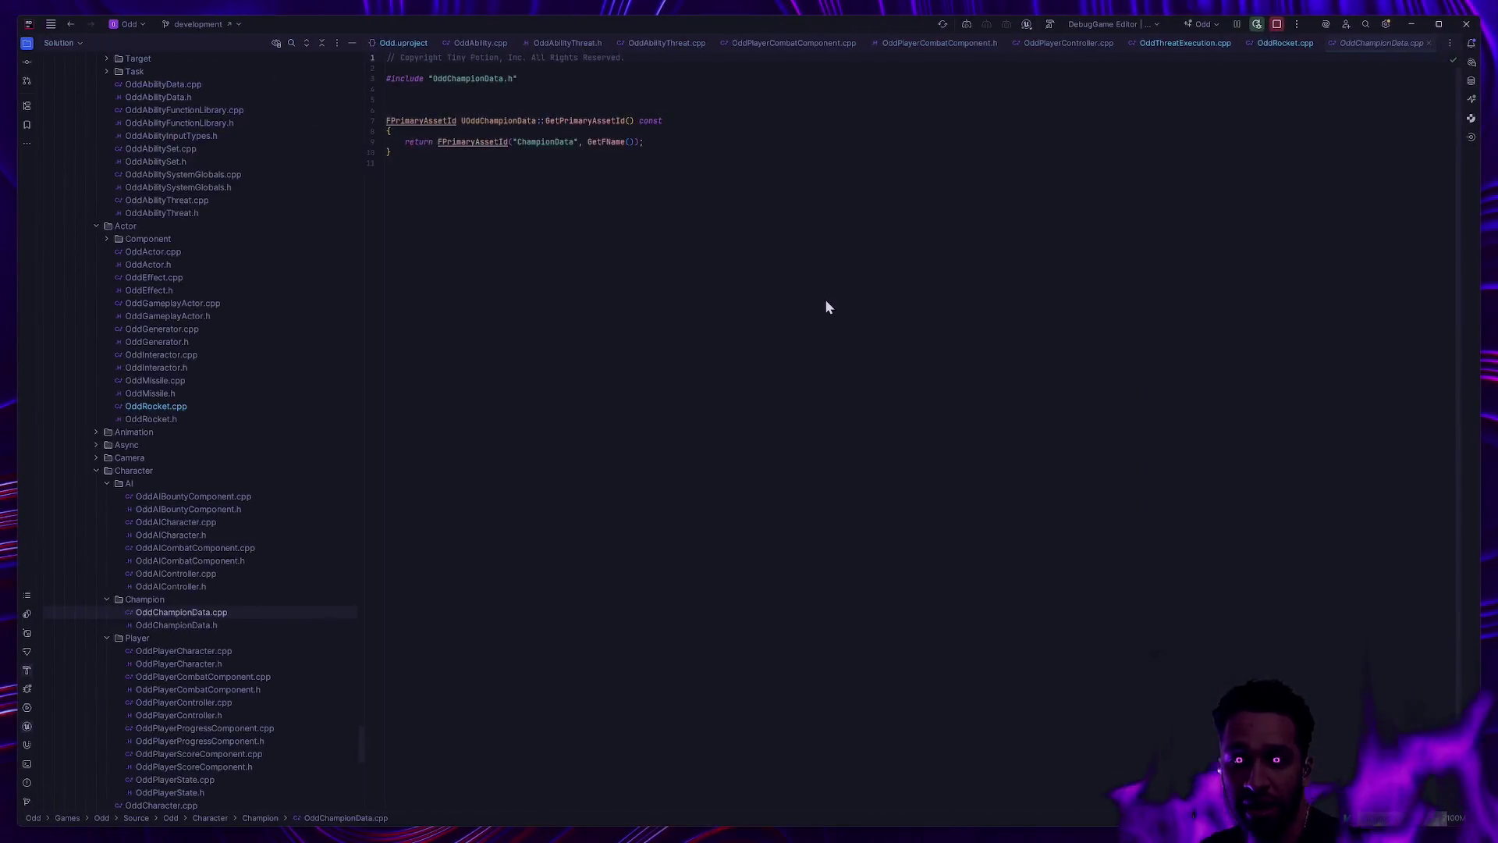
Step: Switch one desktop left, away from Rider, to the Preview_Level editor
{"action": "key", "text": "ctrl+super+Left"}
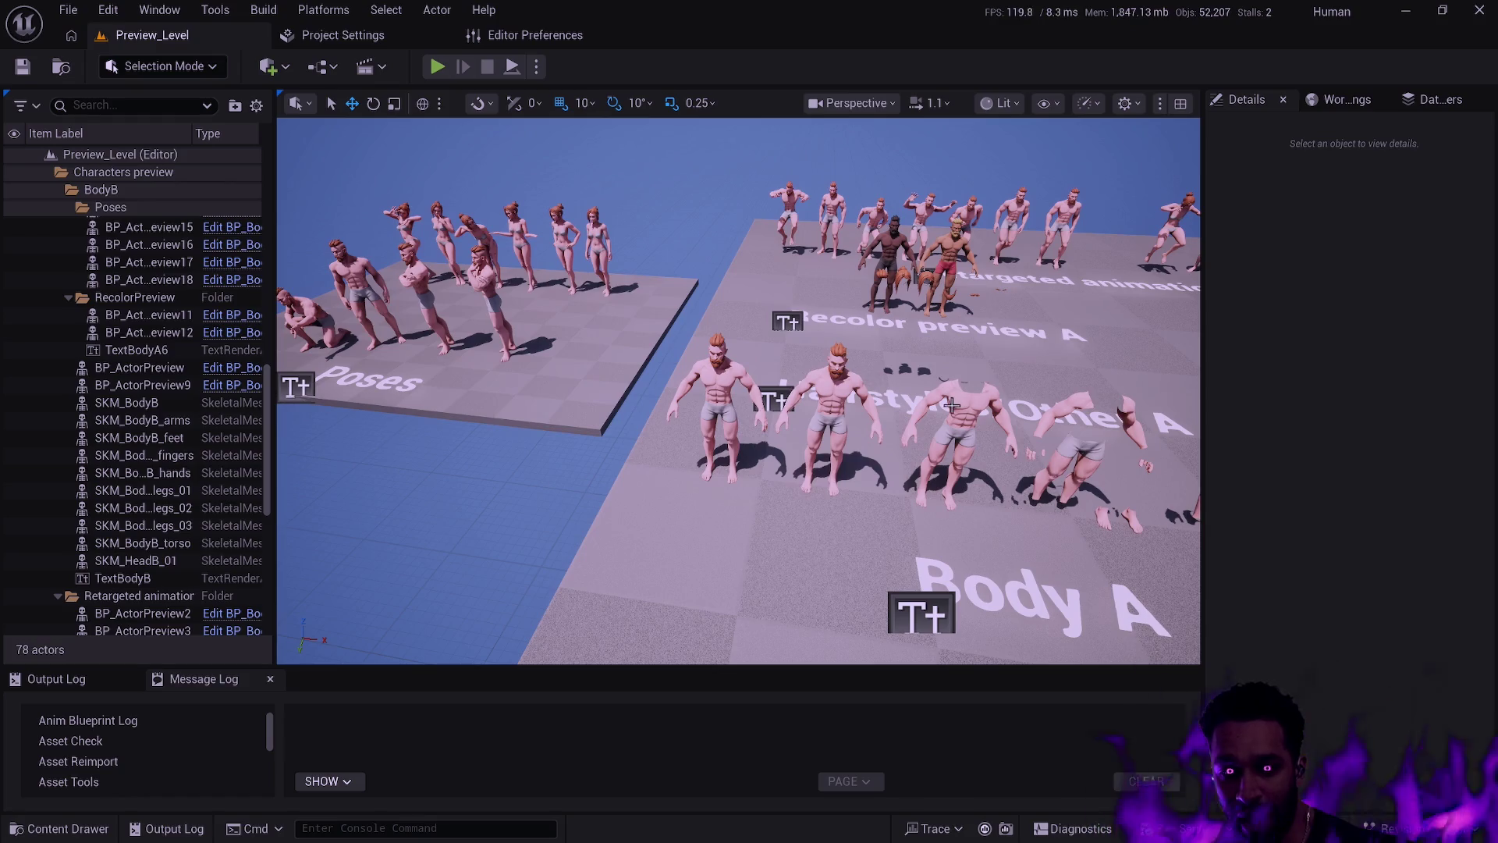
Step: Fly the camera across the character previews toward the Poses platform
{"action": "mouse_move", "coordinate": [952, 405]}
{"action": "left_mouse_down"}
{"action": "mouse_move", "coordinate": [1038, 405]}
{"action": "mouse_move", "coordinate": [936, 414]}
{"action": "left_mouse_up"}
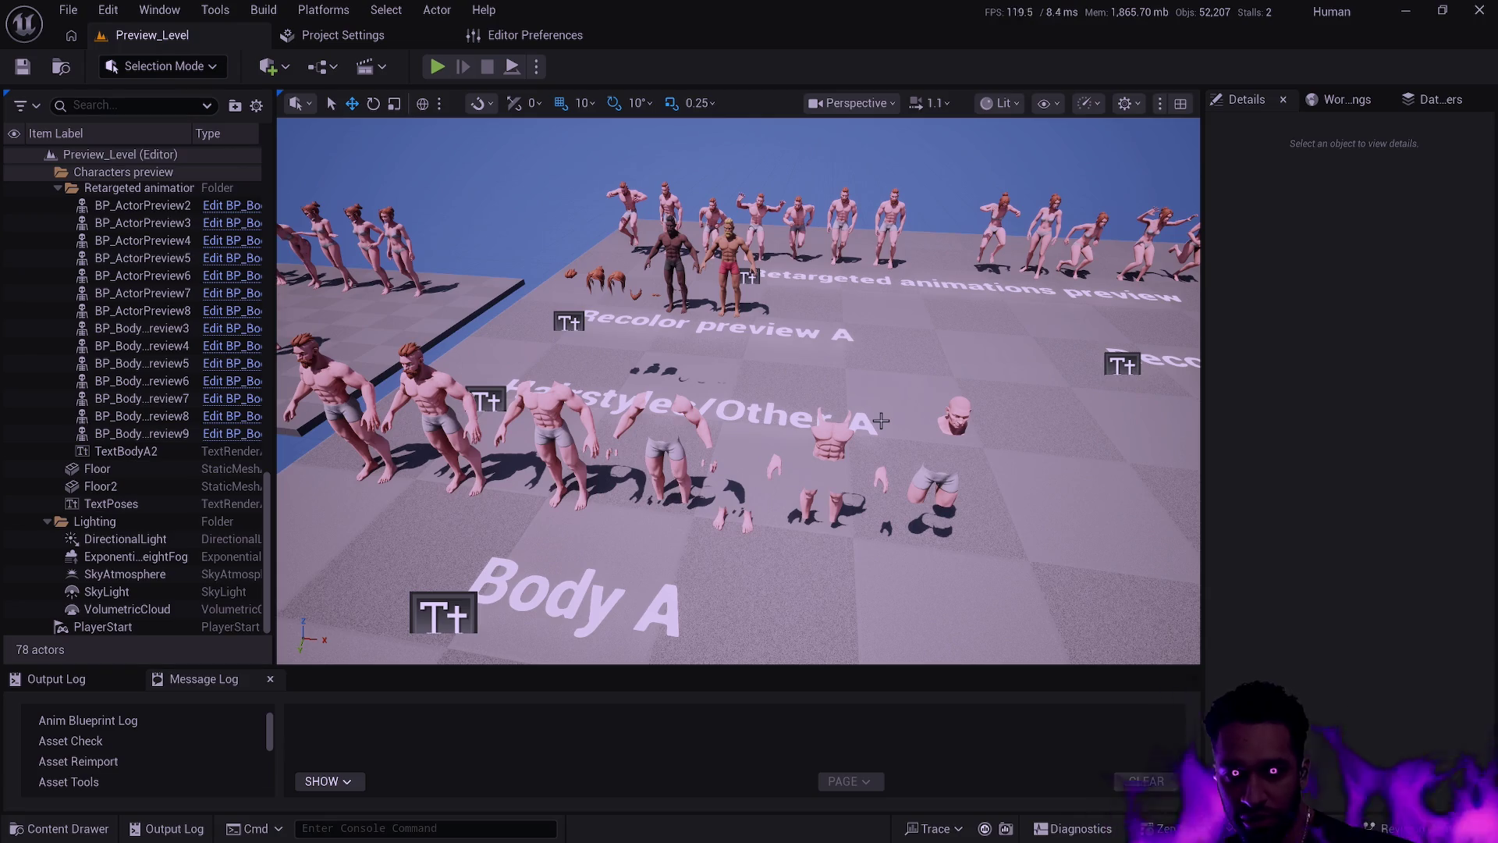
{"action": "left_click_drag", "start_coordinate": [803, 403], "coordinate": [741, 367]}
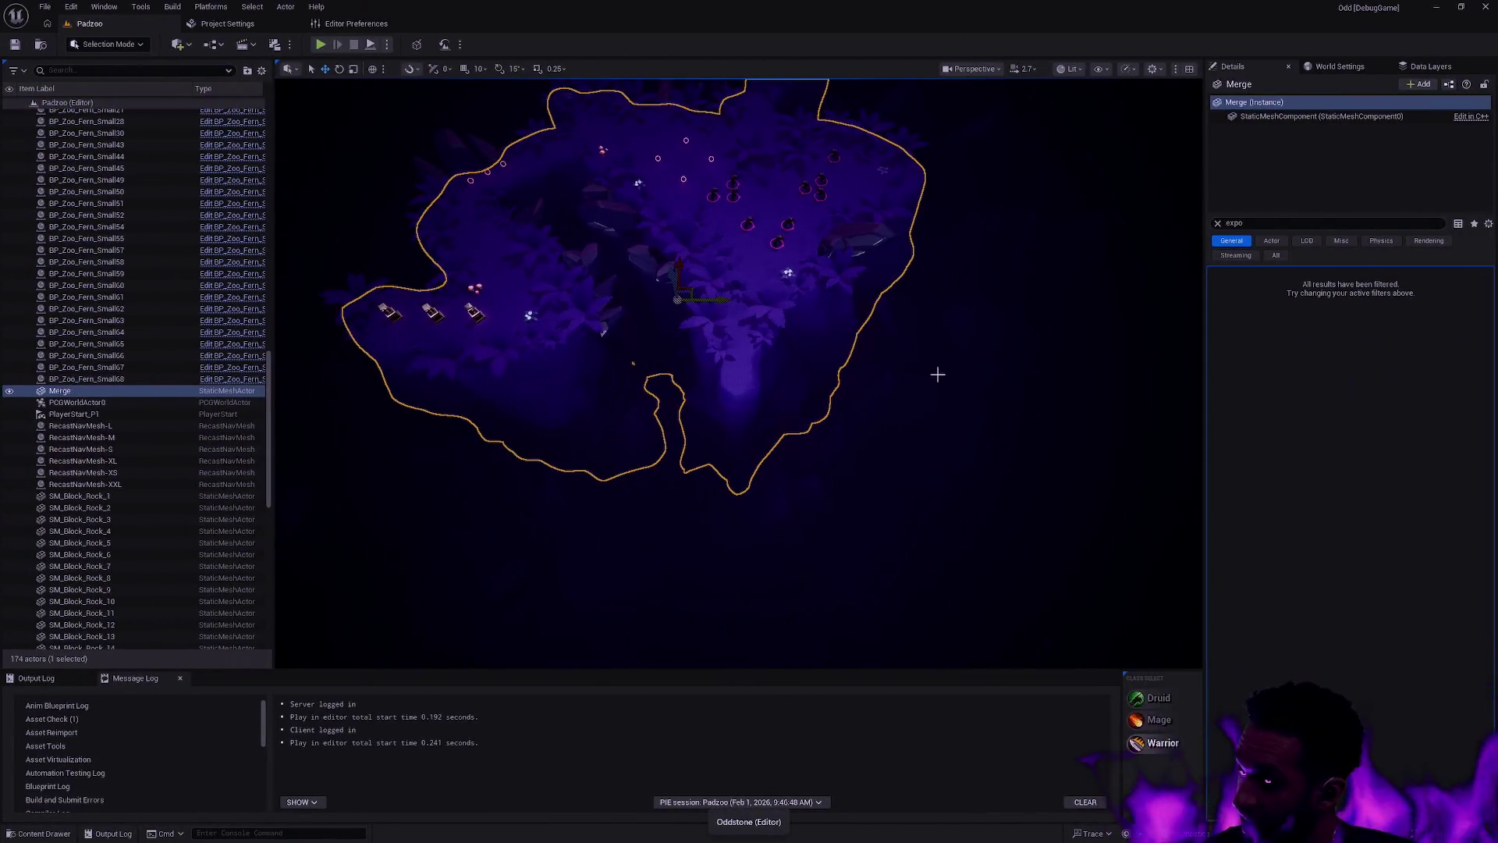
Step: Select a rock in the Padzoo level, then clear the selection
{"action": "left_click", "coordinate": [941, 373]}
{"action": "key", "text": "Escape"}
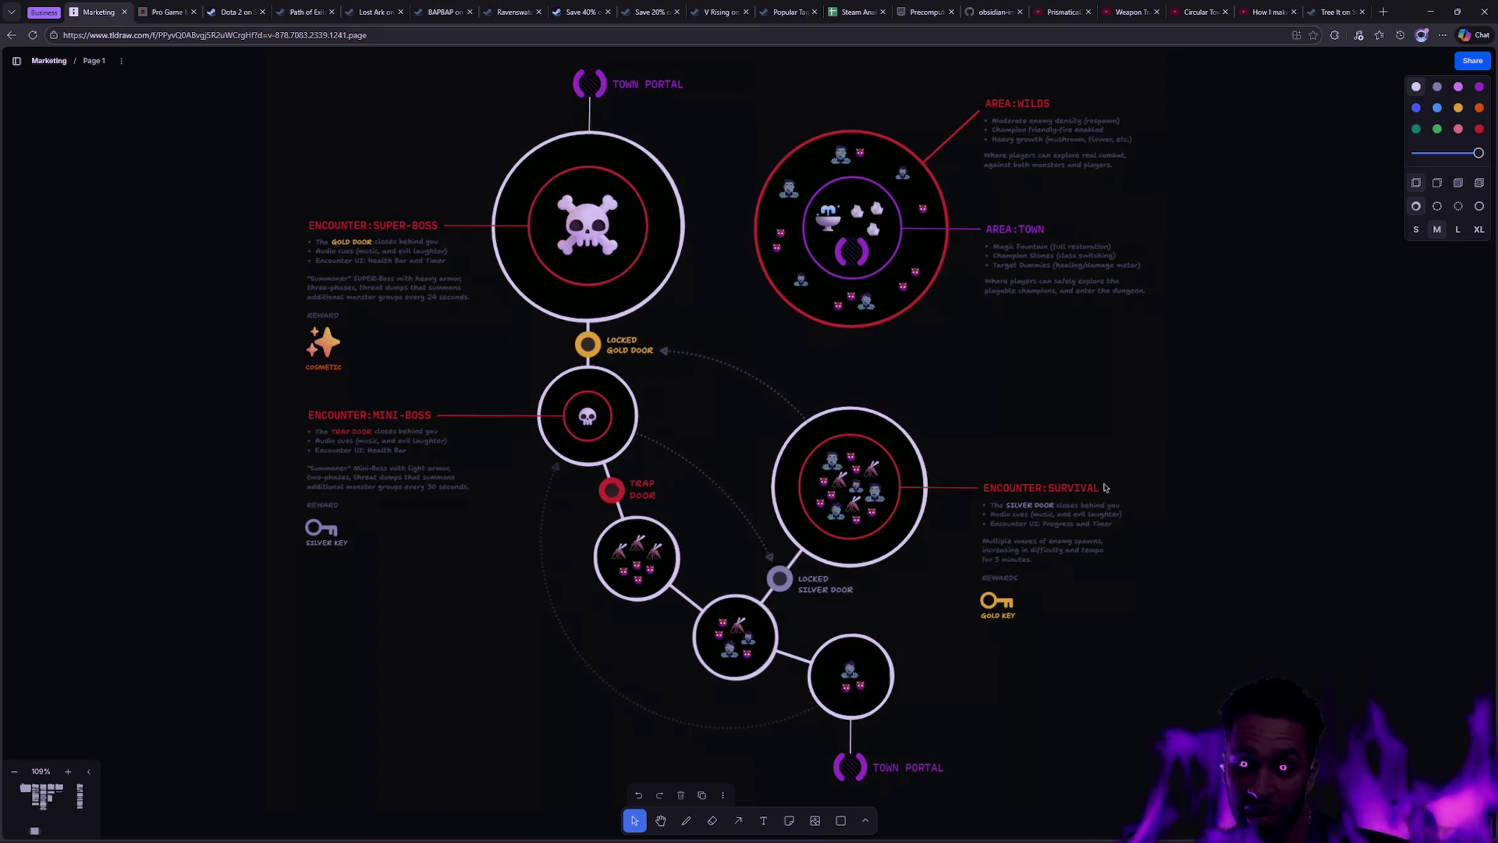
{"action": "key", "text": "alt+Tab"}
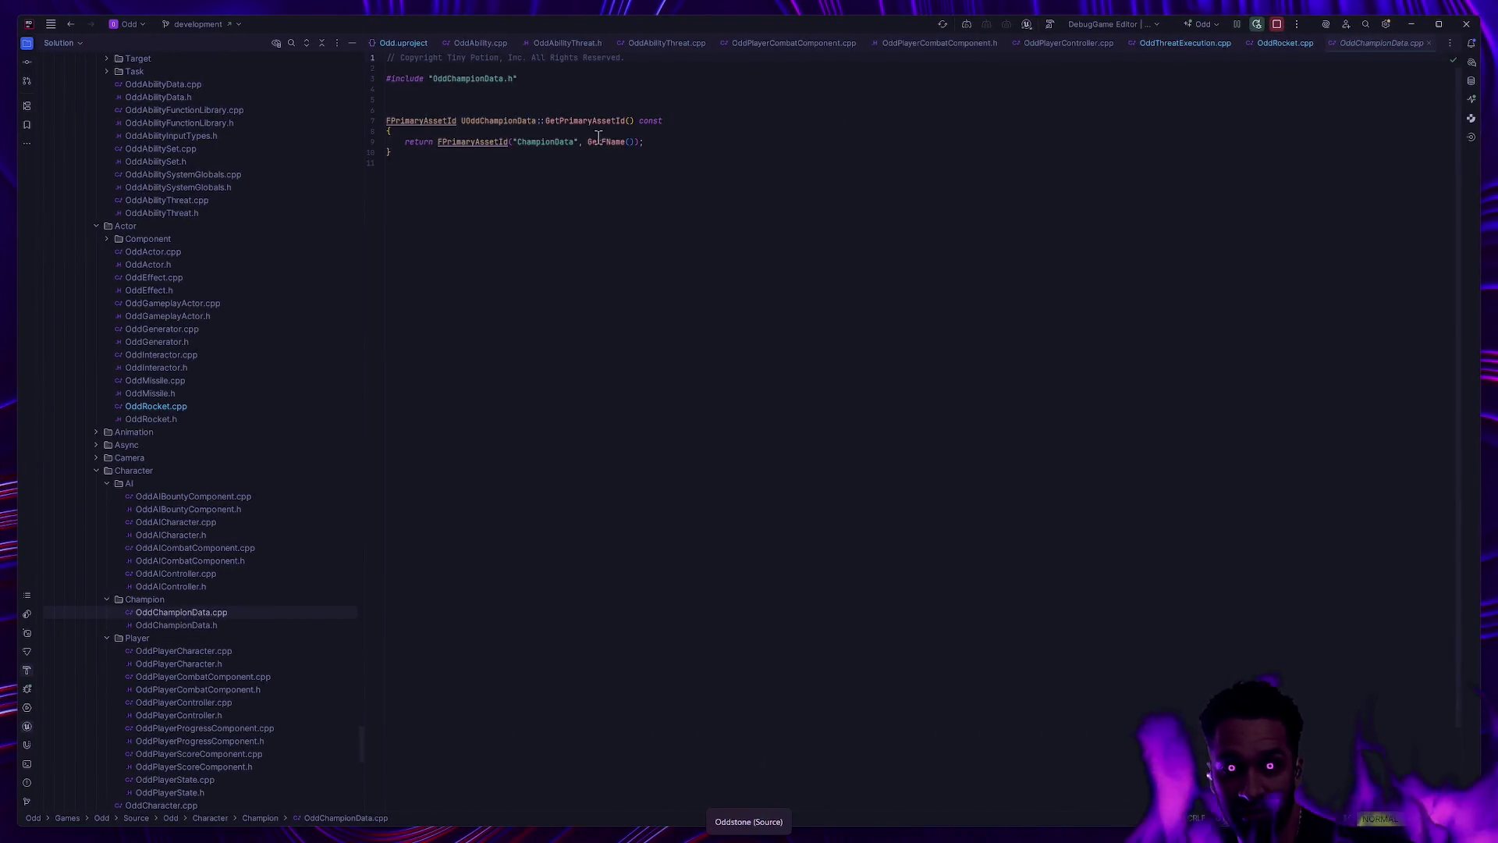
{"action": "scroll", "coordinate": [334, 254], "scroll_direction": "up", "scroll_amount": 5}
{"action": "scroll", "coordinate": [328, 374], "scroll_direction": "up", "scroll_amount": 10}
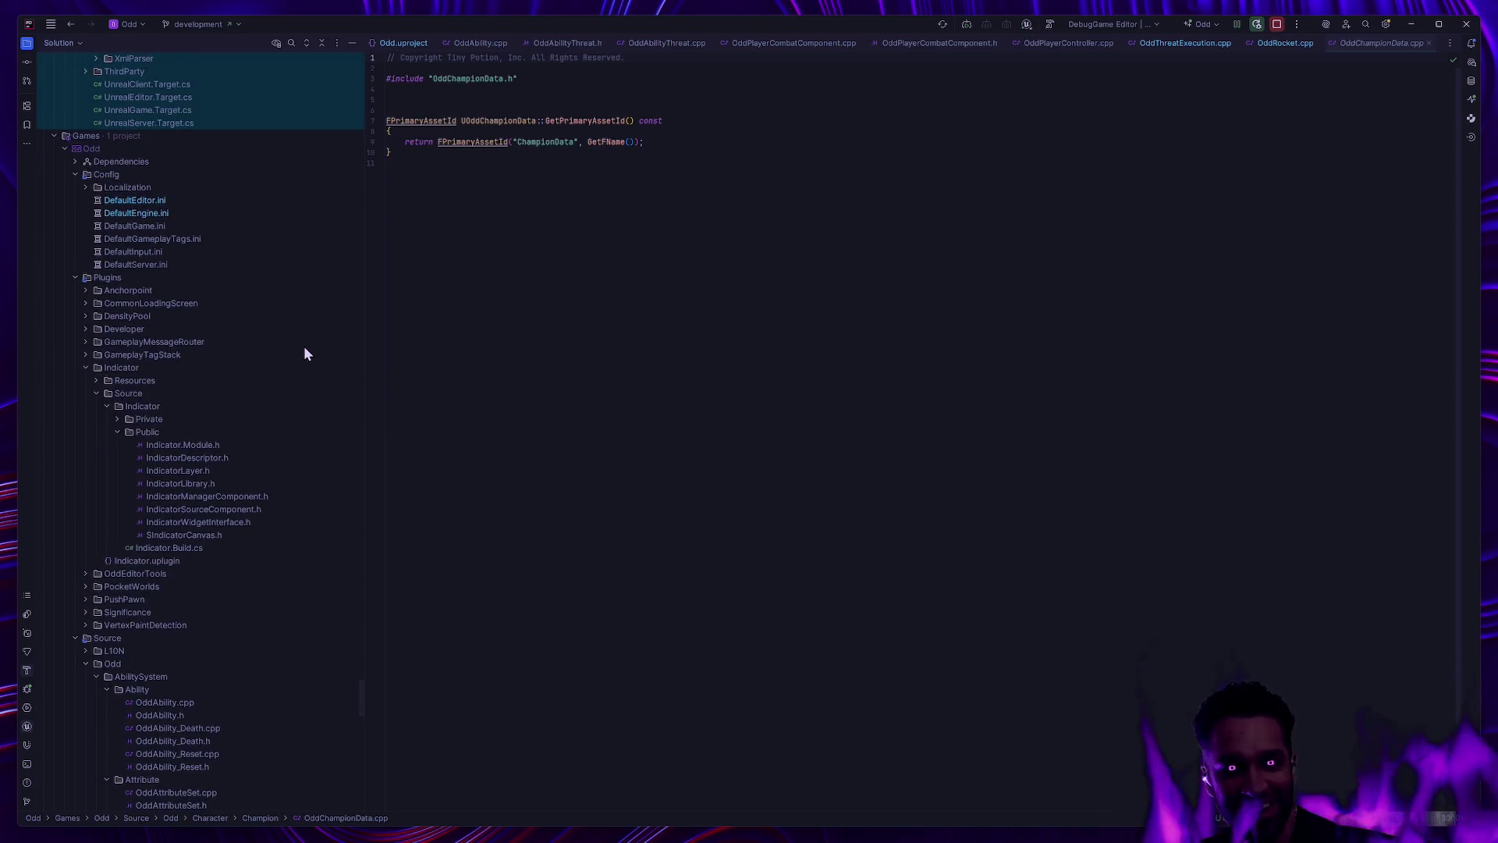
{"action": "scroll", "coordinate": [303, 345], "scroll_direction": "down", "scroll_amount": 4}
{"action": "scroll", "coordinate": [290, 351], "scroll_direction": "down", "scroll_amount": 4}
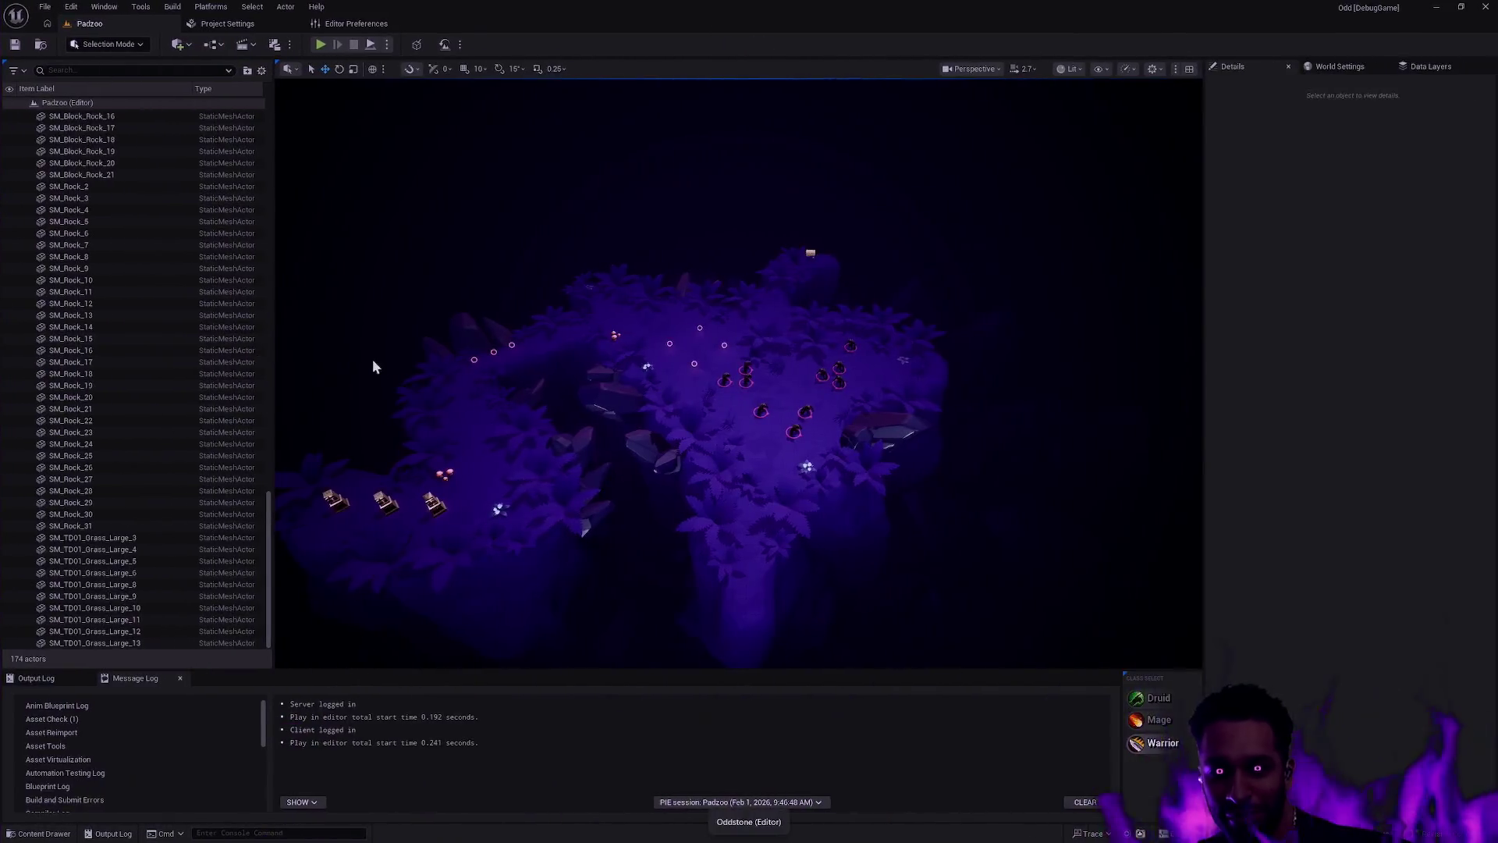
{"action": "key", "text": "ctrl+super+Left"}
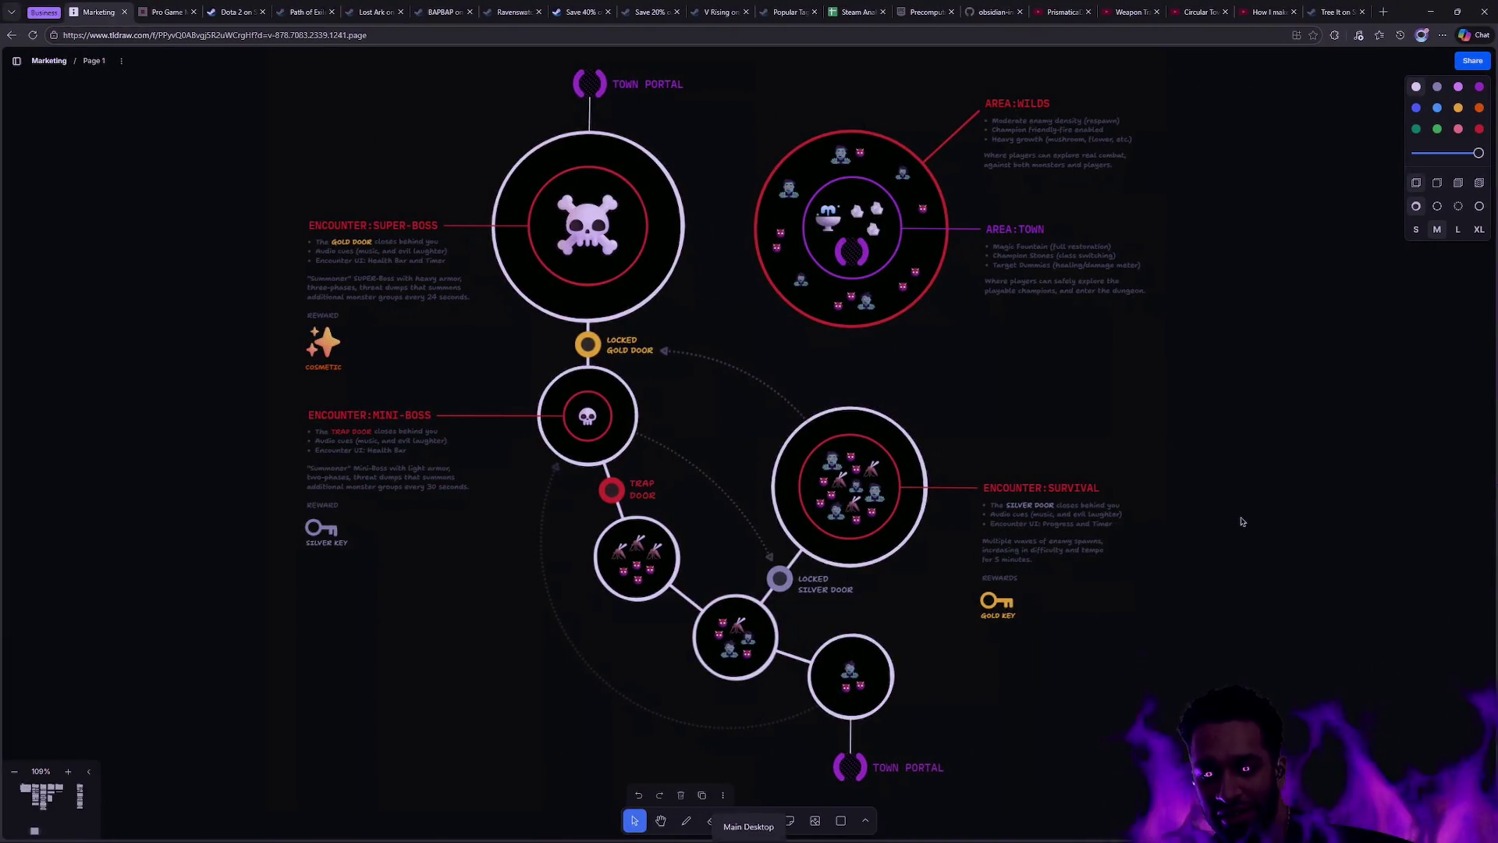
Step: Zoom the canvas out to about 77% and box-select the framed dungeon map
{"action": "scroll", "coordinate": [1280, 523], "scroll_direction": "down", "scroll_amount": 2}
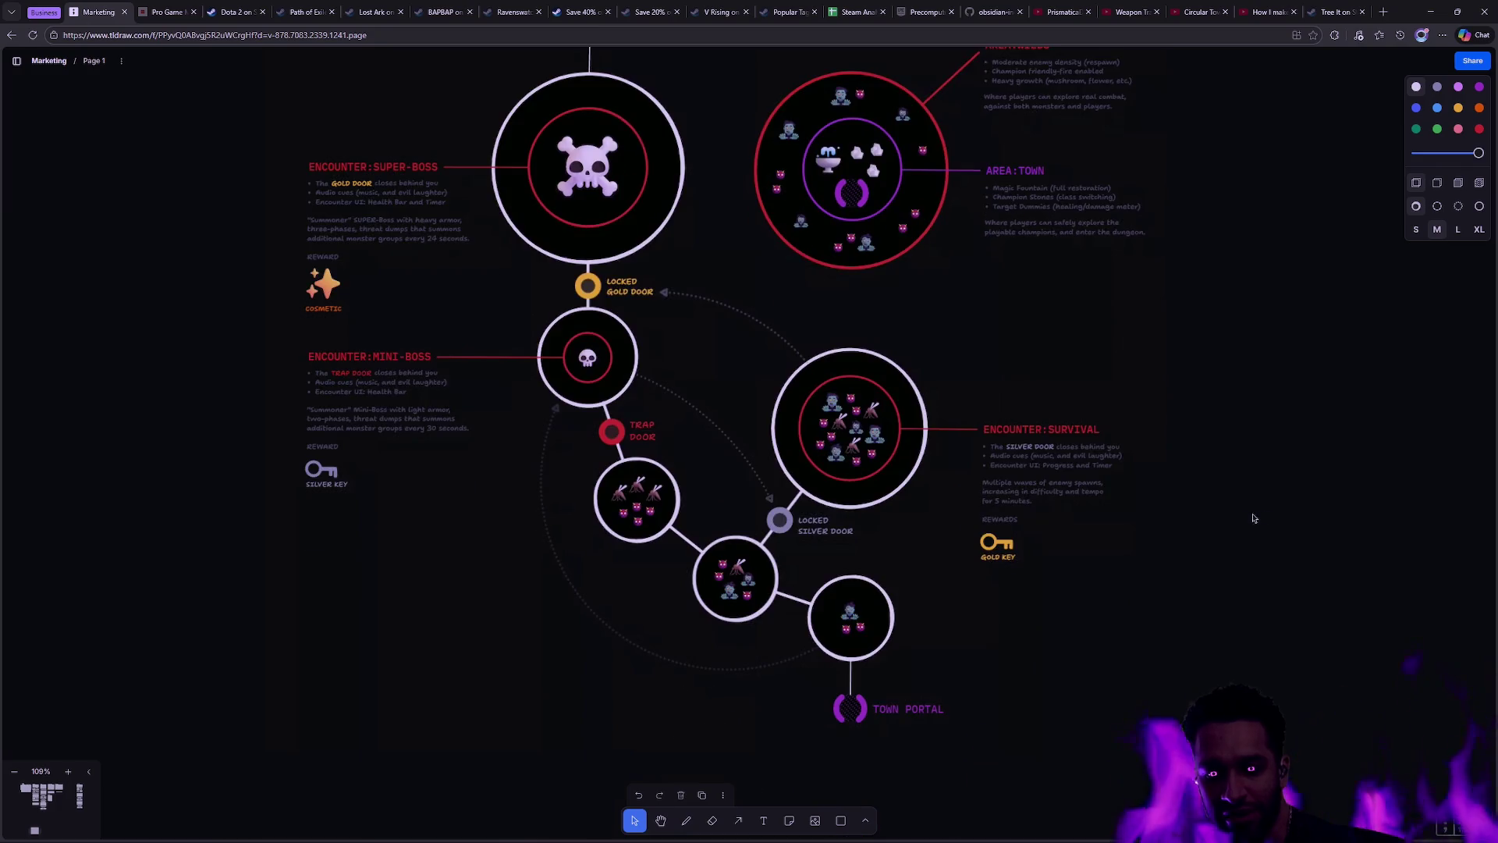
{"action": "scroll", "coordinate": [858, 414], "scroll_direction": "down", "scroll_amount": 5, "text": "ctrl"}
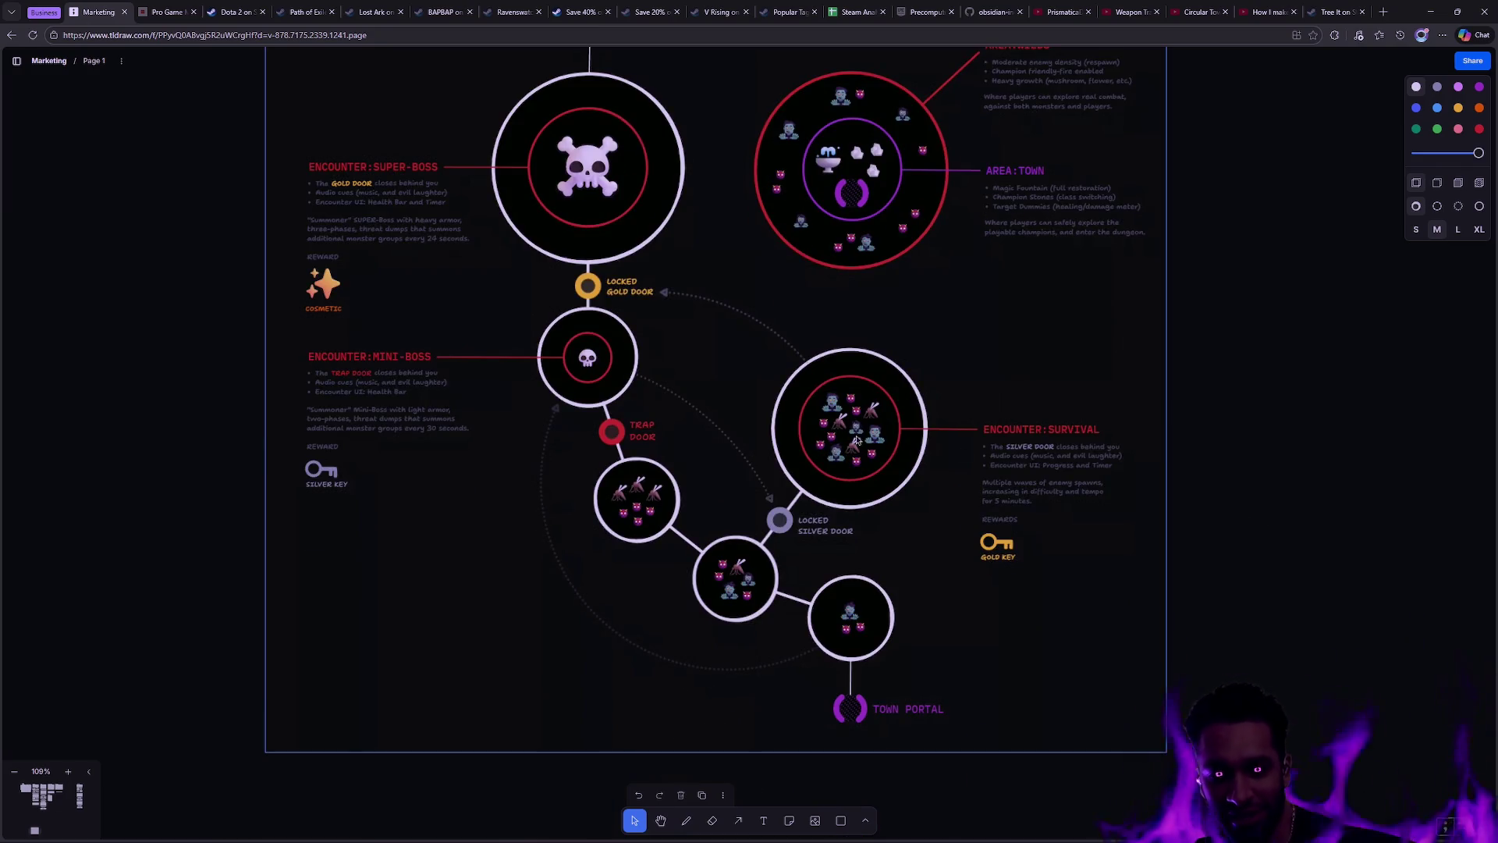
{"action": "scroll", "coordinate": [897, 375], "scroll_direction": "up", "scroll_amount": 3}
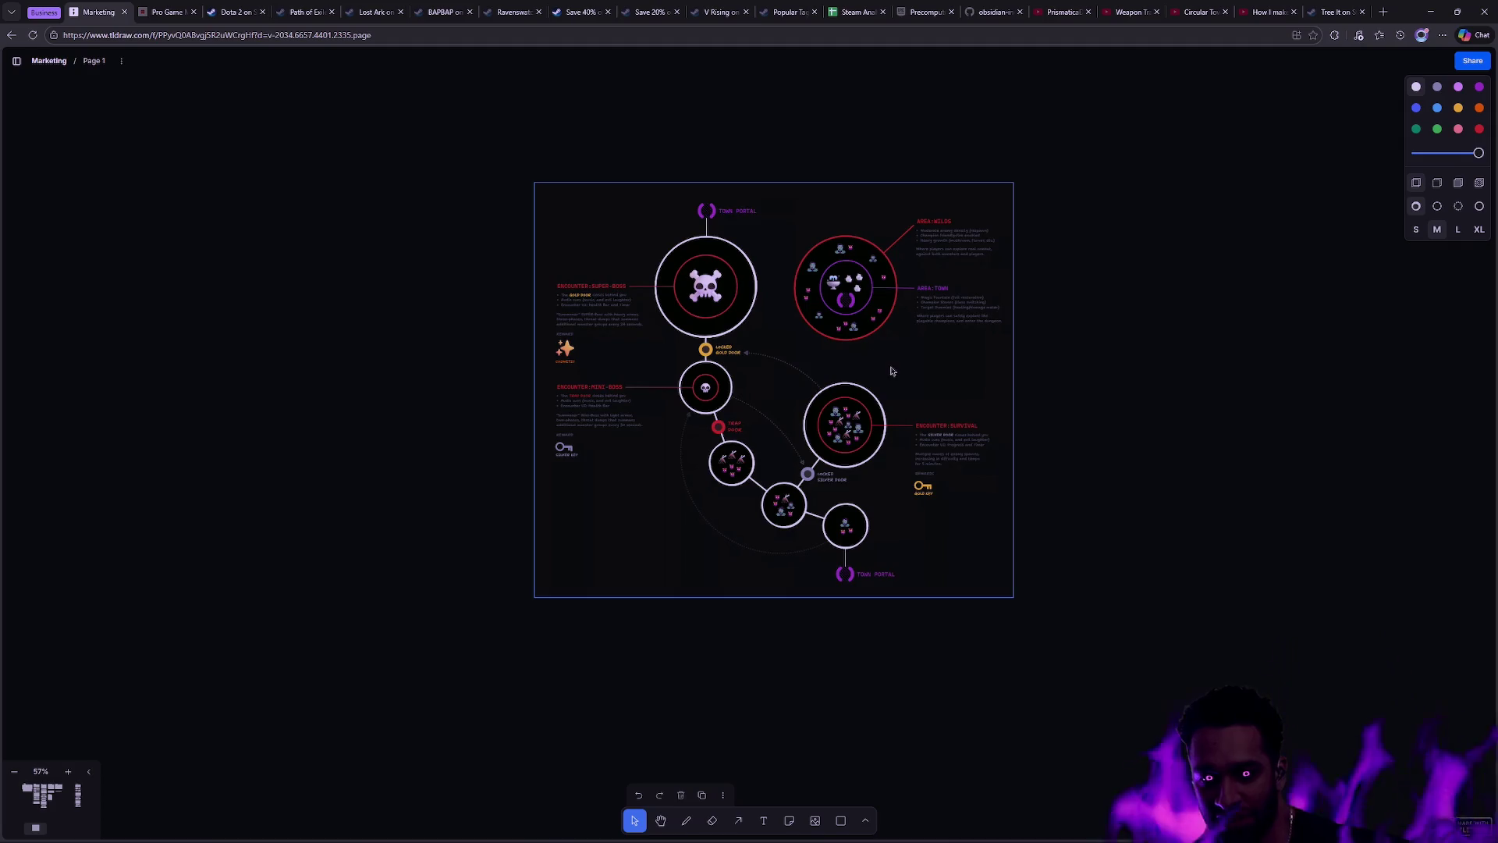
{"action": "left_click_drag", "start_coordinate": [1179, 726], "coordinate": [248, 141]}
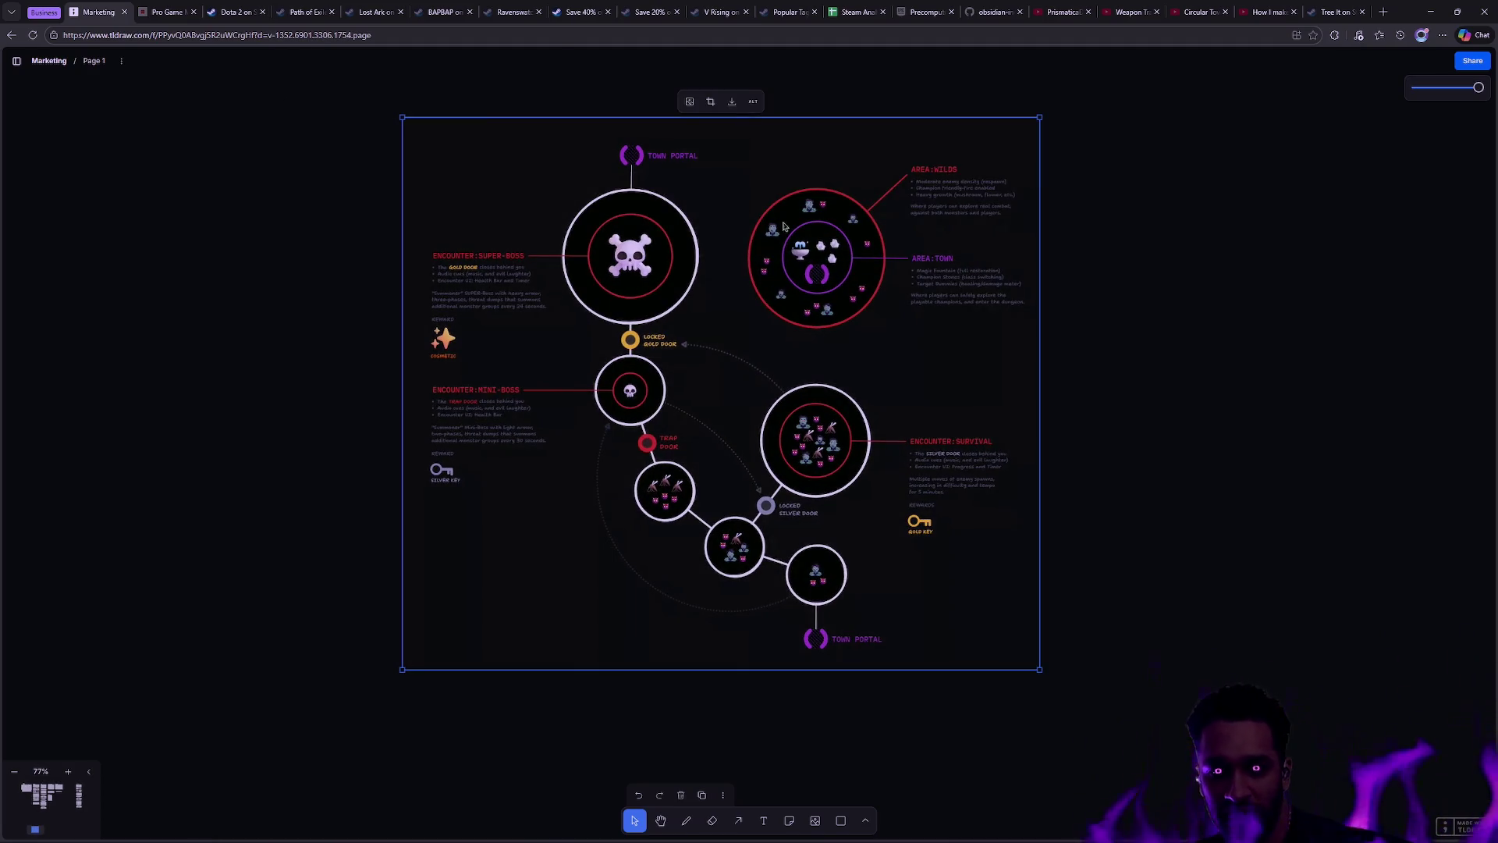
{"action": "left_click_drag", "start_coordinate": [1211, 662], "coordinate": [648, 371]}
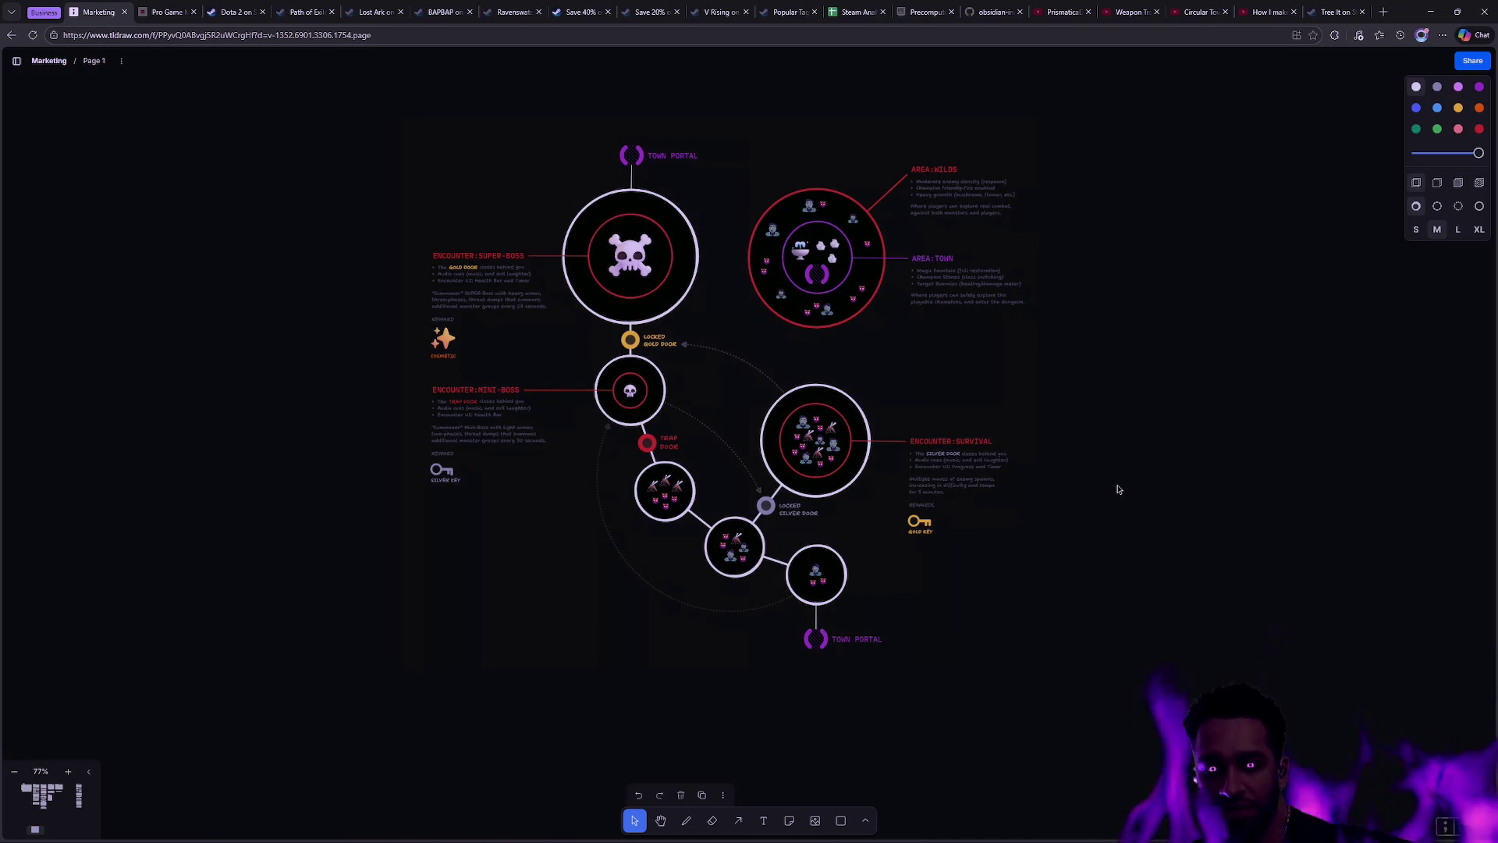
{"action": "mouse_move", "coordinate": [1233, 686]}
{"action": "left_mouse_down"}
{"action": "mouse_move", "coordinate": [729, 367]}
{"action": "mouse_move", "coordinate": [820, 311]}
{"action": "left_mouse_up"}
{"action": "left_click", "coordinate": [1202, 489]}
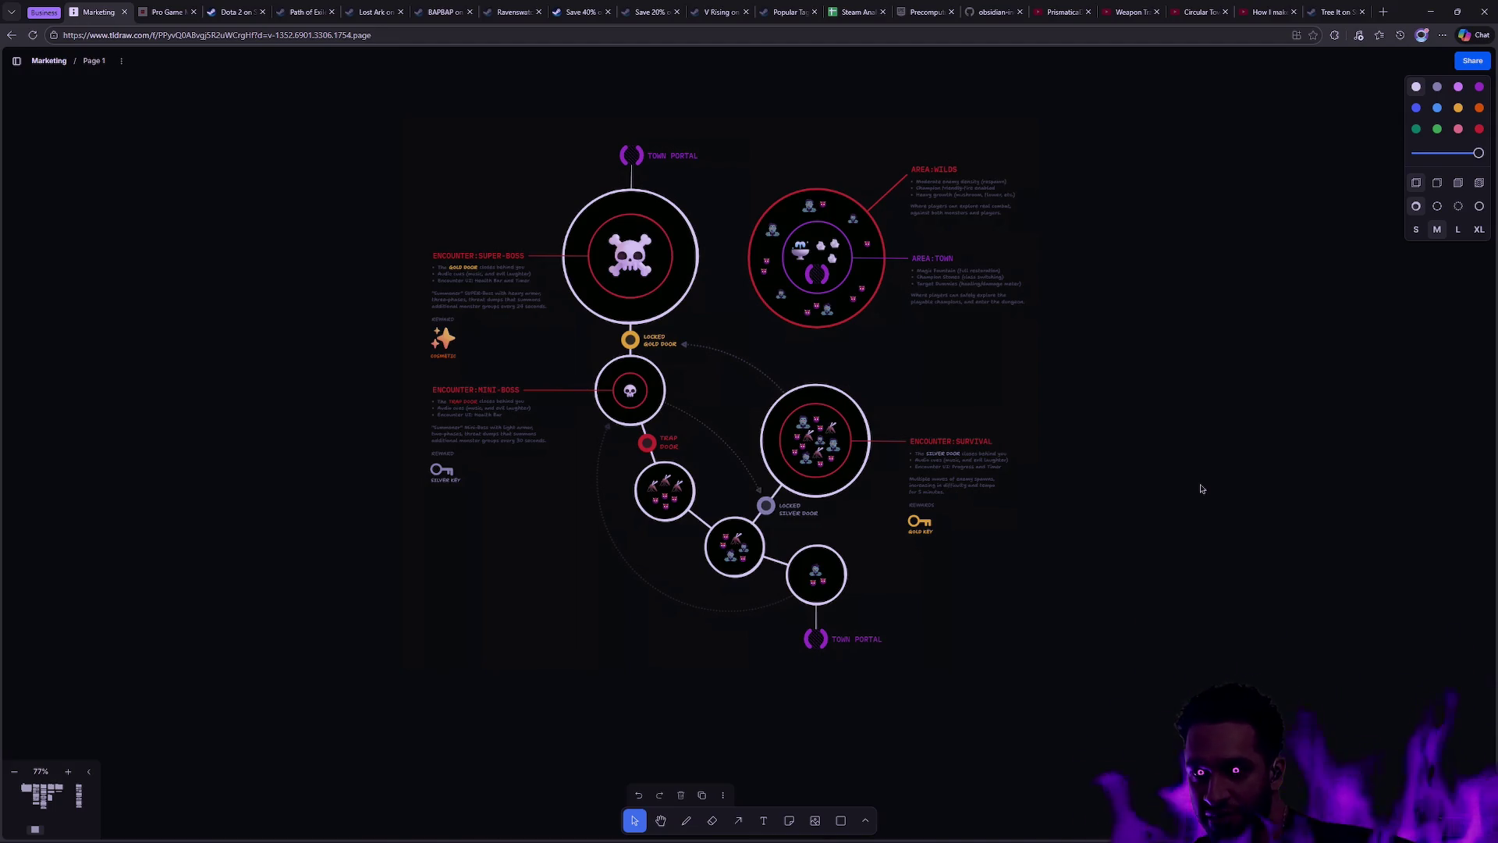
Step: Repeatedly select and deselect the whole dungeon diagram image
{"action": "left_click", "coordinate": [436, 236]}
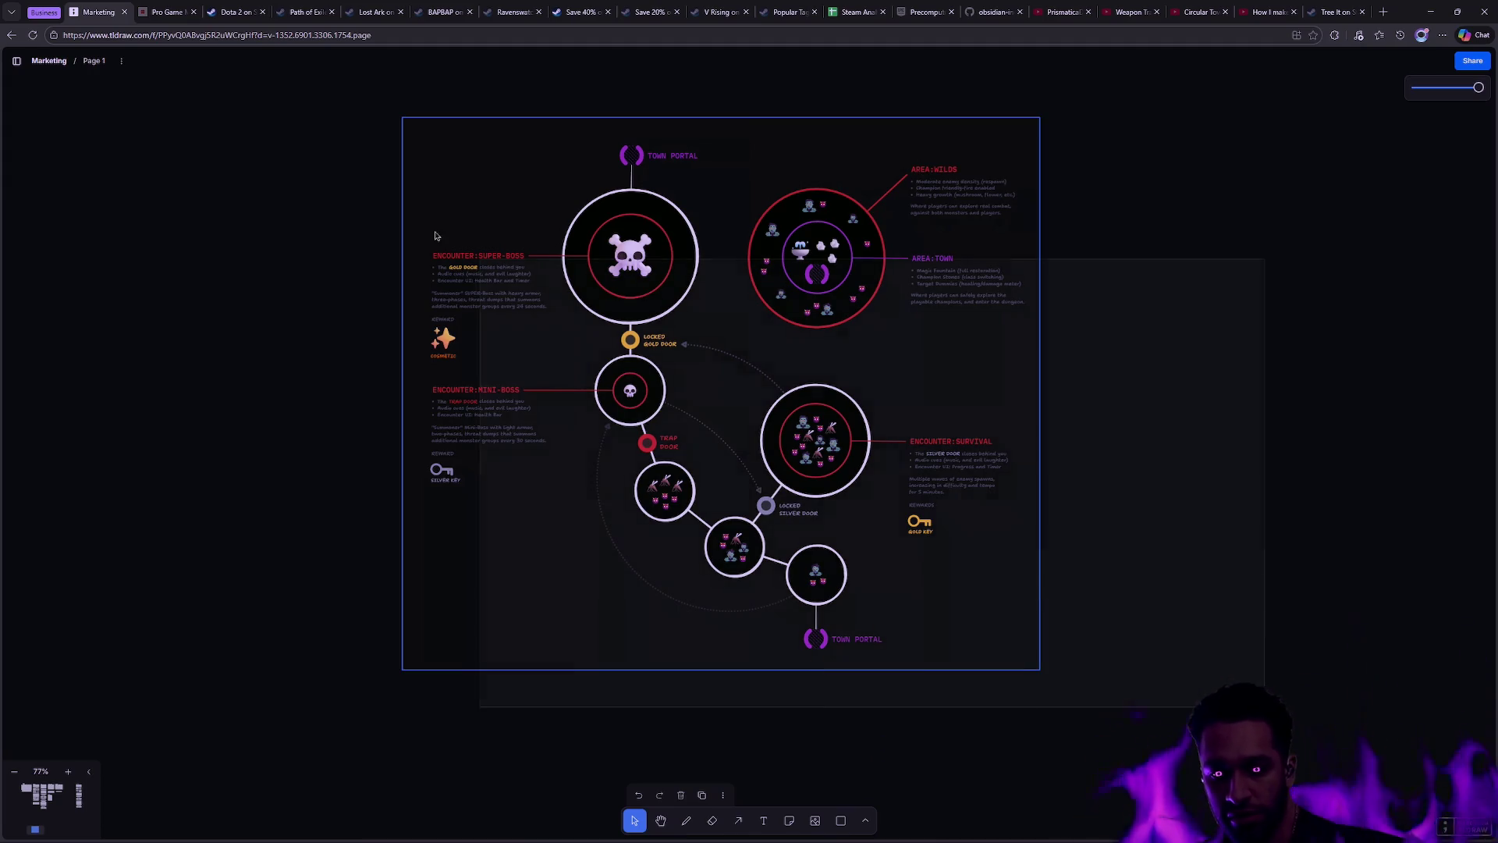
{"action": "left_click", "coordinate": [1147, 367]}
{"action": "left_click_drag", "start_coordinate": [1282, 695], "coordinate": [284, 84]}
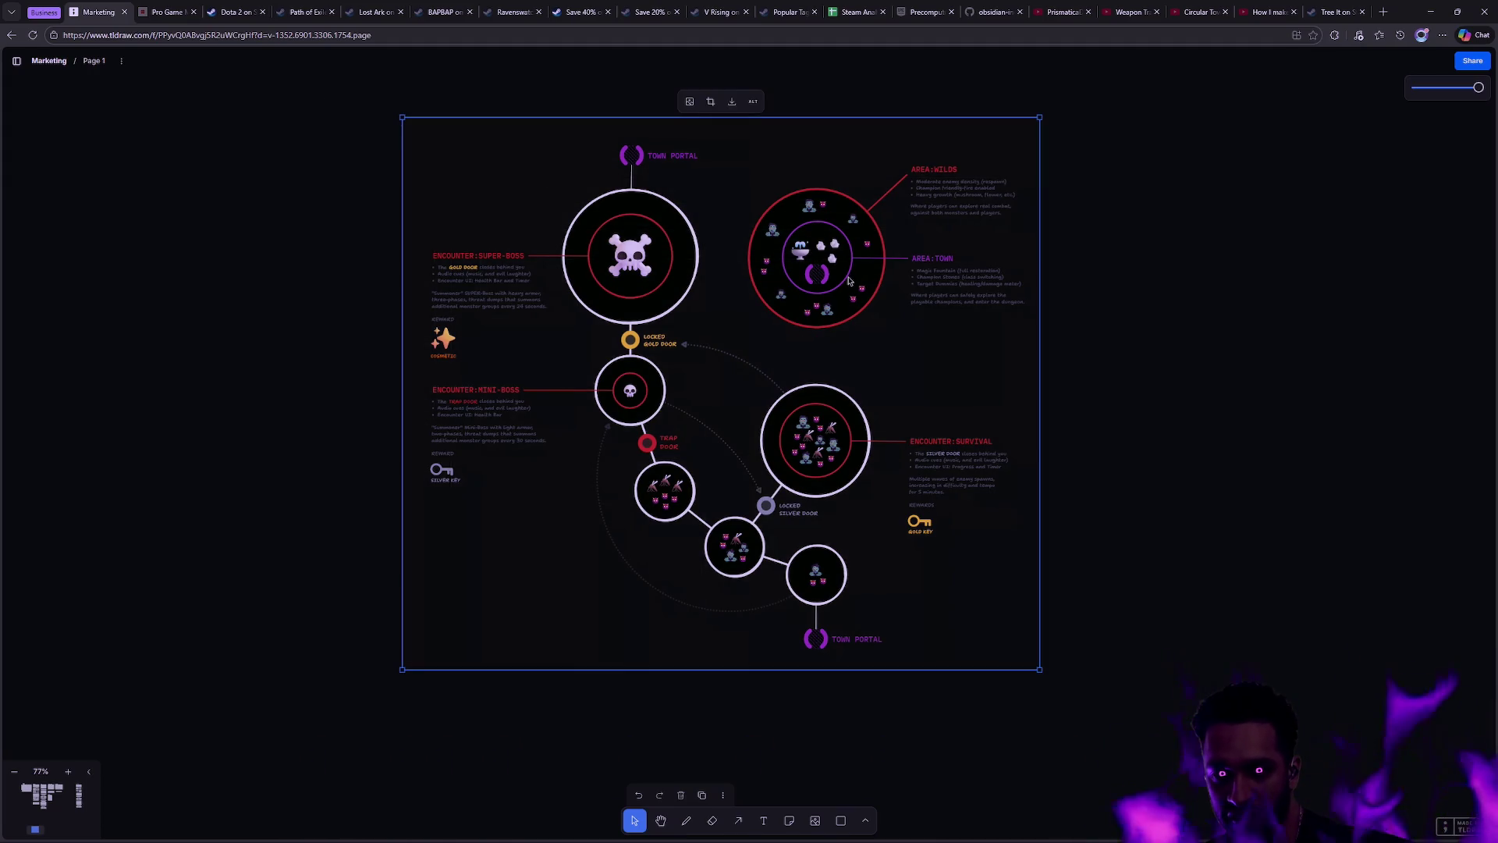
{"action": "left_click", "coordinate": [1065, 312]}
{"action": "mouse_move", "coordinate": [1248, 679]}
{"action": "left_mouse_down"}
{"action": "mouse_move", "coordinate": [827, 468]}
{"action": "mouse_move", "coordinate": [1044, 176]}
{"action": "left_mouse_up"}
{"action": "left_click", "coordinate": [1074, 362]}
{"action": "mouse_move", "coordinate": [1201, 640]}
{"action": "left_mouse_down"}
{"action": "mouse_move", "coordinate": [468, 451]}
{"action": "mouse_move", "coordinate": [465, 180]}
{"action": "left_mouse_up"}
{"action": "left_click", "coordinate": [1139, 369]}
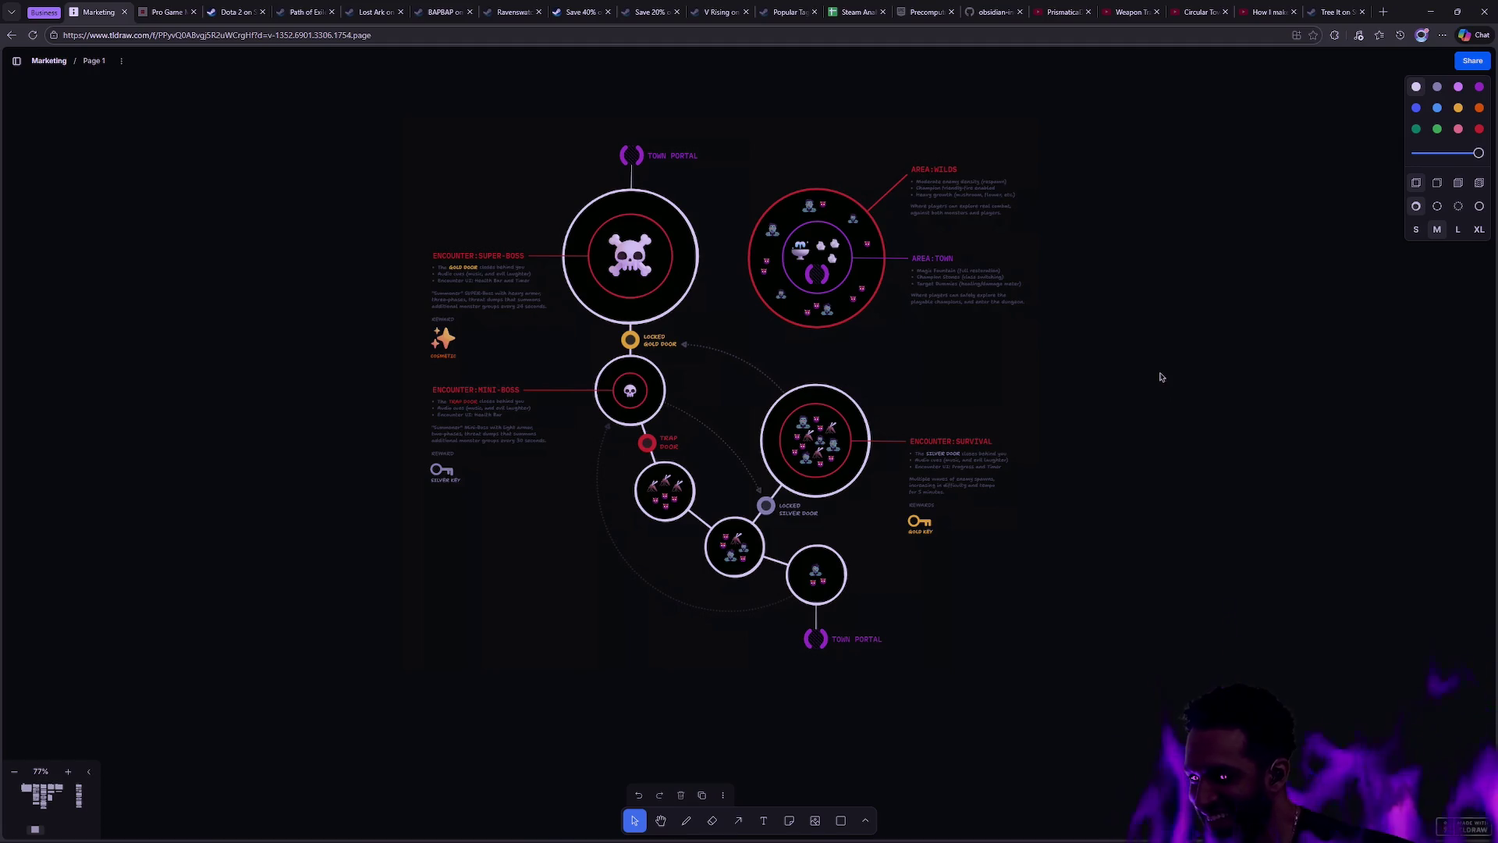
Step: Zoom the dungeon map to 84%, then Alt+Tab back to OddChampionData.cpp in Rider
{"action": "scroll", "coordinate": [1088, 487], "scroll_direction": "up", "scroll_amount": 1}
{"action": "scroll", "coordinate": [1090, 476], "scroll_direction": "down", "scroll_amount": 1}
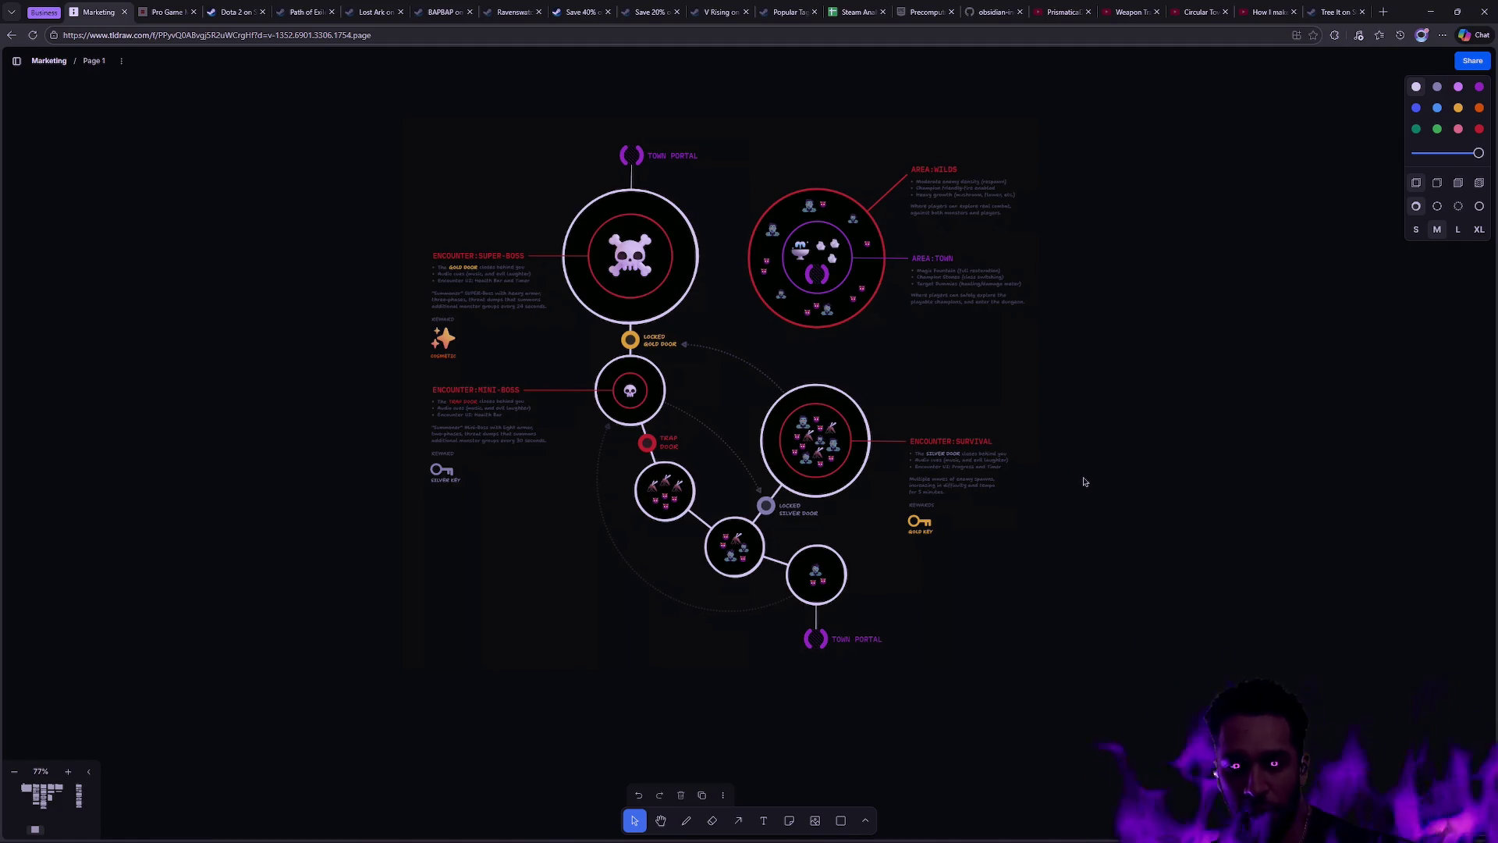
{"action": "scroll", "coordinate": [1064, 471], "scroll_direction": "up", "scroll_amount": 1}
{"action": "scroll", "coordinate": [1086, 452], "scroll_direction": "left", "scroll_amount": 1}
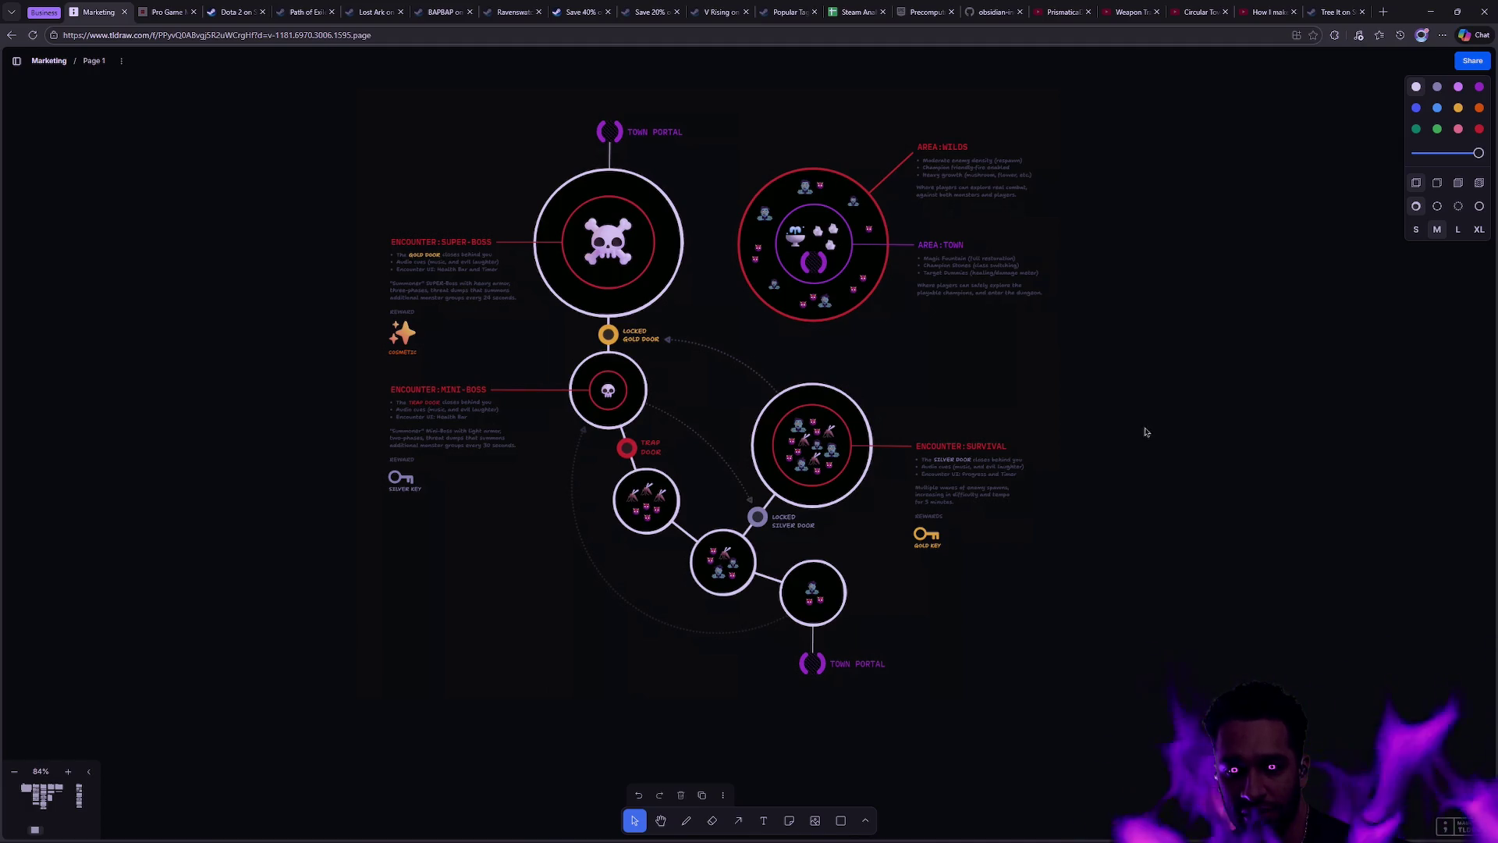
{"action": "key", "text": "alt+Tab"}
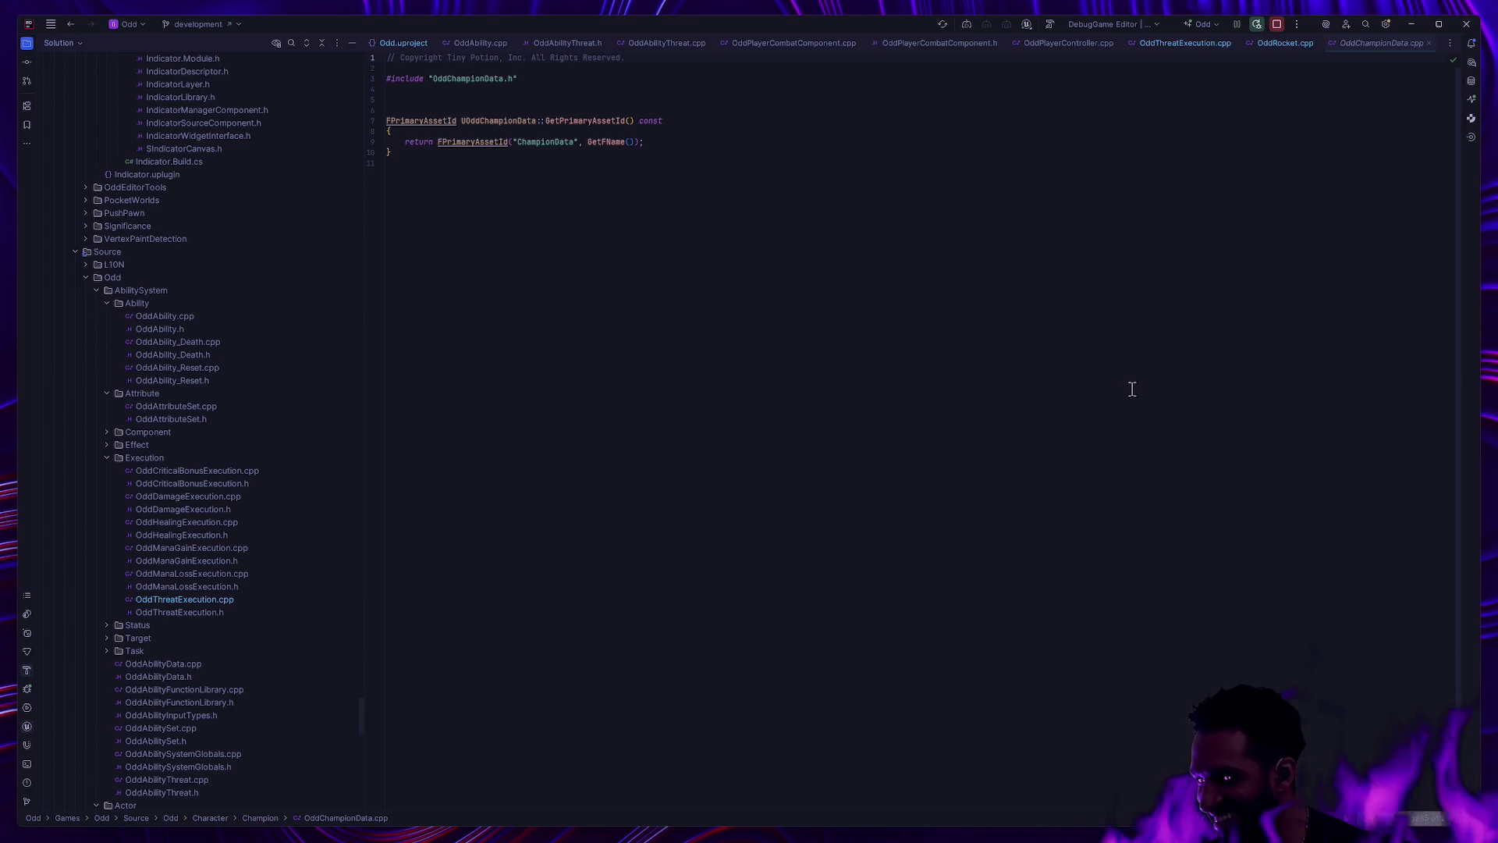
Step: Alt+Tab past tldraw to the Unreal Editor and start a Padzoo play session
{"action": "key", "text": "alt+Tab"}
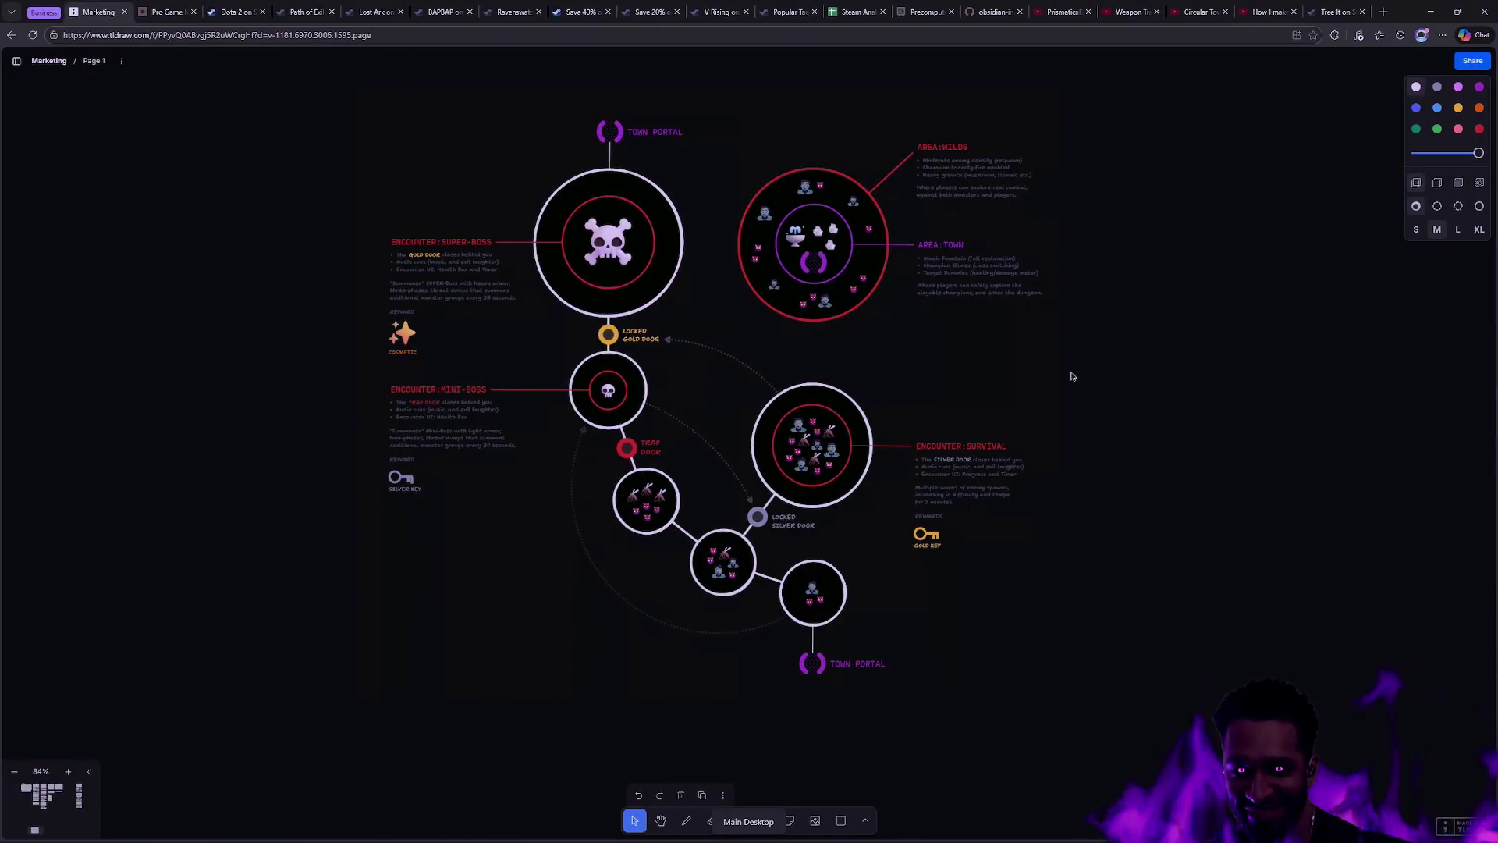
{"action": "key", "text": "alt+Tab"}
{"action": "key", "text": "alt+Tab"}
{"action": "key", "text": "Tab"}
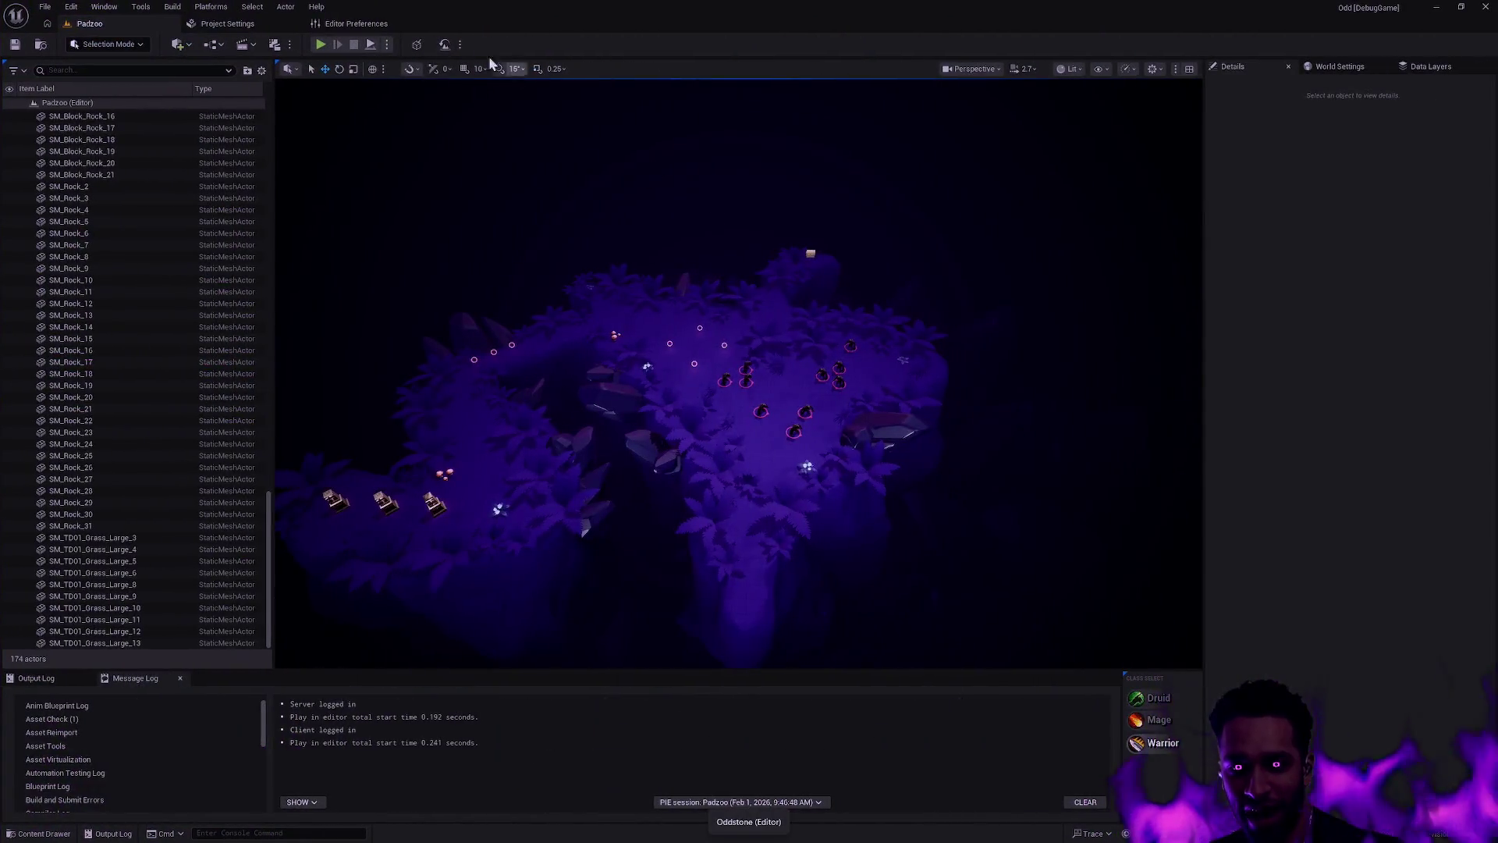
{"action": "left_click", "coordinate": [321, 45]}
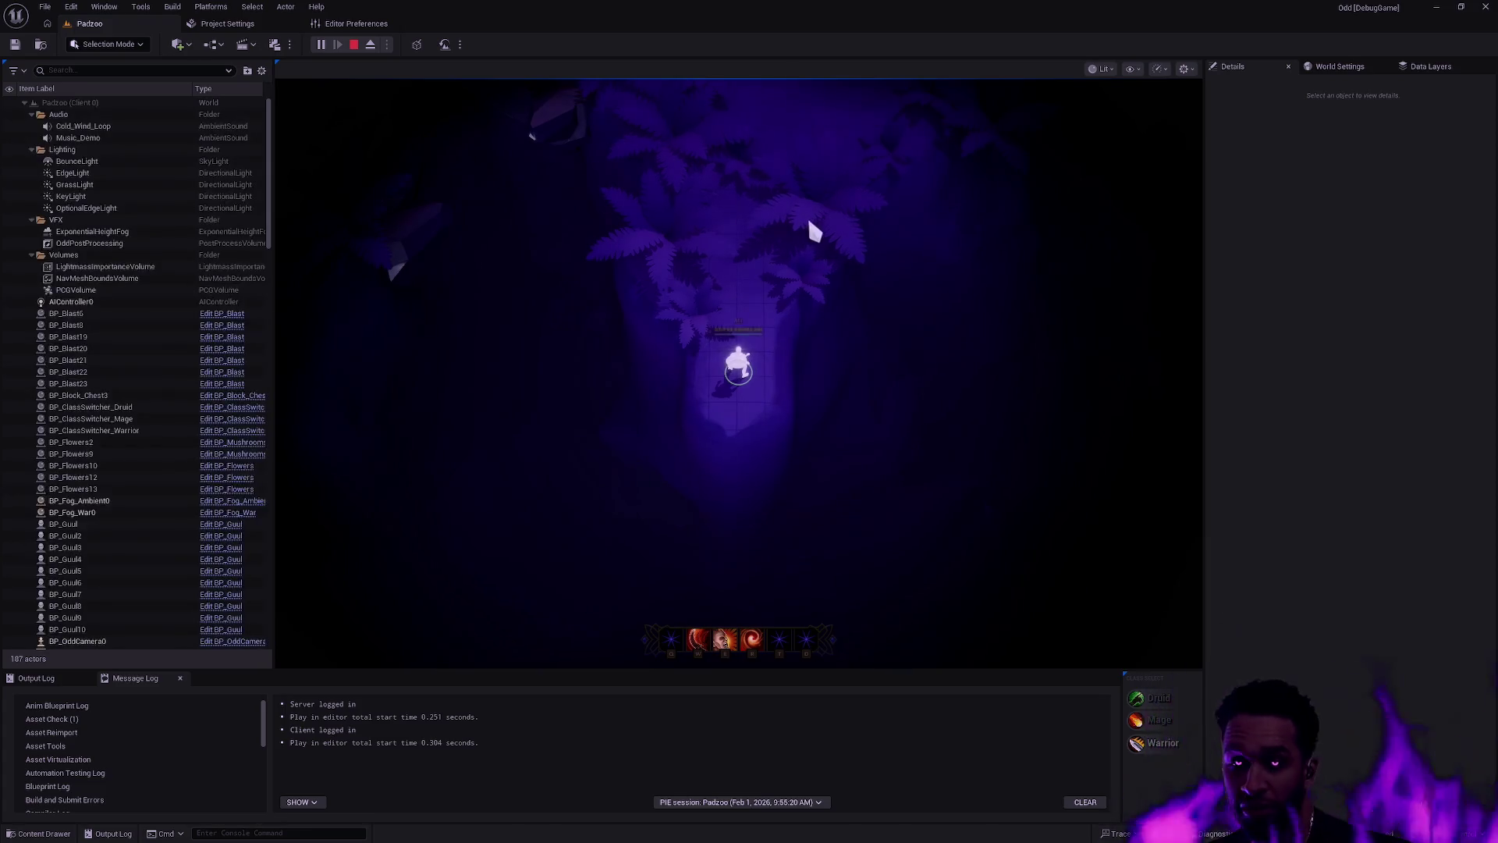
Step: Go full screen and advance the druid on the ghouls, casting E and W abilities
{"action": "key", "text": "F11"}
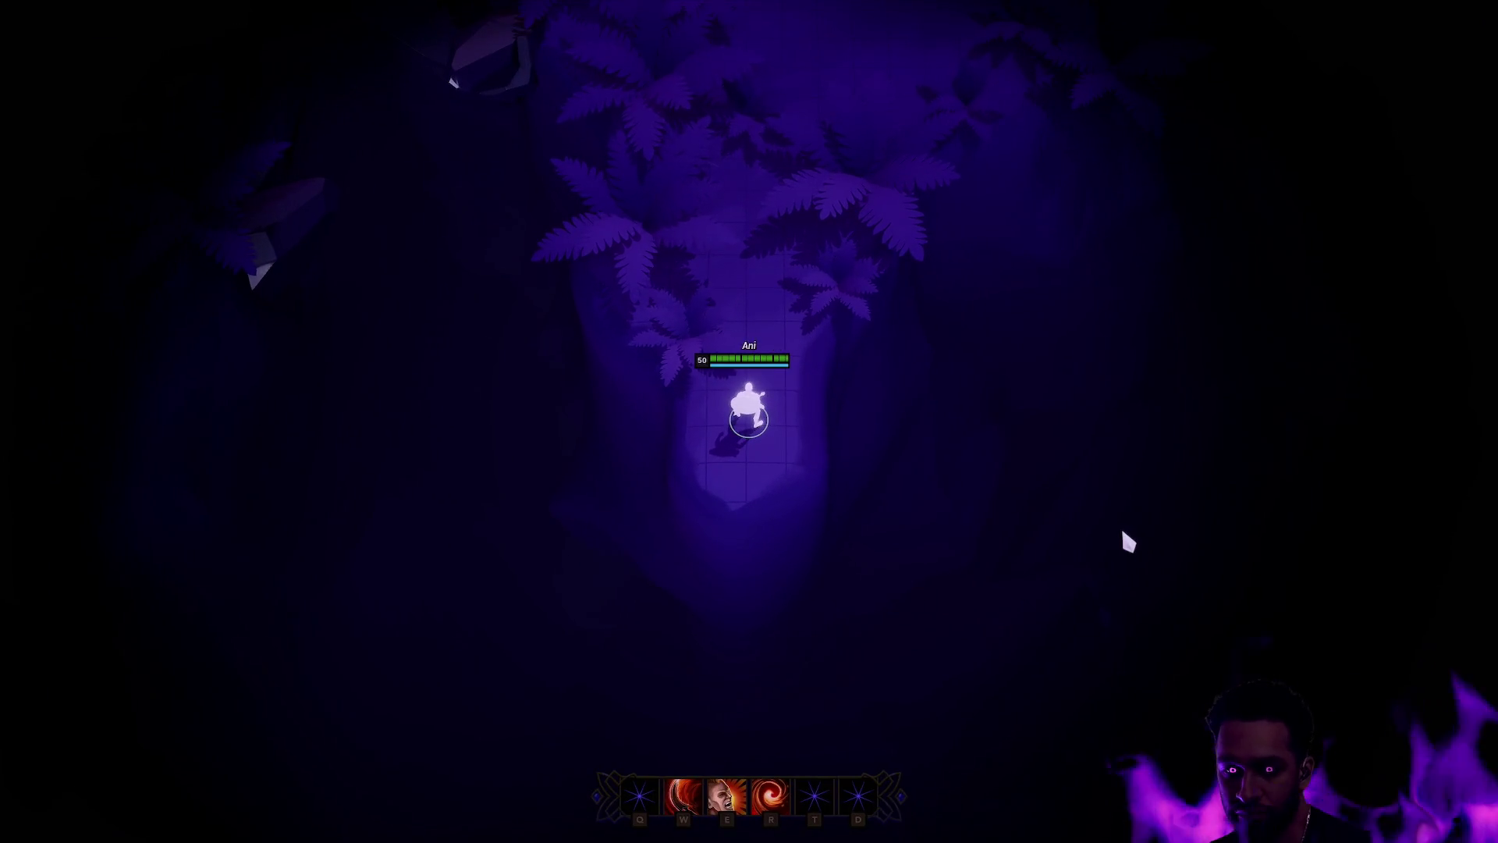
{"action": "left_click", "coordinate": [944, 13]}
{"action": "key", "text": "e"}
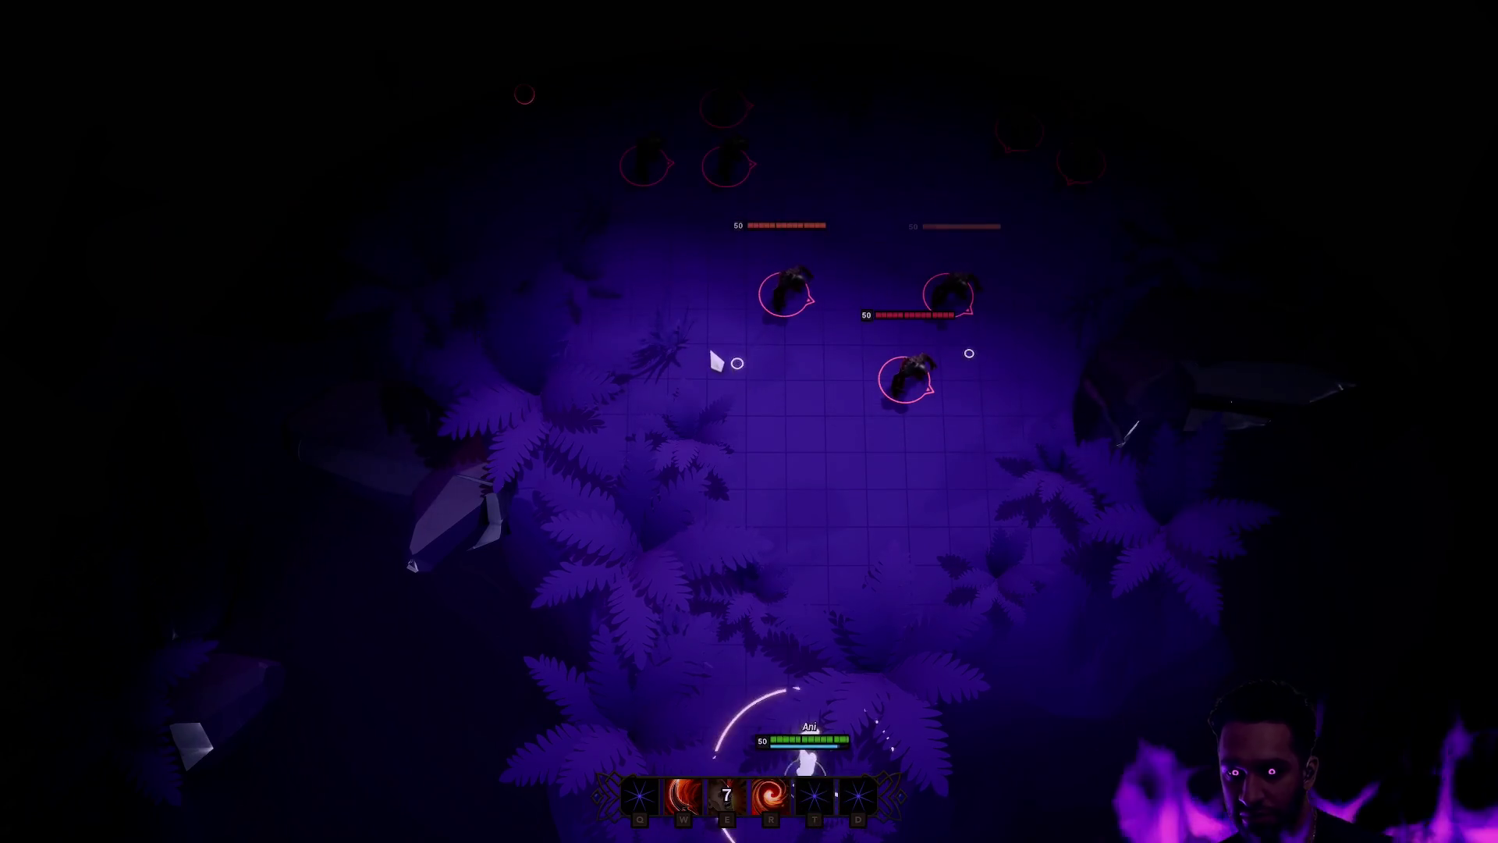
{"action": "left_click", "coordinate": [764, 288]}
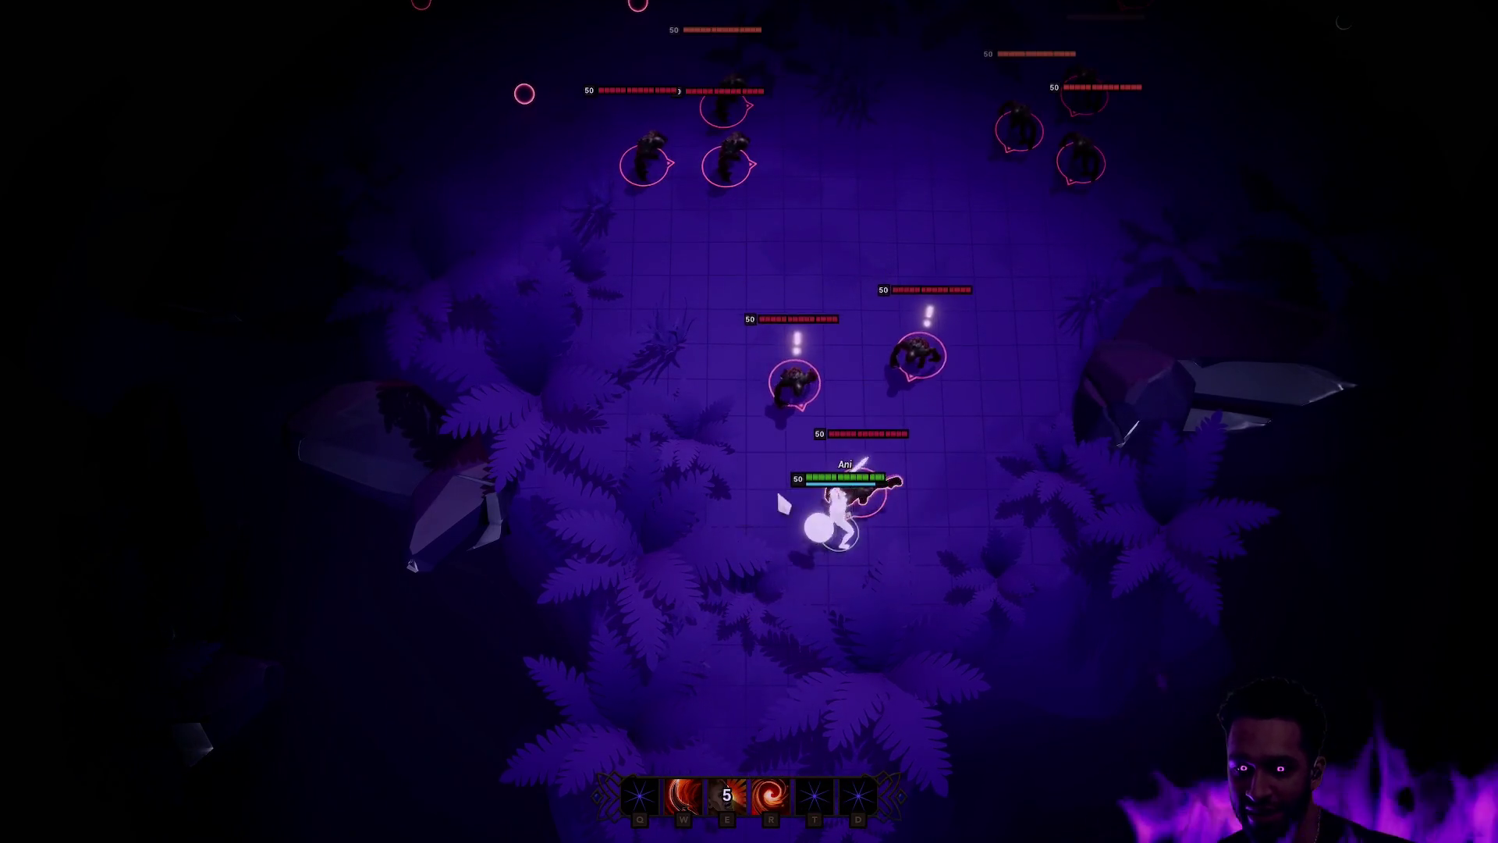
{"action": "left_click", "coordinate": [635, 325]}
{"action": "key", "text": "w"}
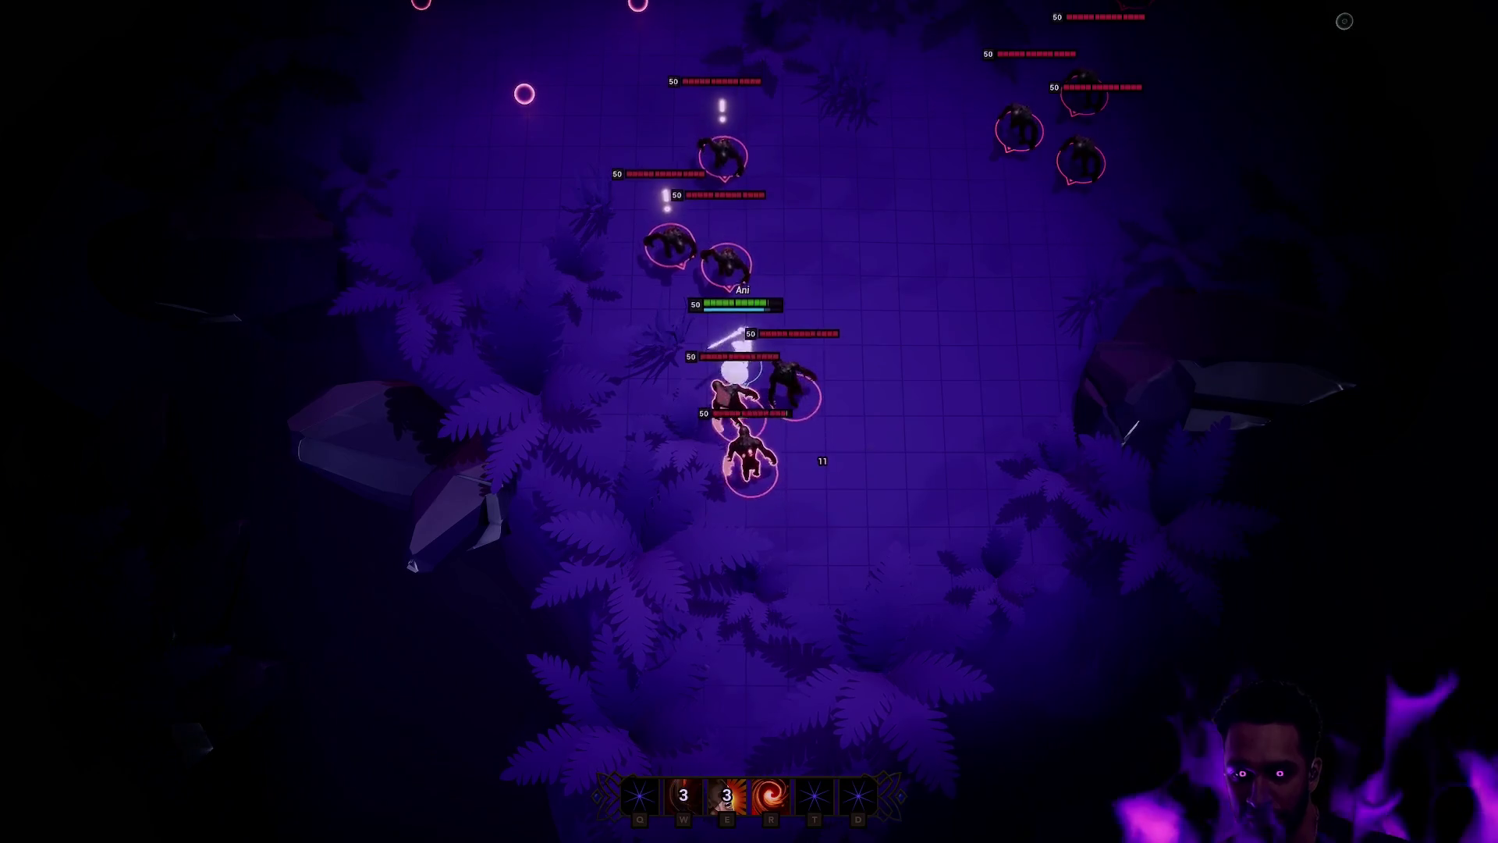
Step: Kite the ghoul camp while casting R, W, E and W, then stop the session
{"action": "left_click", "coordinate": [979, 469]}
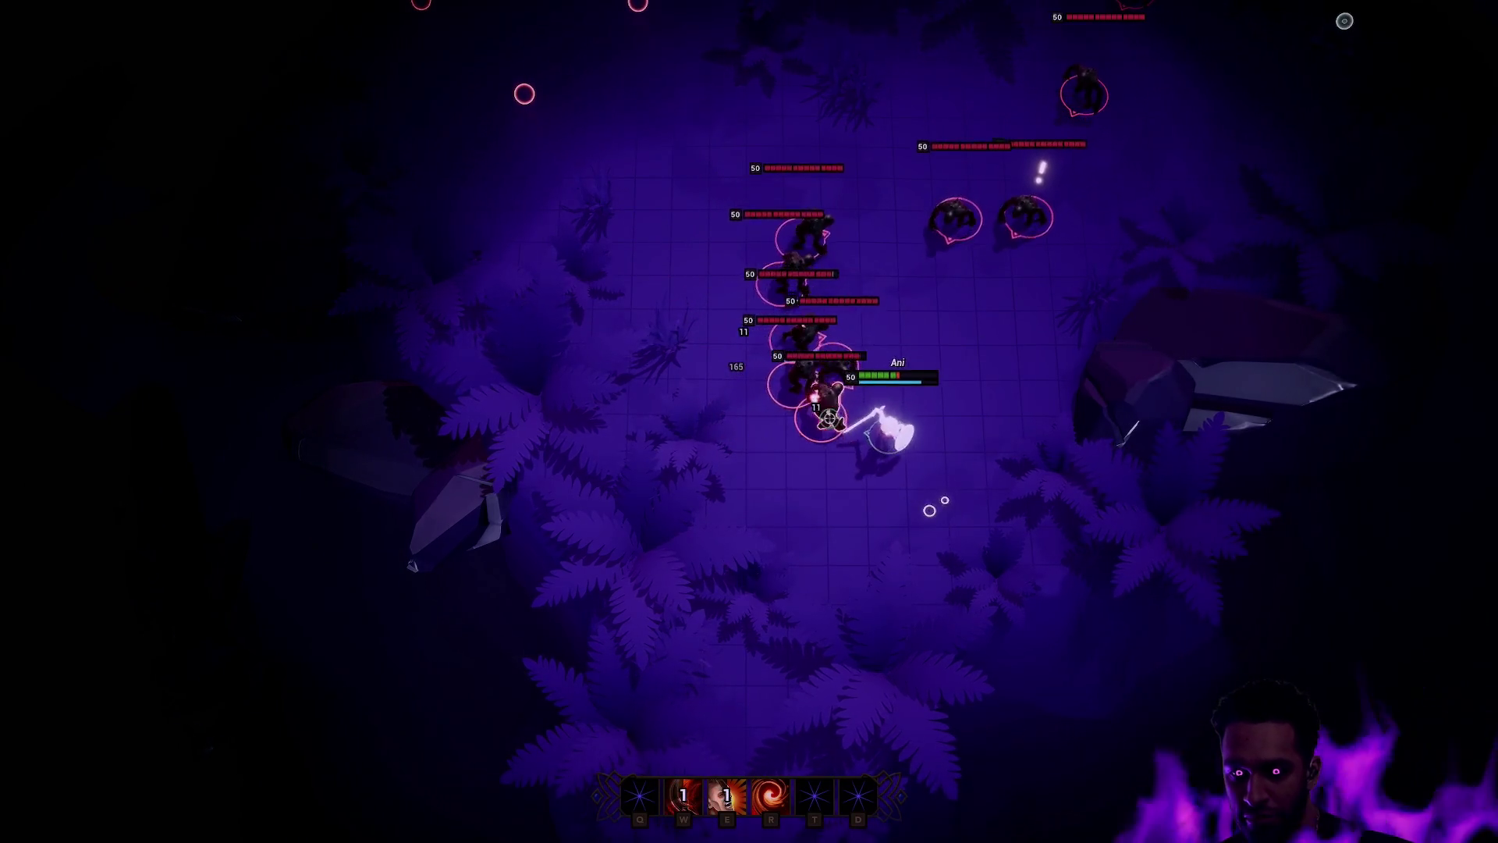
{"action": "left_click", "coordinate": [710, 535]}
{"action": "key", "text": "r"}
{"action": "key", "text": "w"}
{"action": "left_click", "coordinate": [774, 607]}
{"action": "key", "text": "e"}
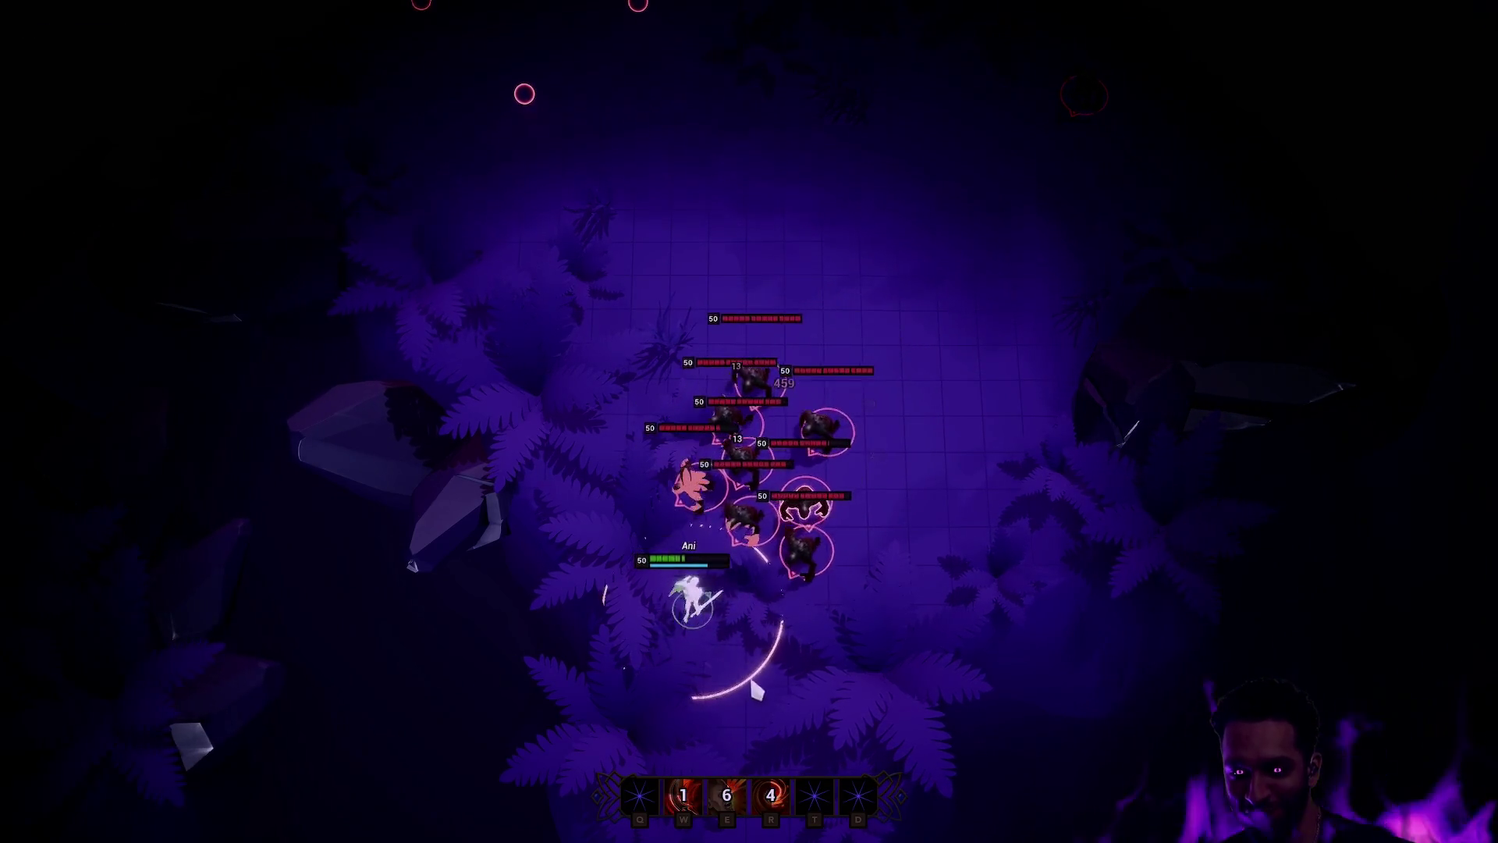
{"action": "left_click", "coordinate": [959, 648]}
{"action": "key", "text": "w"}
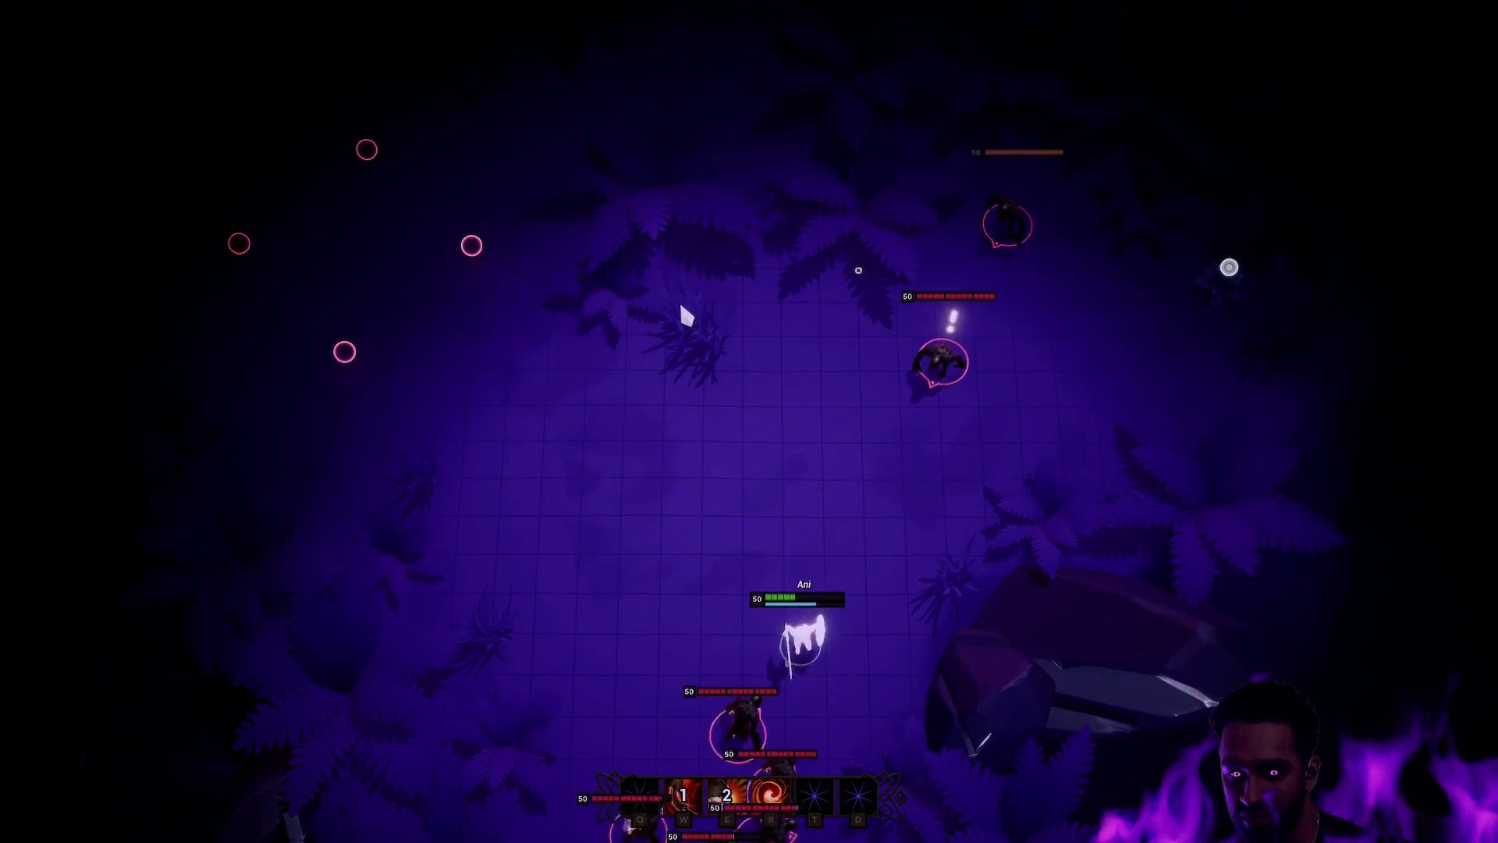
{"action": "key", "text": "Escape"}
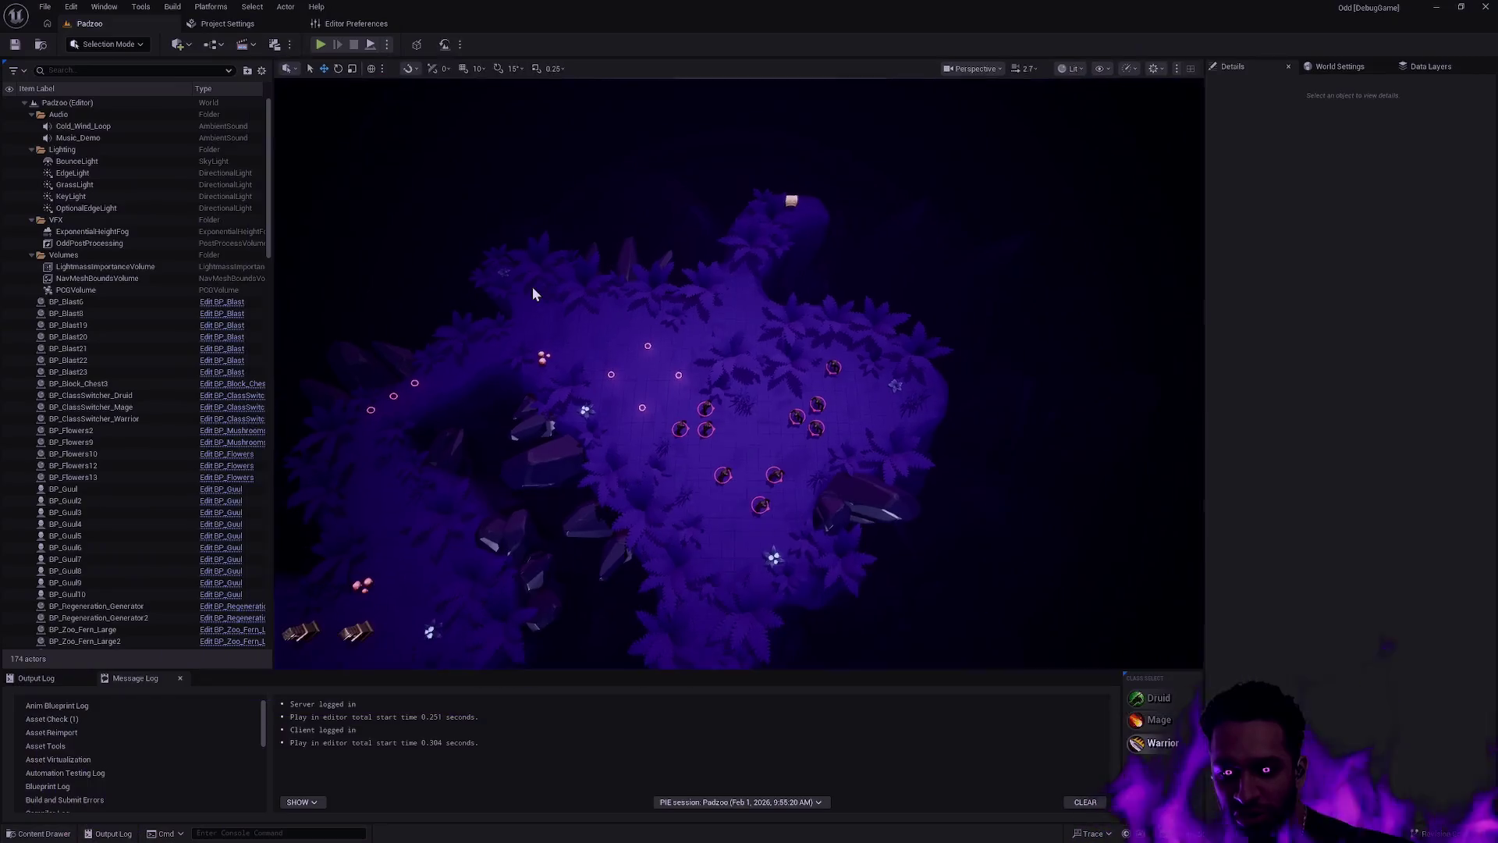
Step: Browse the Content Drawer to Map/Block and load the Block level, dismissing the save prompt
{"action": "scroll", "coordinate": [659, 402], "scroll_direction": "up", "scroll_amount": 6}
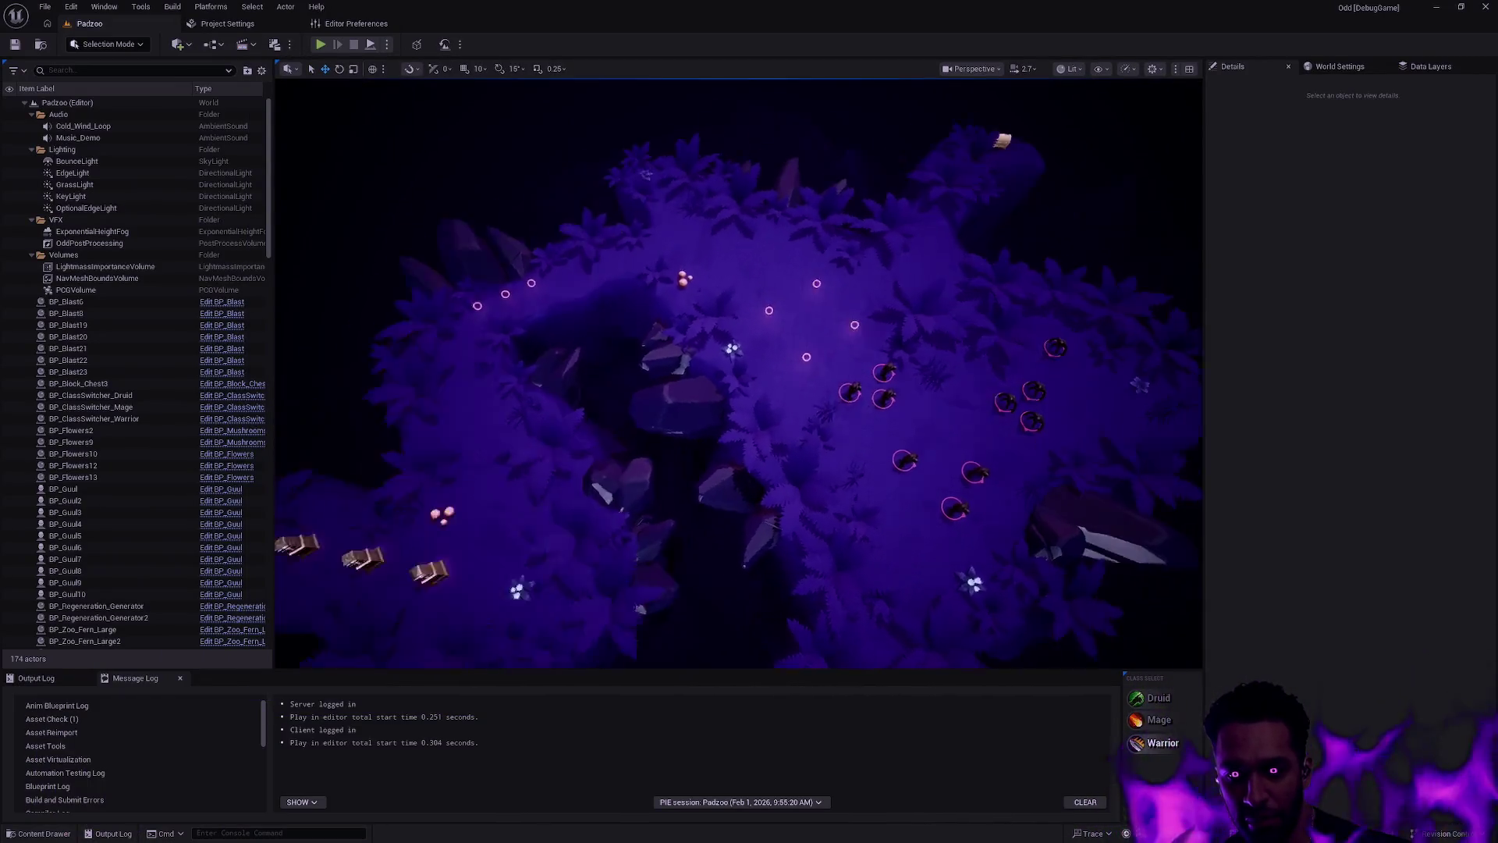
{"action": "scroll", "coordinate": [663, 411], "scroll_direction": "up", "scroll_amount": 6}
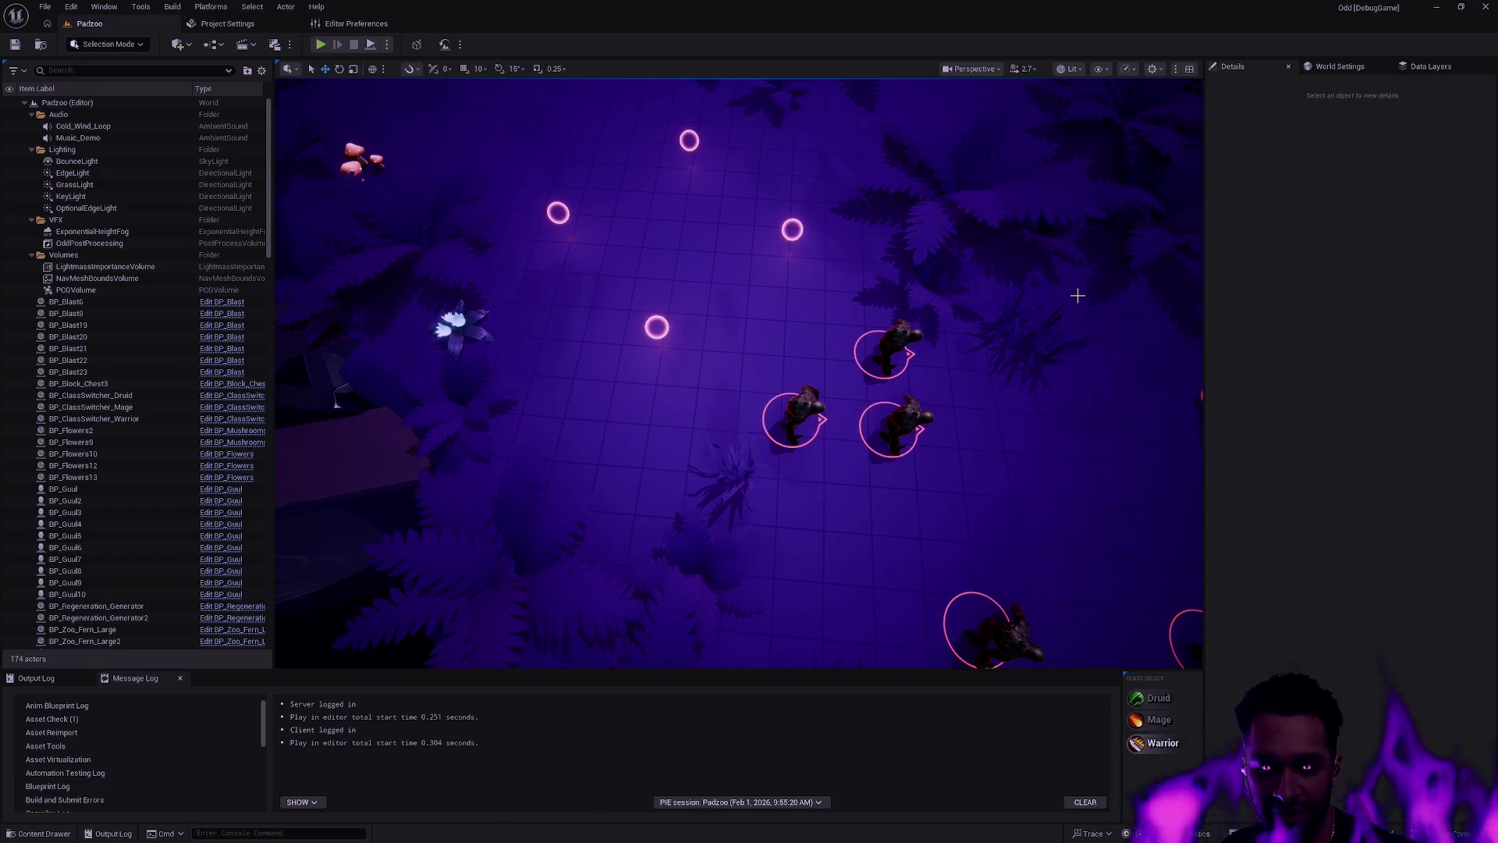
{"action": "key", "text": "ctrl+space"}
{"action": "key", "text": "alt+Left"}
{"action": "key", "text": "alt+Left"}
{"action": "key", "text": "alt+Left"}
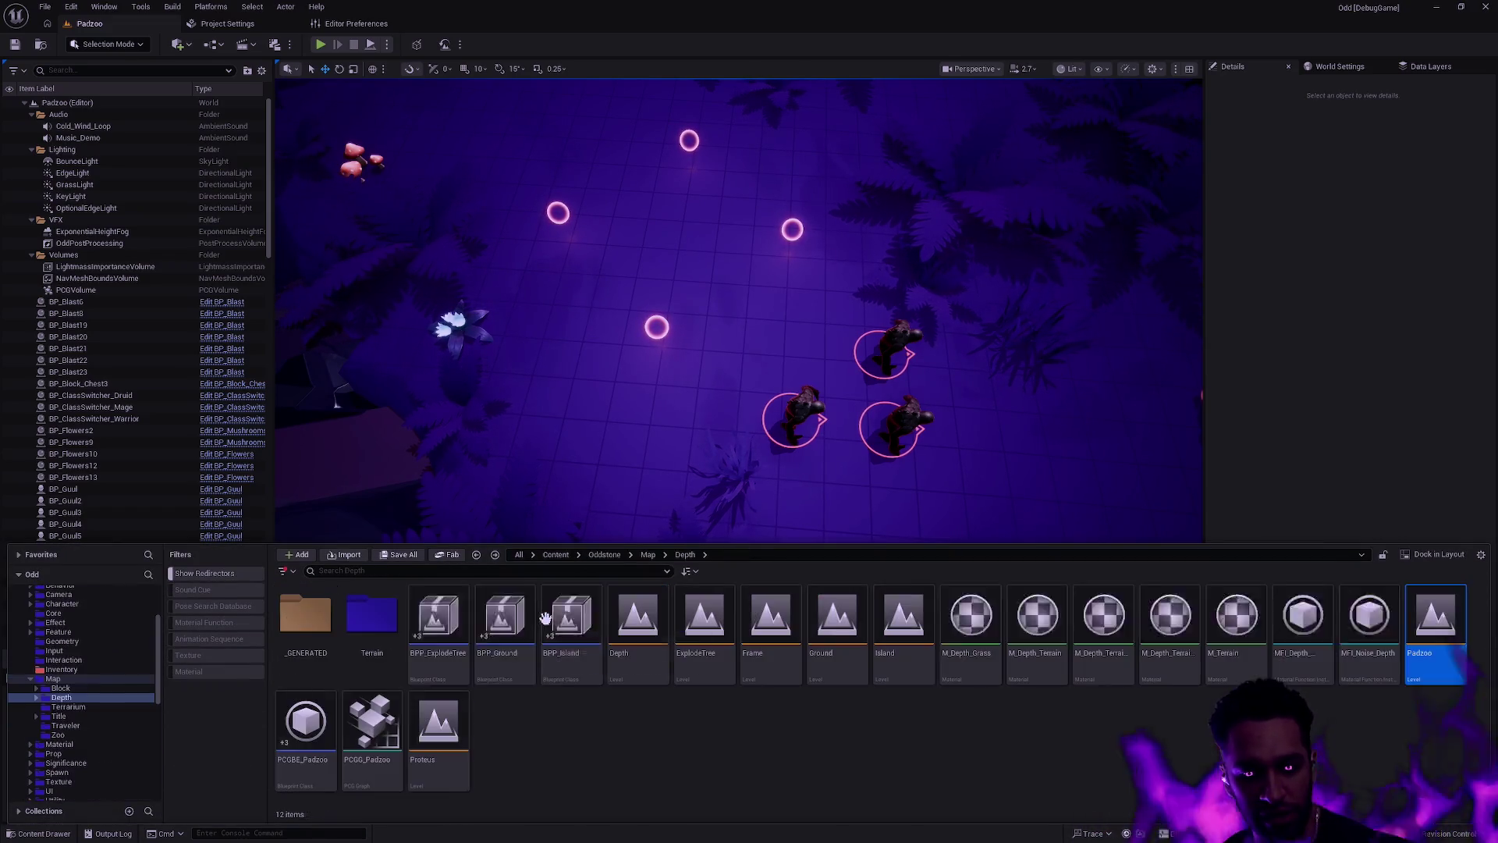
{"action": "key", "text": "alt+Right"}
{"action": "key", "text": "alt+Right"}
{"action": "key", "text": "alt+Right"}
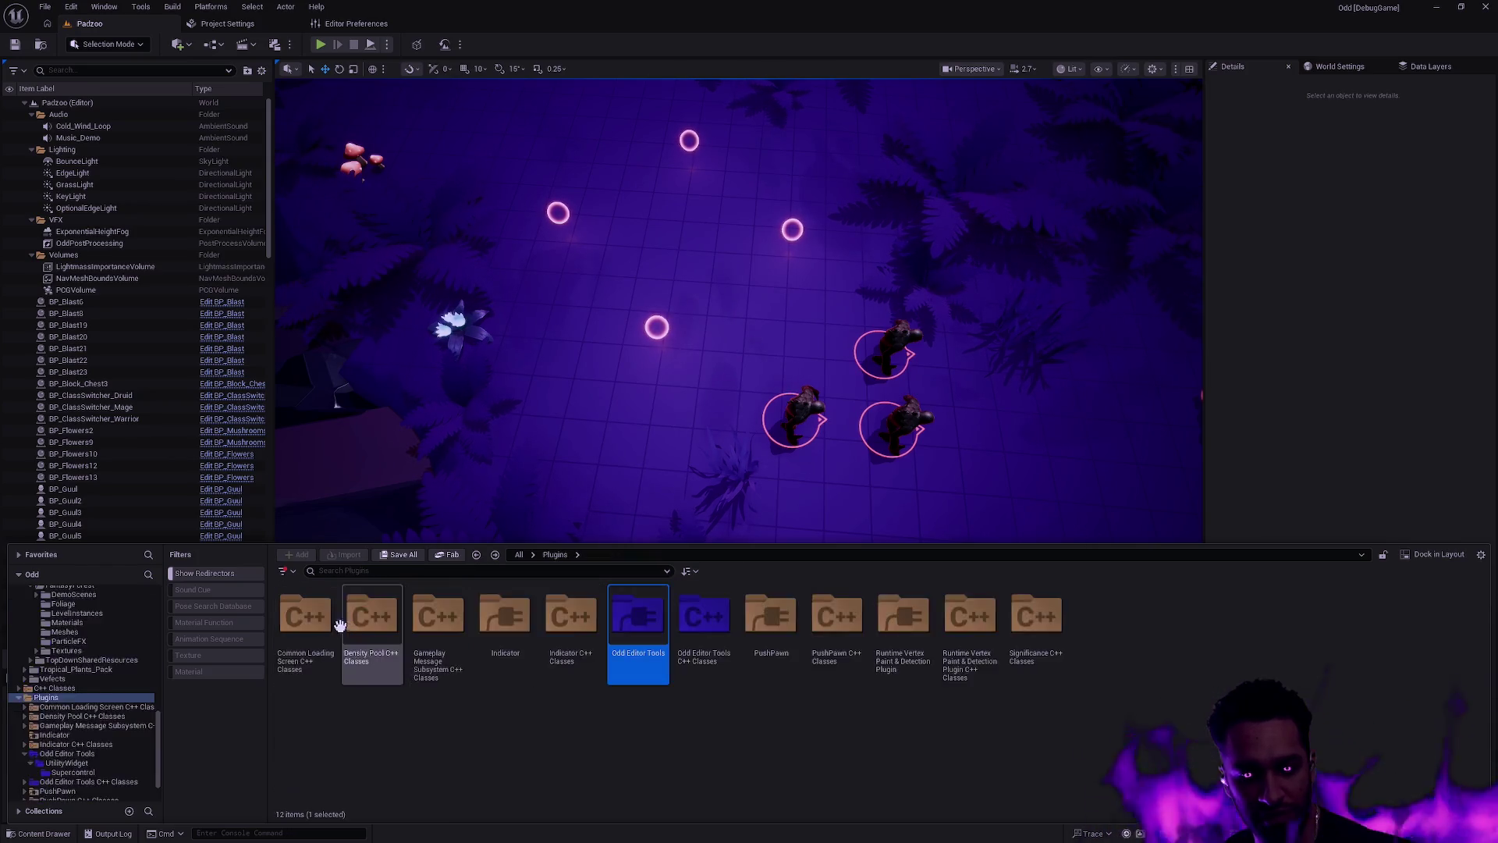
{"action": "key", "text": "alt+Left"}
{"action": "key", "text": "alt+Left"}
{"action": "key", "text": "alt+Left"}
{"action": "double_click", "coordinate": [311, 617]}
{"action": "double_click", "coordinate": [589, 677]}
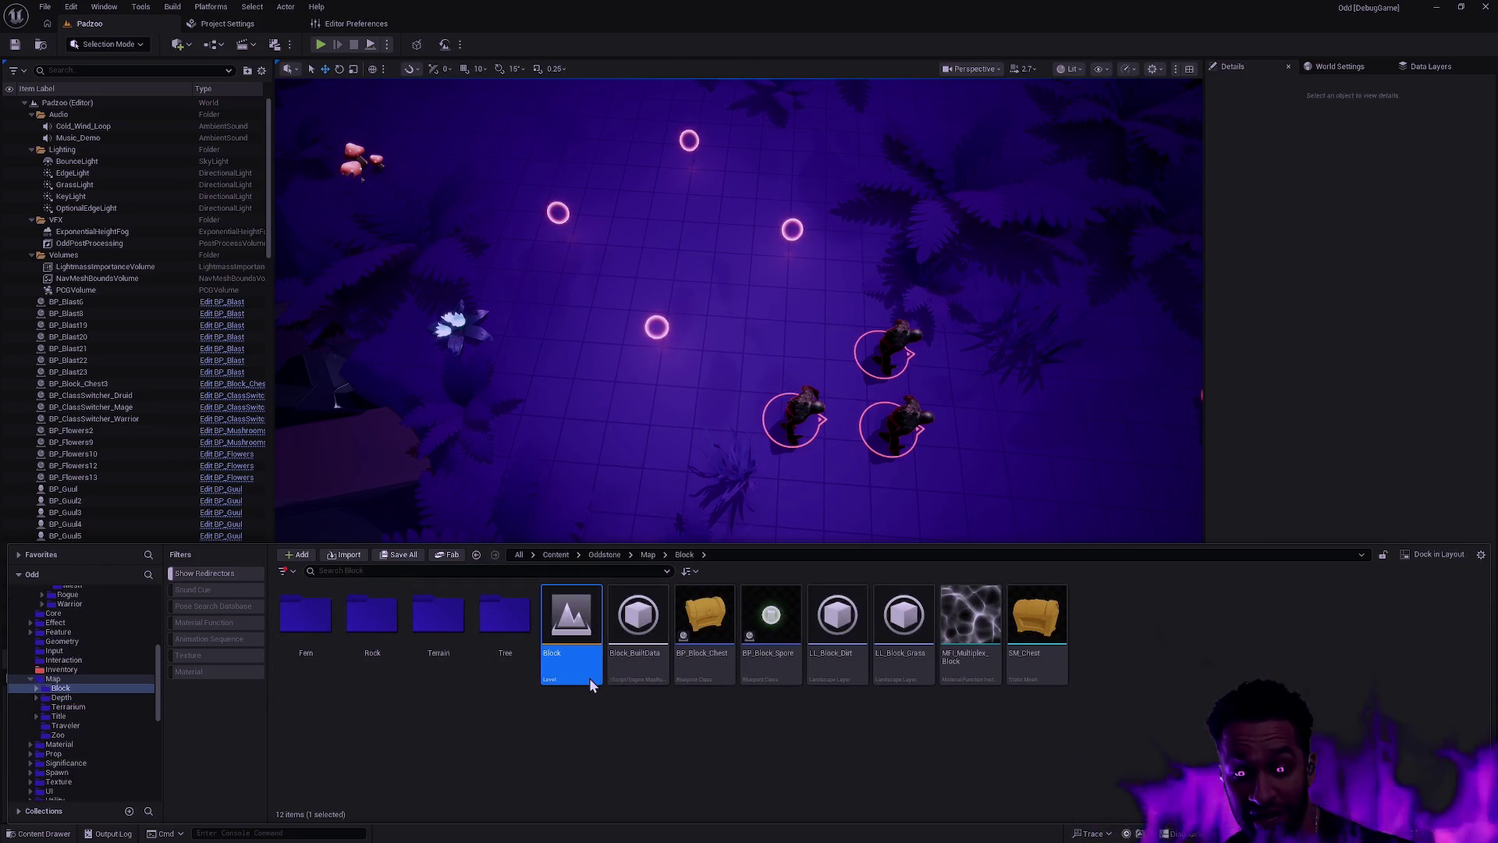
{"action": "left_click", "coordinate": [794, 560]}
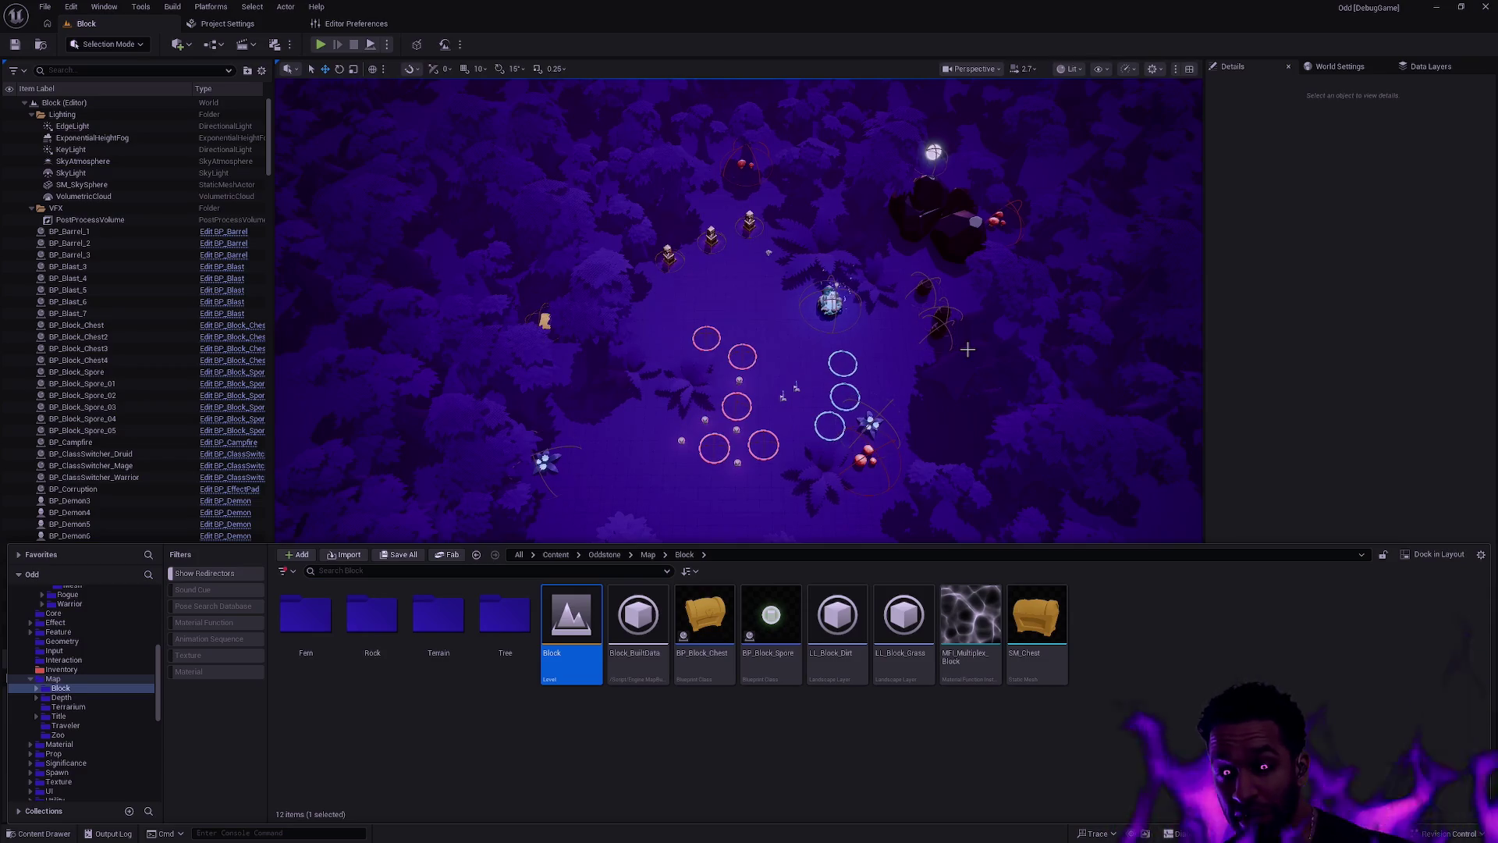
Step: Check the Landscape's Details, then launch a Play-In-Editor session of the Block level with Alt+P
{"action": "left_click", "coordinate": [939, 427]}
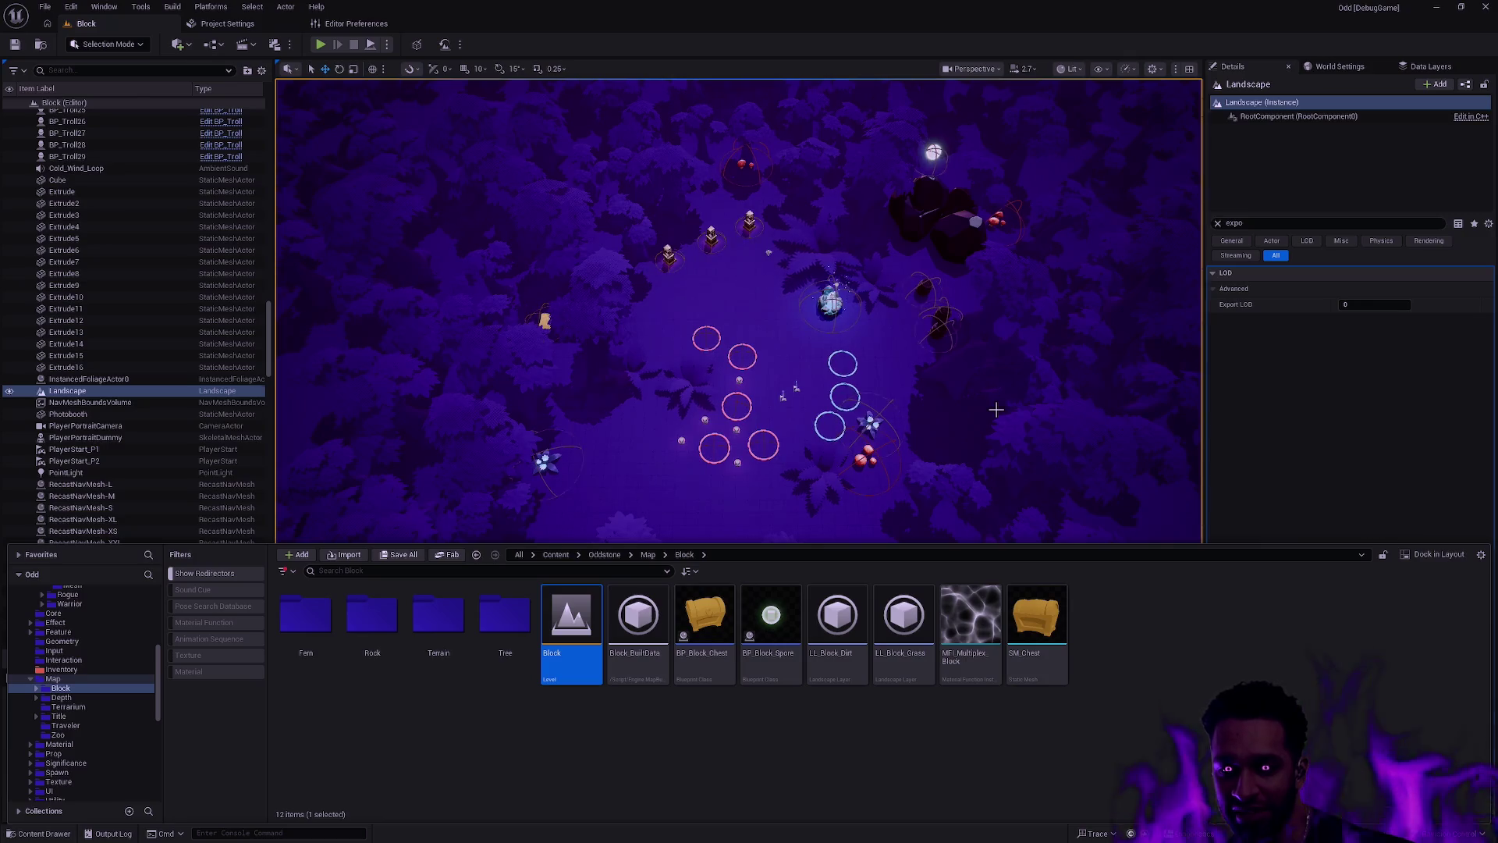
{"action": "key", "text": "Escape"}
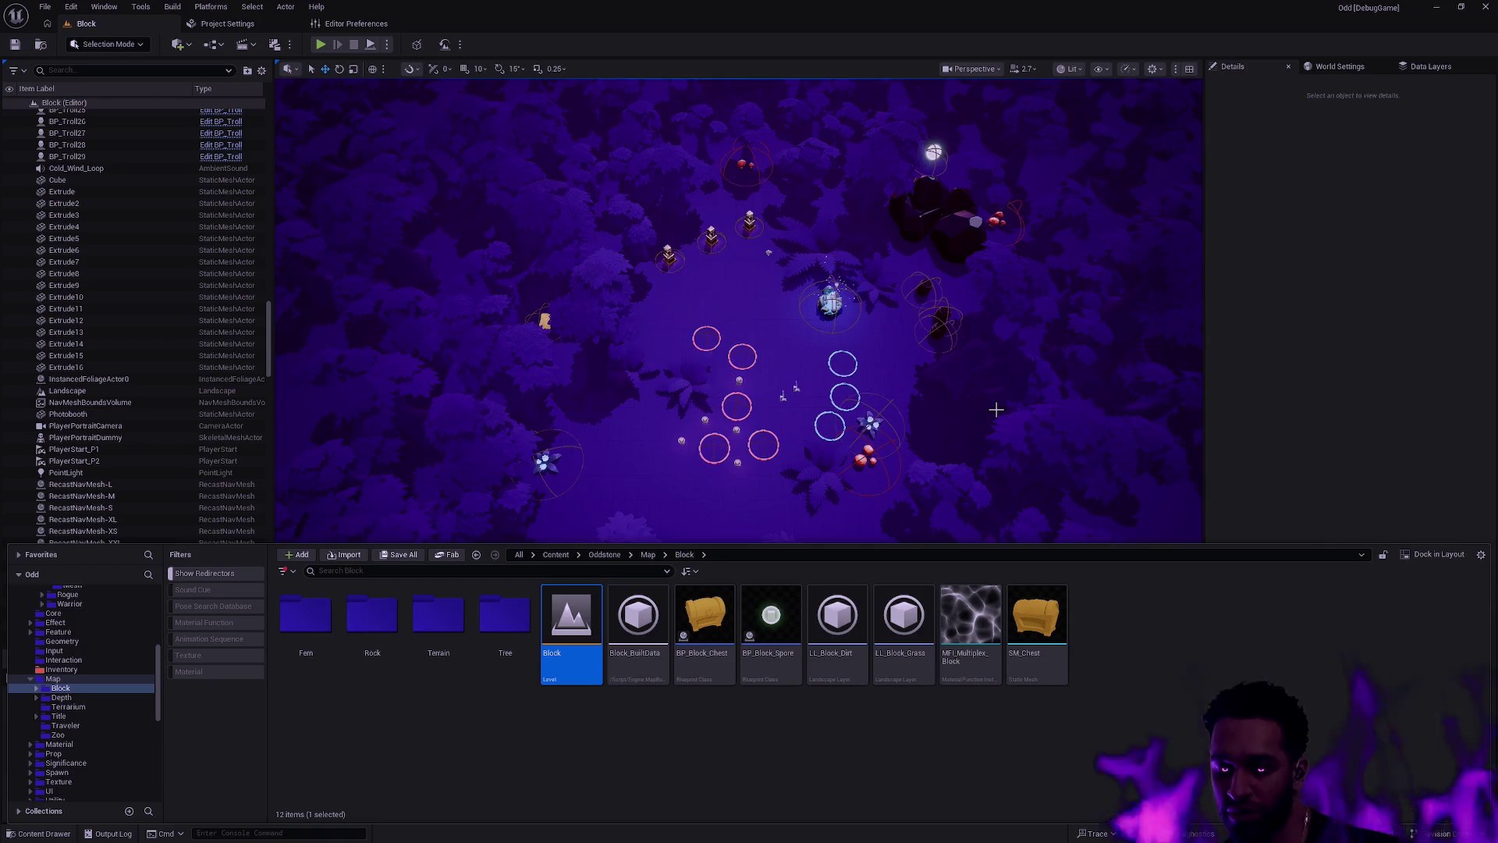
{"action": "left_click", "coordinate": [1078, 386]}
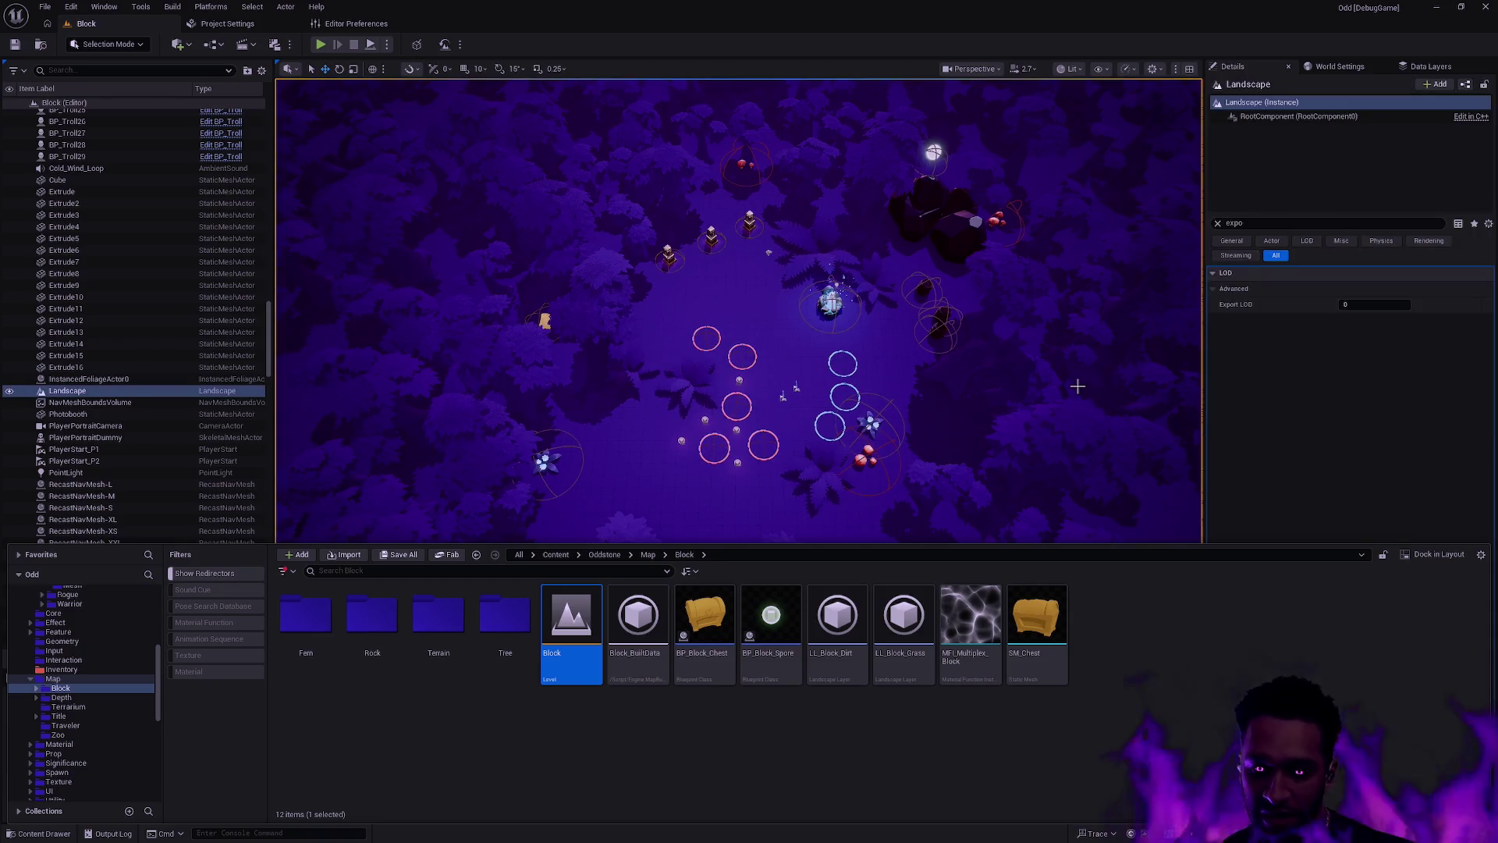
{"action": "key", "text": "alt+p"}
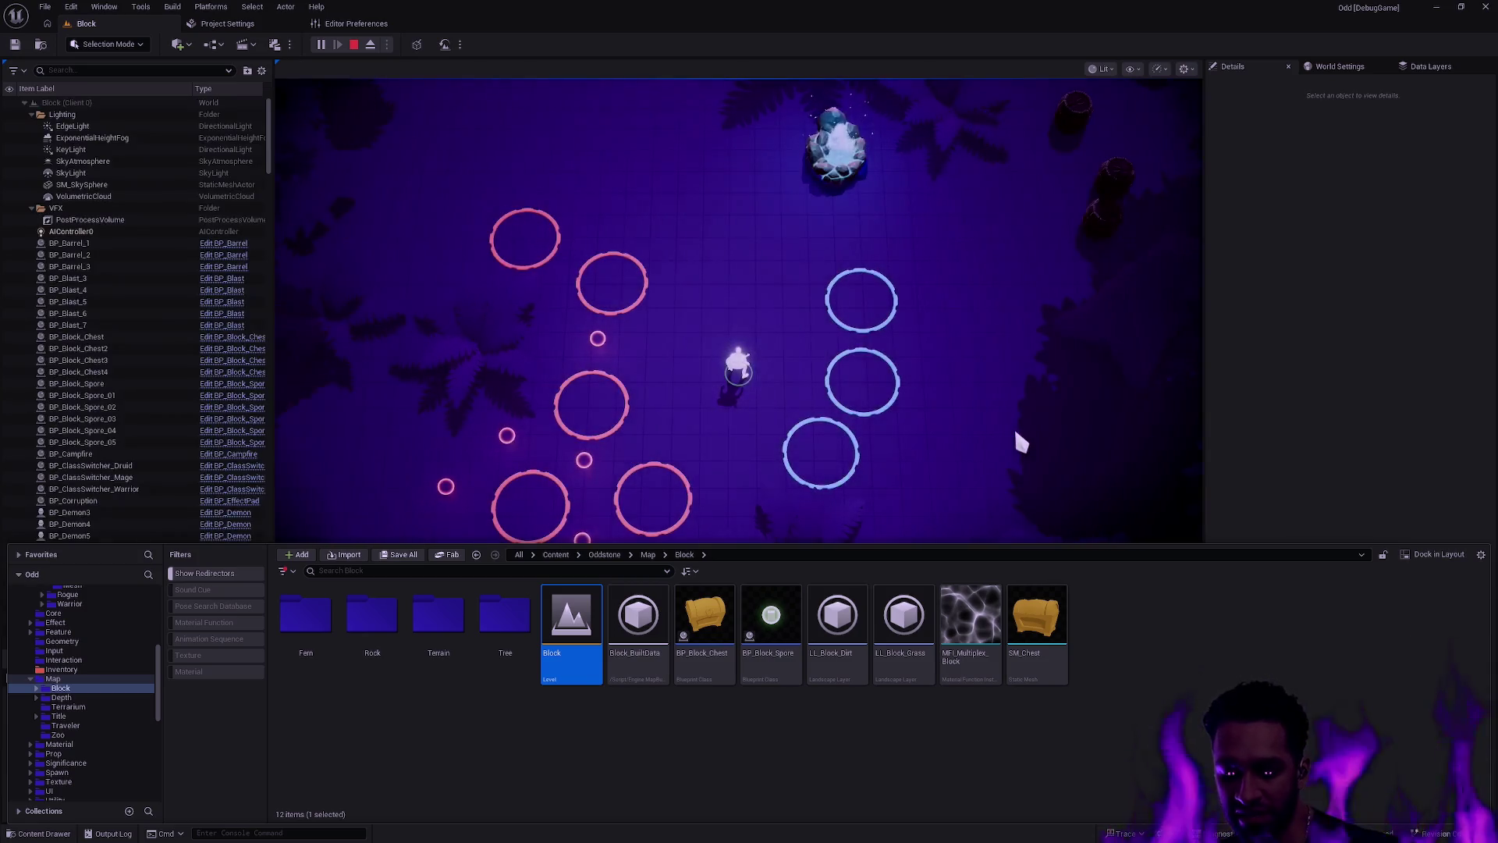
Step: Expand the game view to full screen and walk the character around the arena into a pink ring
{"action": "key", "text": "F11"}
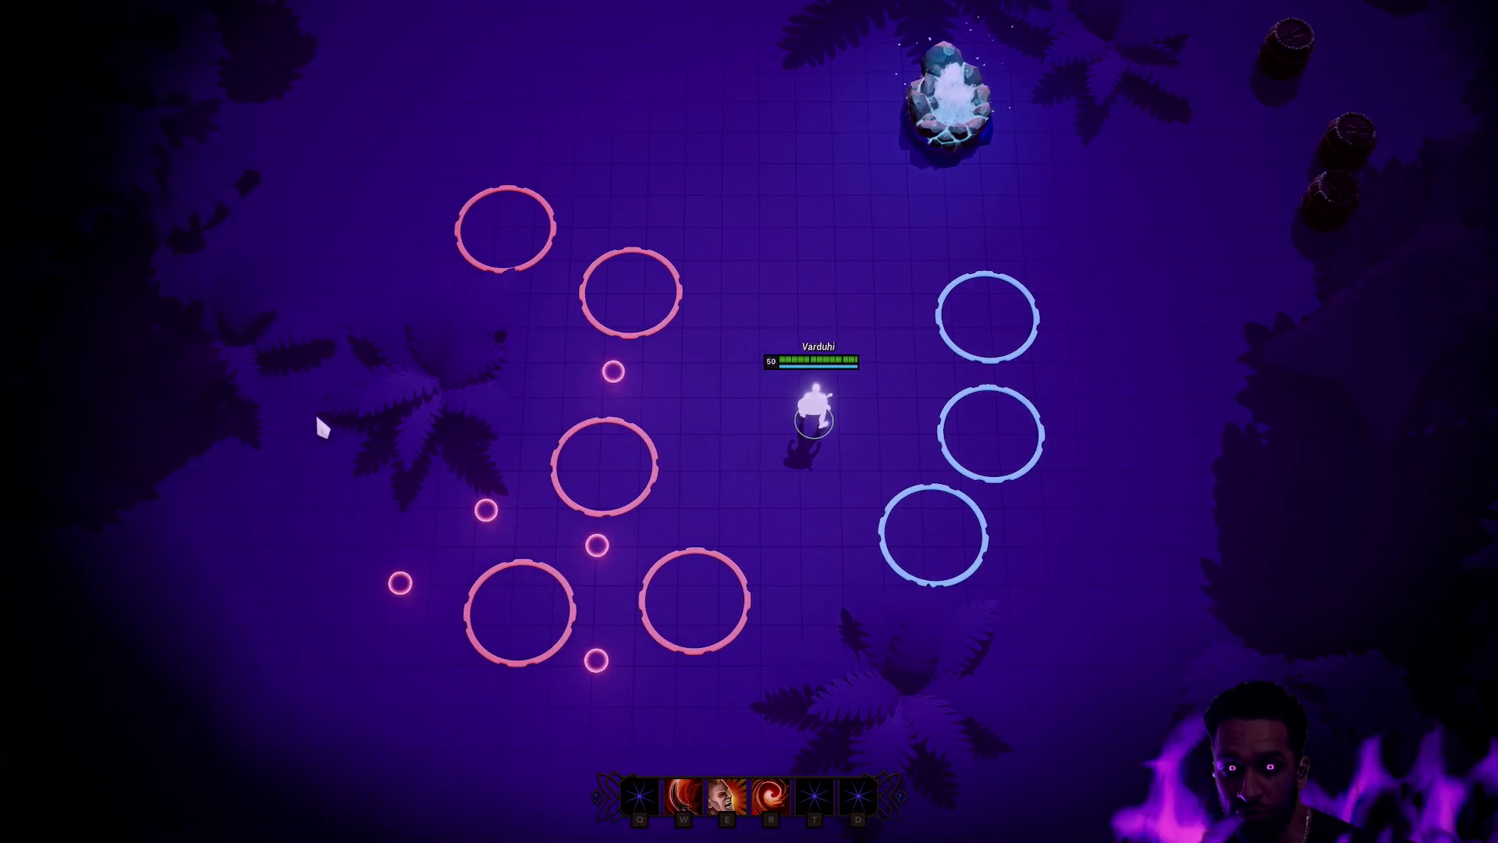
{"action": "key", "text": "s"}
{"action": "key", "text": "w"}
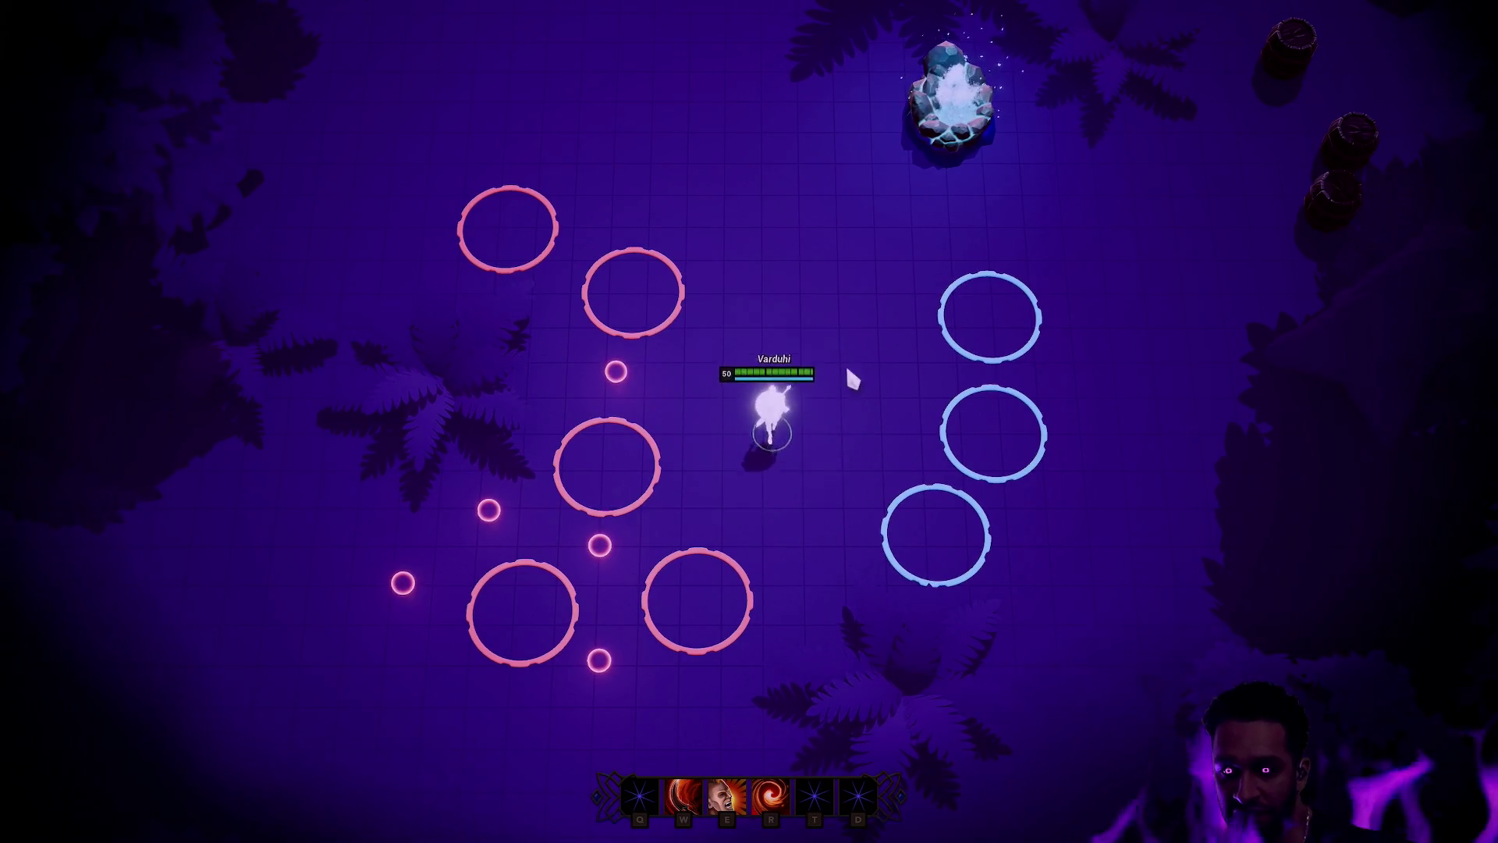
{"action": "key", "text": "w"}
{"action": "key", "text": "d"}
{"action": "key", "text": "a"}
{"action": "key", "text": "s"}
{"action": "key", "text": "s"}
Step: Move the silenced character left and right around the arena, then swing a blade attack
{"action": "right_click", "coordinate": [763, 478]}
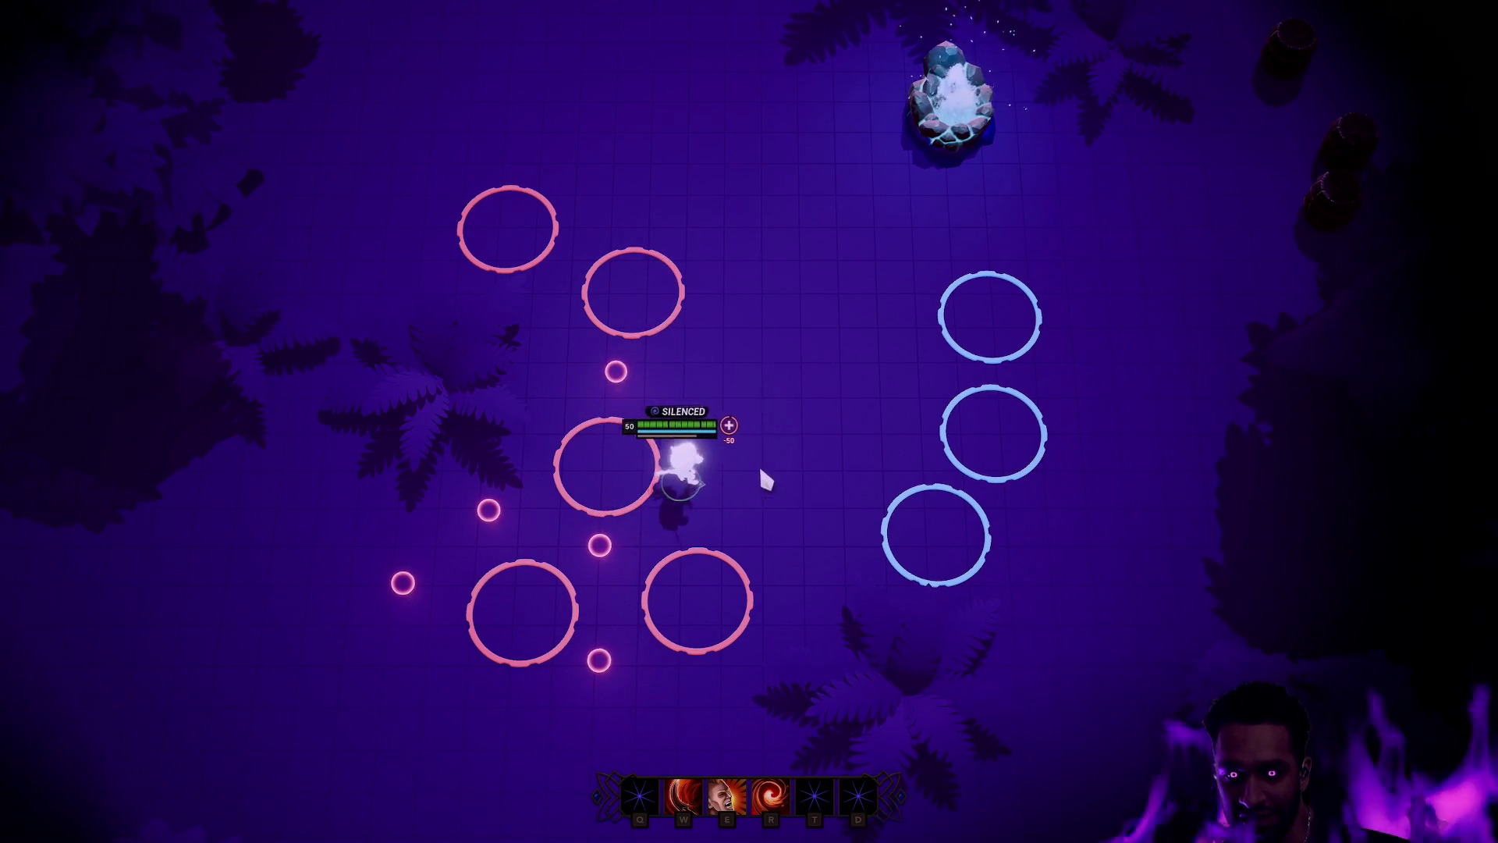
{"action": "right_click", "coordinate": [669, 625]}
{"action": "right_click", "coordinate": [636, 540]}
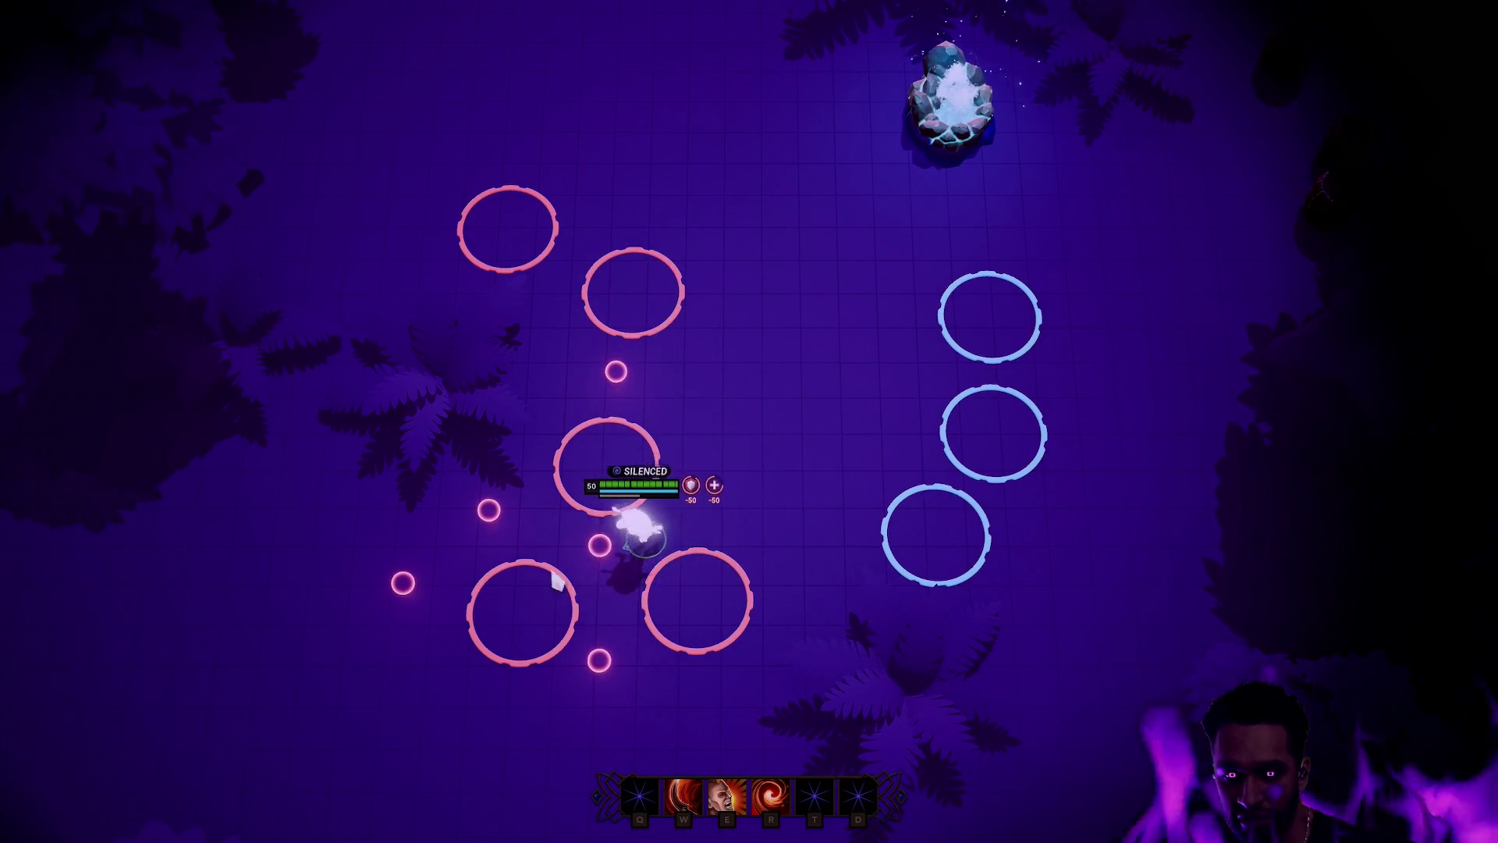
{"action": "right_click", "coordinate": [587, 526]}
{"action": "right_click", "coordinate": [522, 618]}
{"action": "right_click", "coordinate": [742, 458]}
{"action": "right_click", "coordinate": [833, 445]}
{"action": "key", "text": "w"}
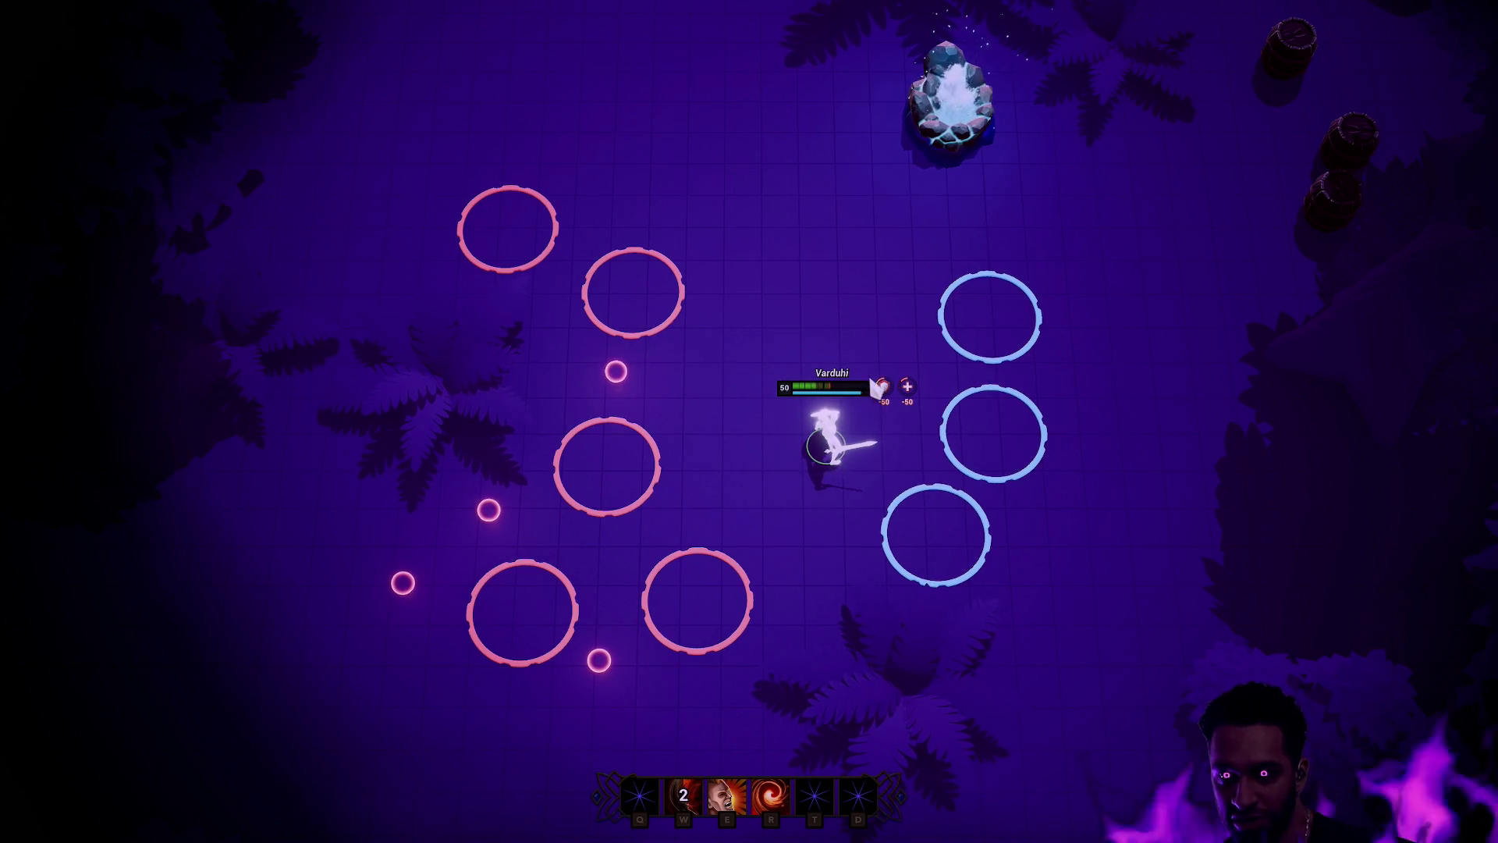
Step: Walk the hero up to the fountain and back down, then end the play session
{"action": "right_click", "coordinate": [987, 274]}
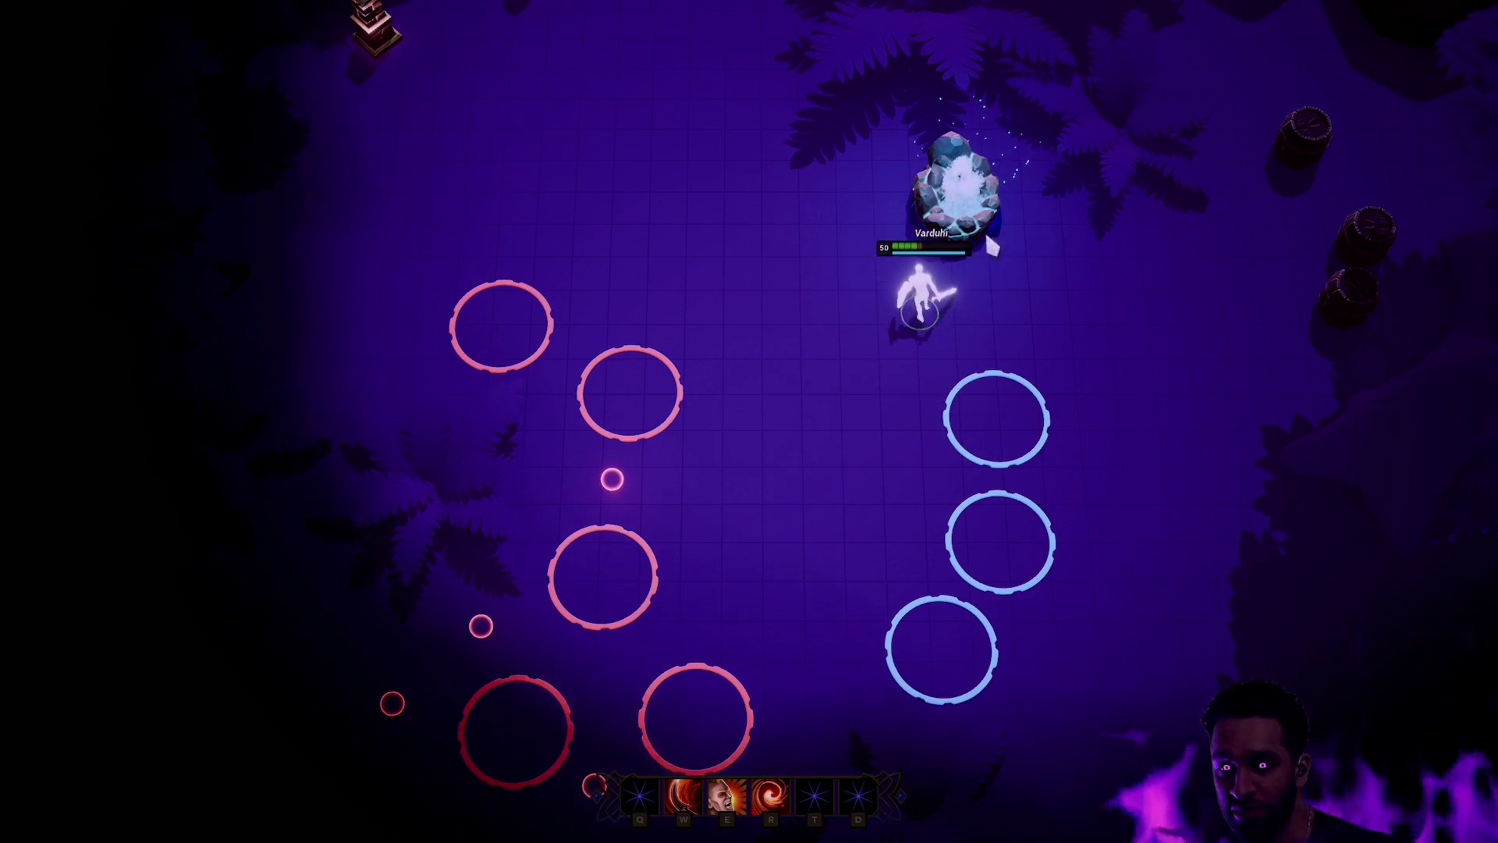
{"action": "right_click", "coordinate": [861, 397]}
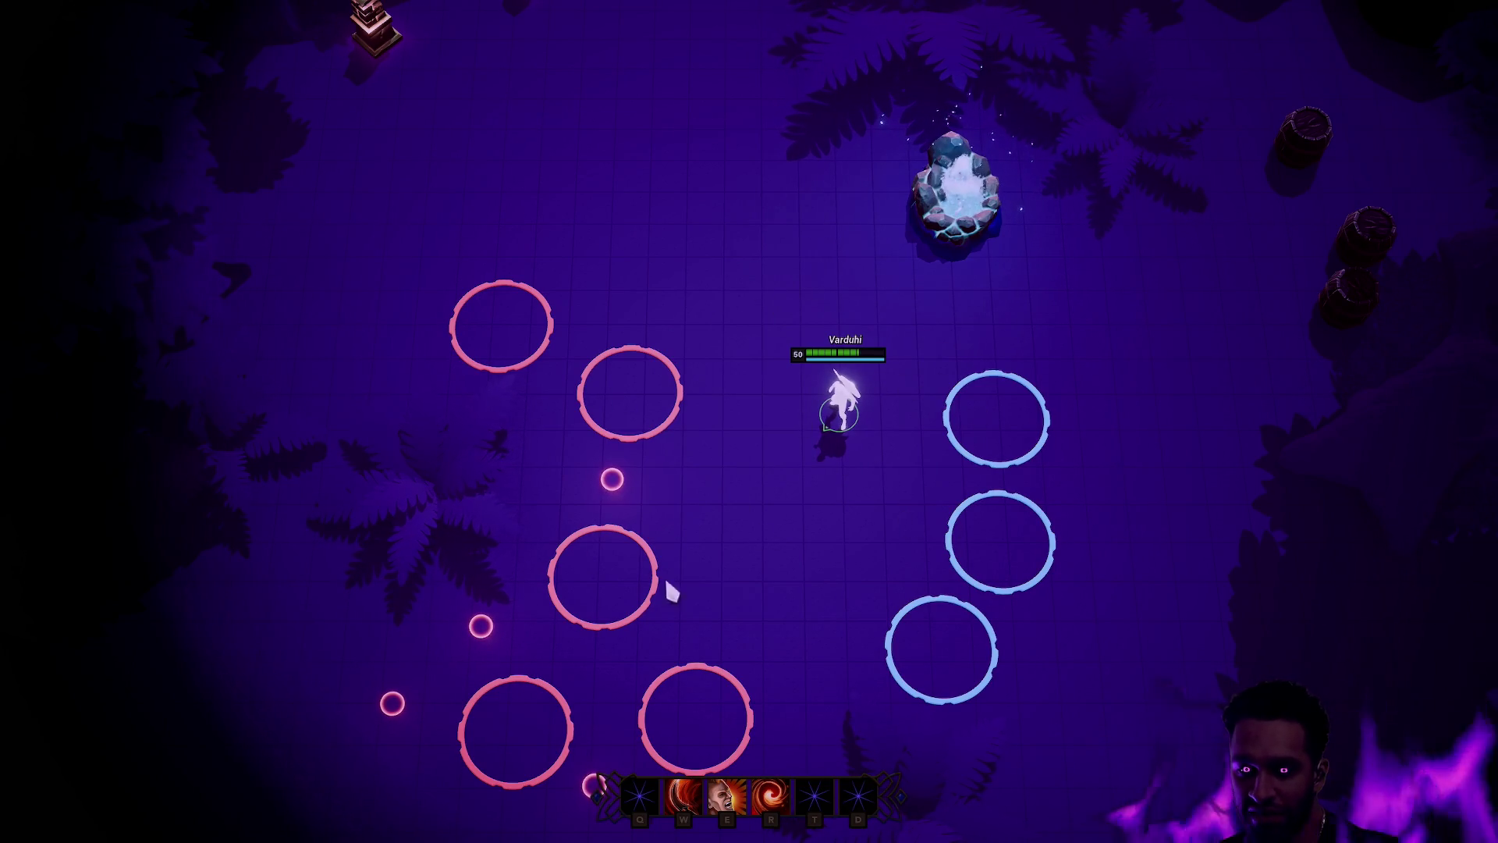
{"action": "key", "text": "Escape"}
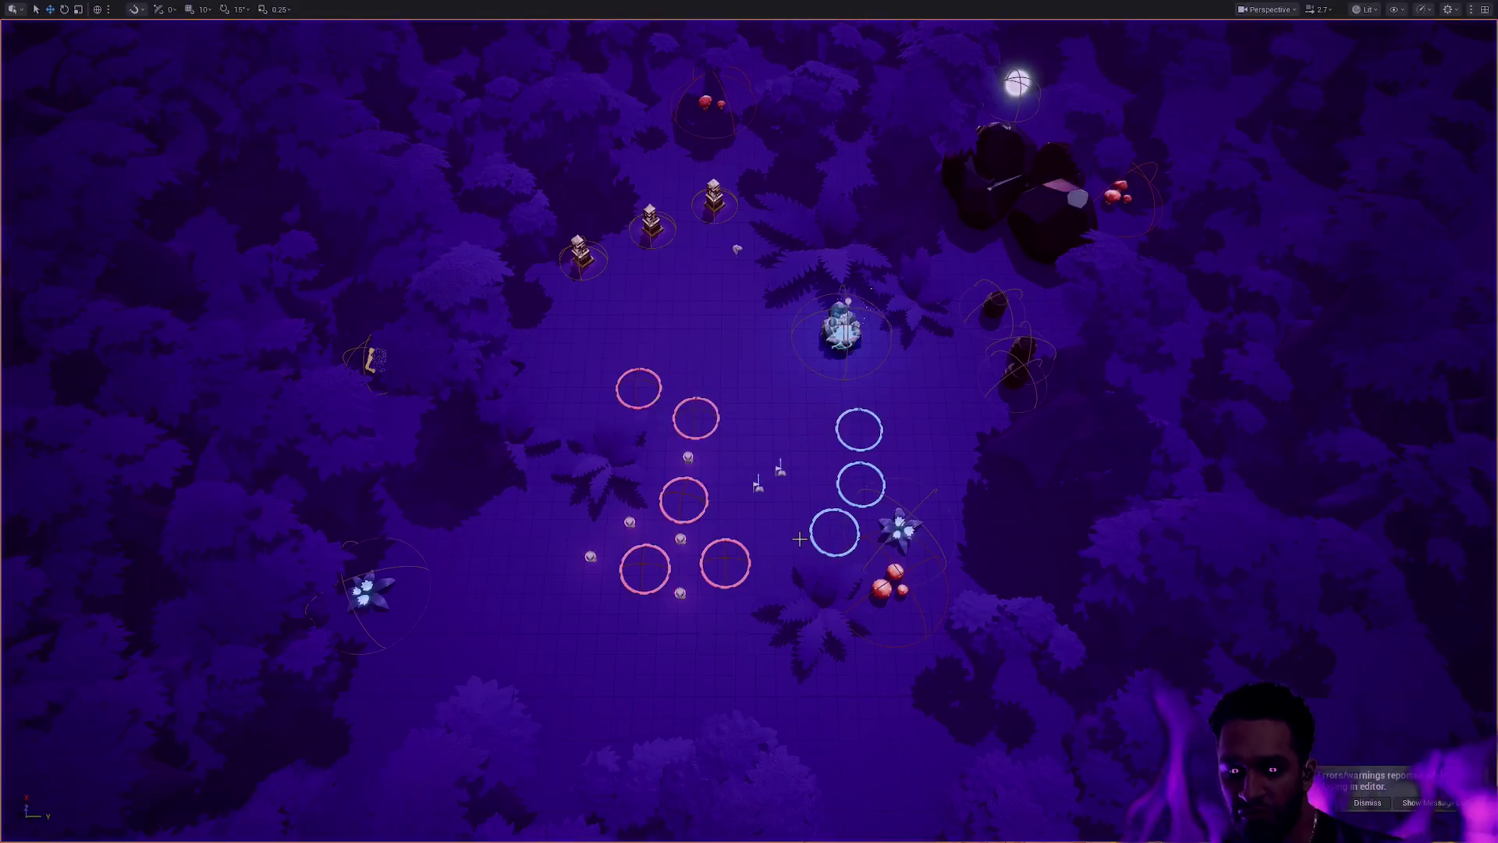
Step: Open the Padzoo level from the Map > Depth folder and start a play-test
{"action": "key", "text": "ctrl+space"}
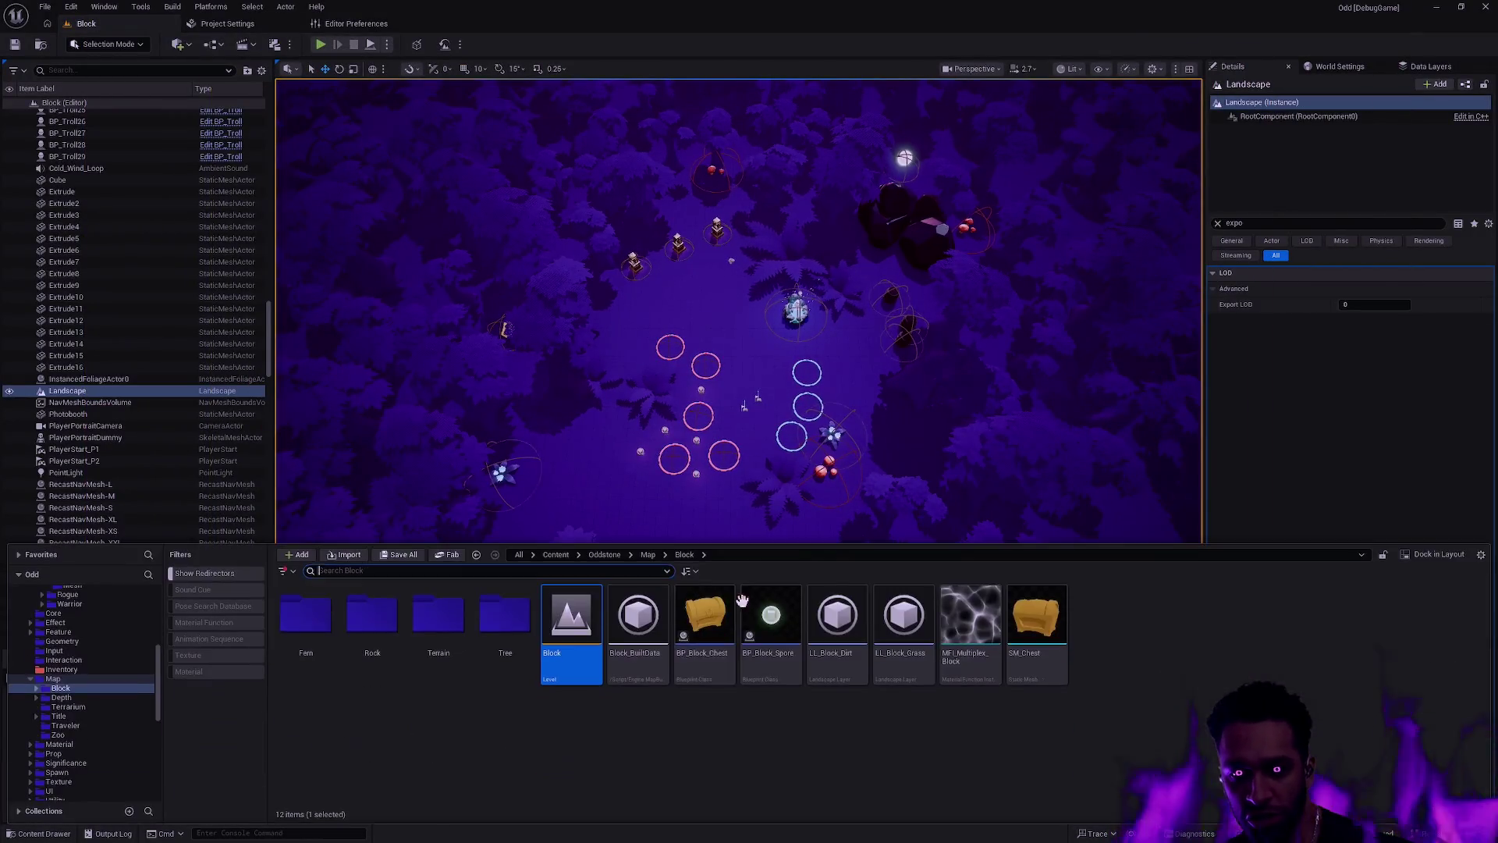
{"action": "double_click", "coordinate": [371, 621]}
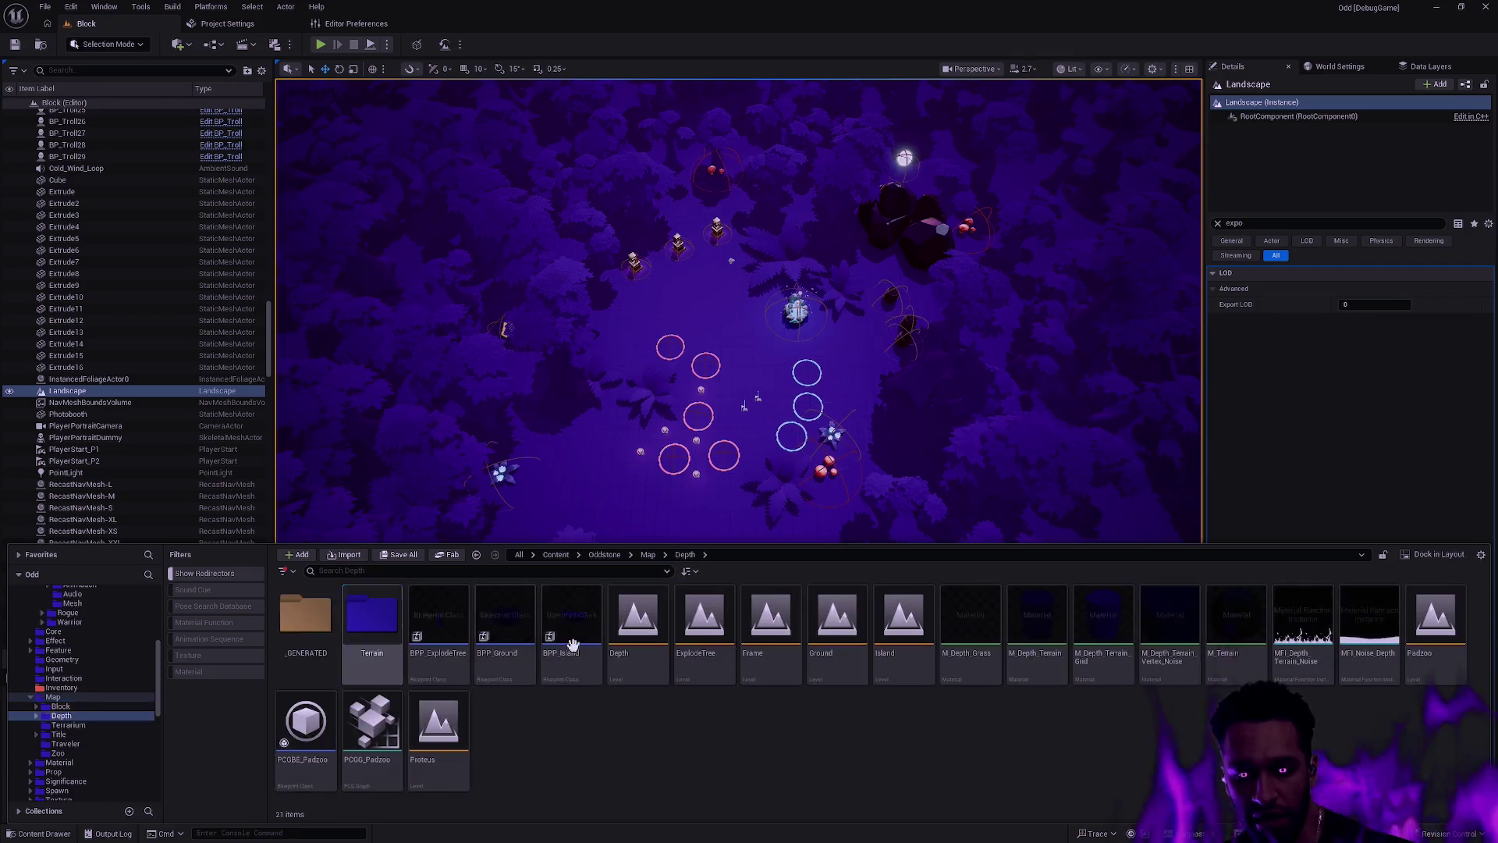
{"action": "double_click", "coordinate": [1425, 641]}
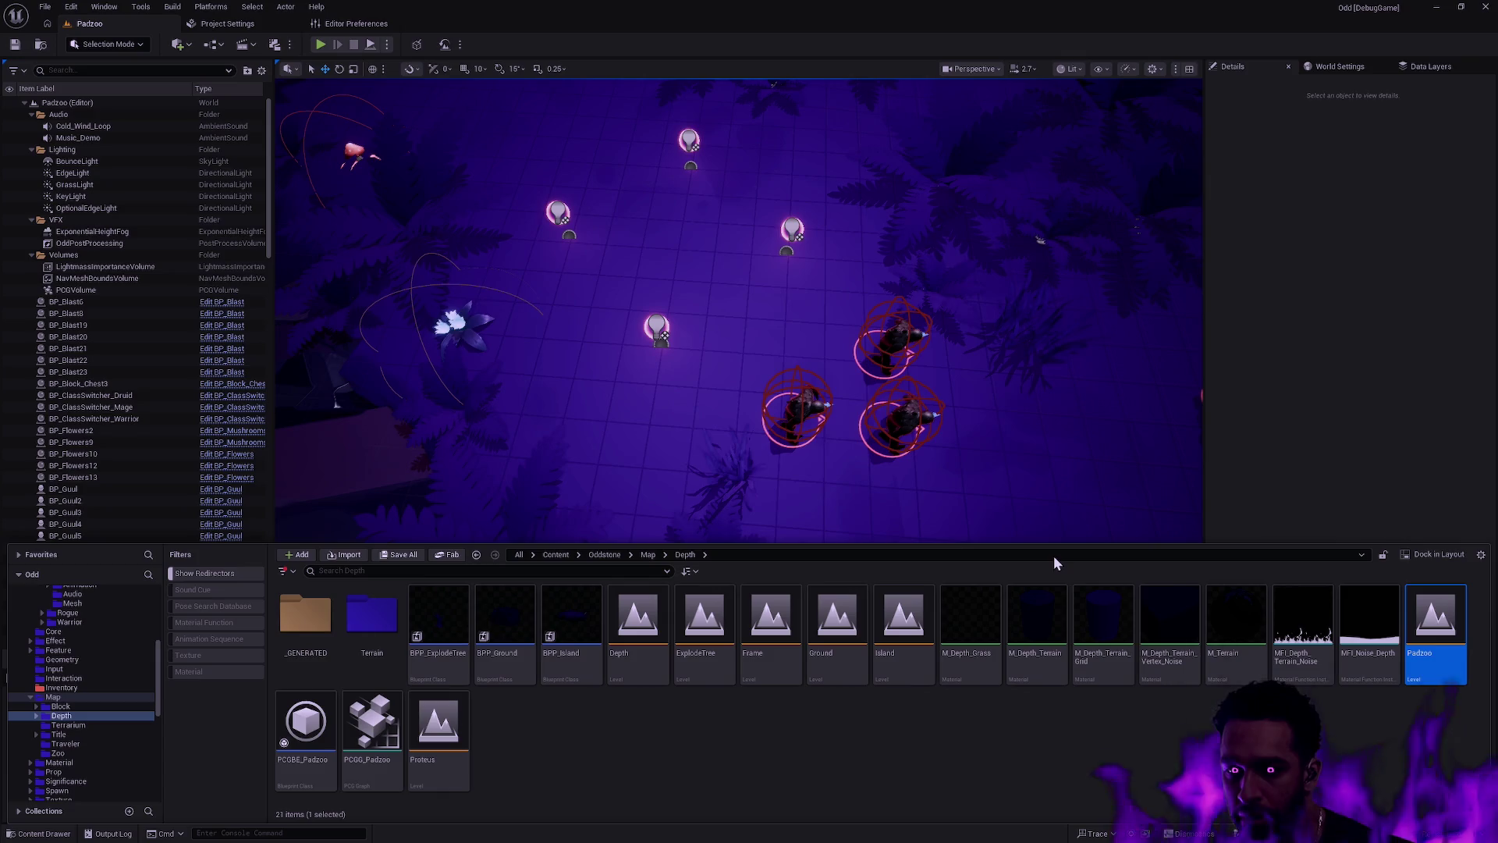
{"action": "key", "text": "alt+p"}
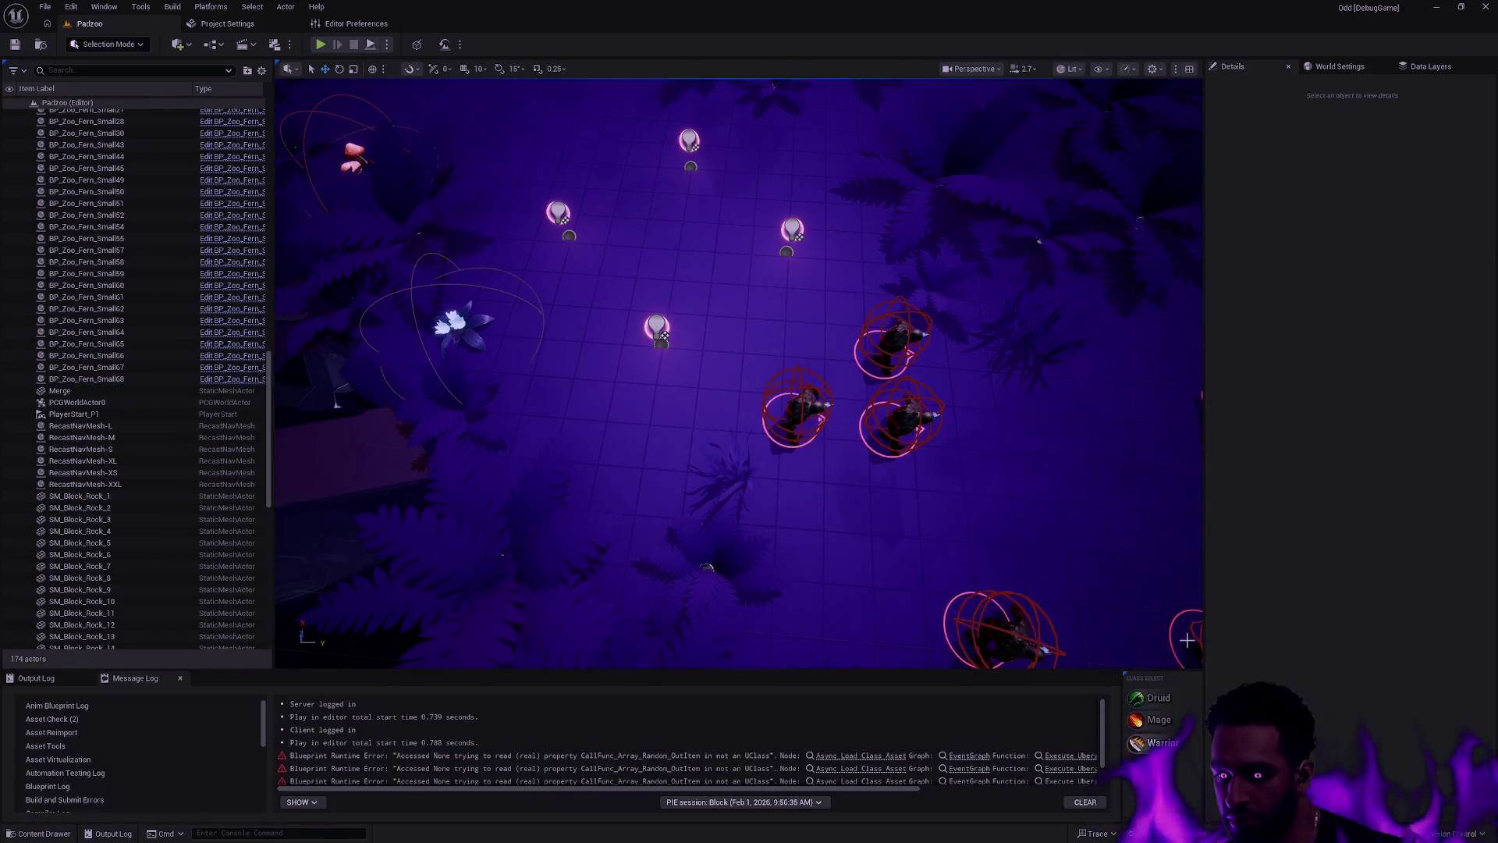
Step: Set Number of Players to 2 in the play options and run a two-player test session
{"action": "left_click", "coordinate": [388, 44]}
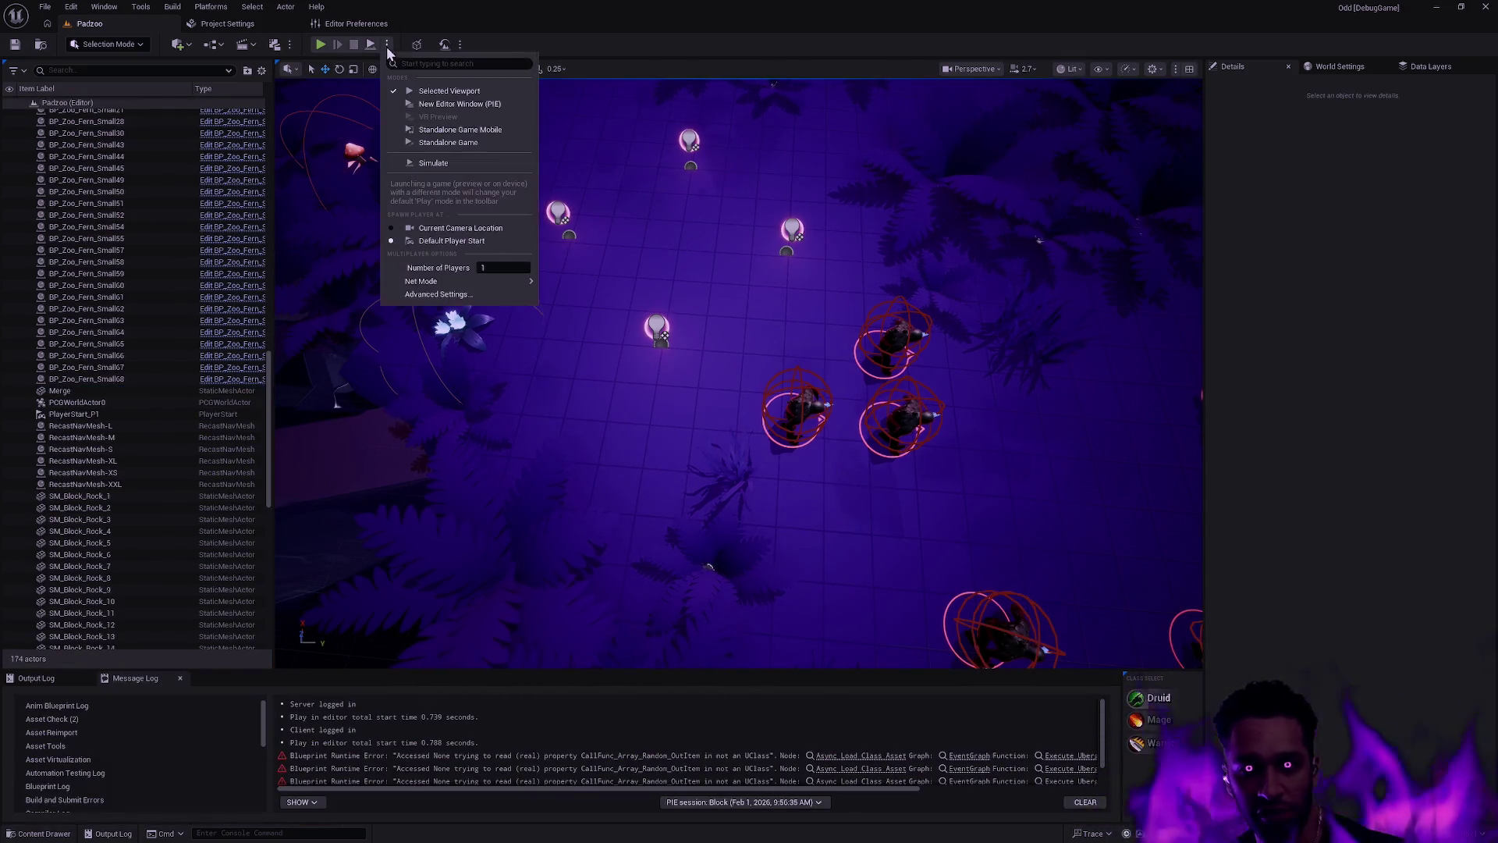
{"action": "left_click_drag", "start_coordinate": [494, 267], "coordinate": [505, 267]}
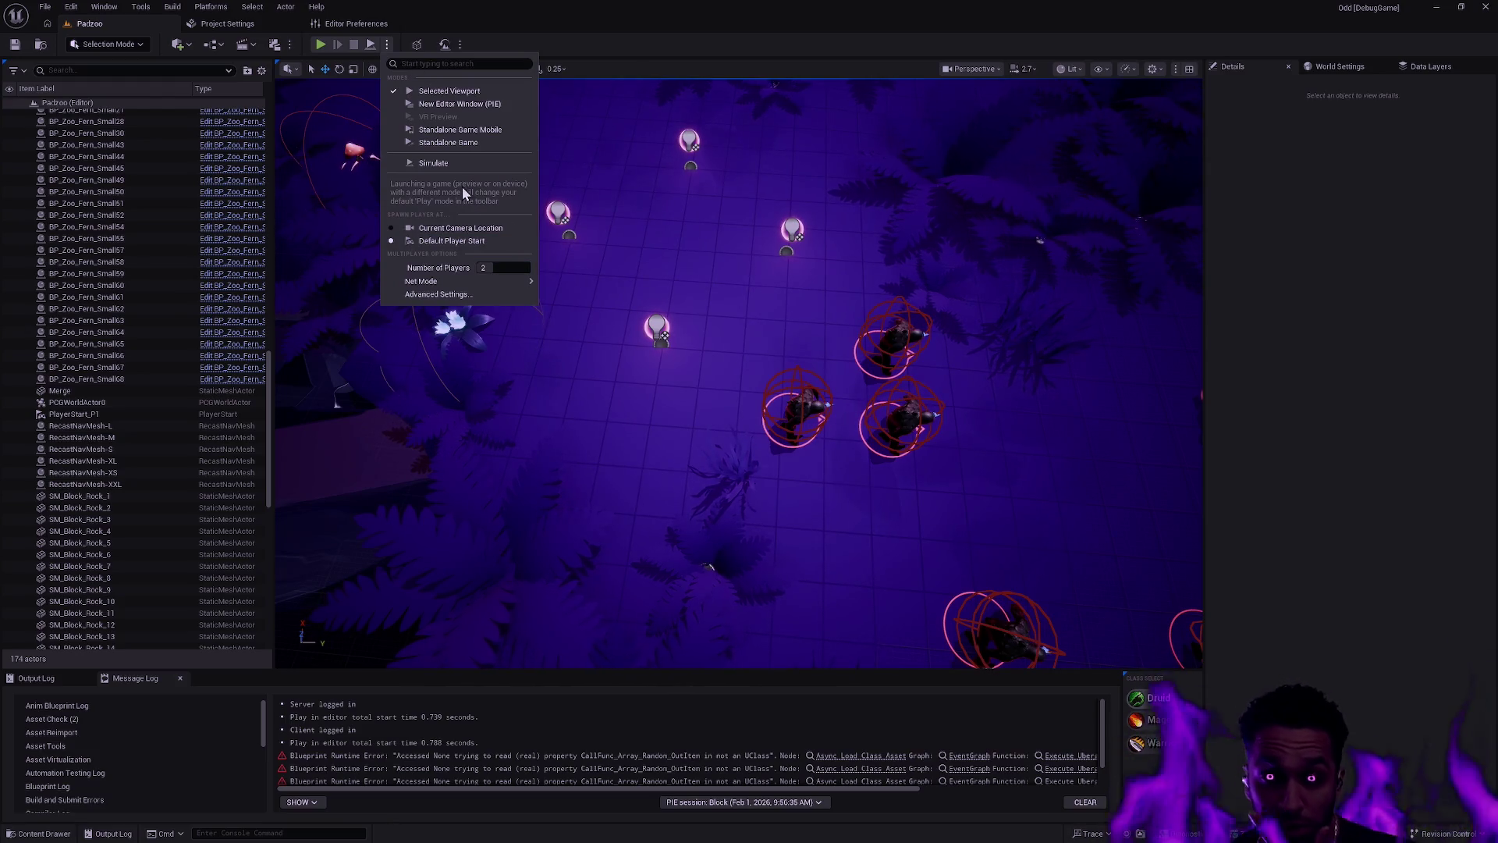
{"action": "left_click", "coordinate": [523, 50]}
{"action": "left_click", "coordinate": [320, 45]}
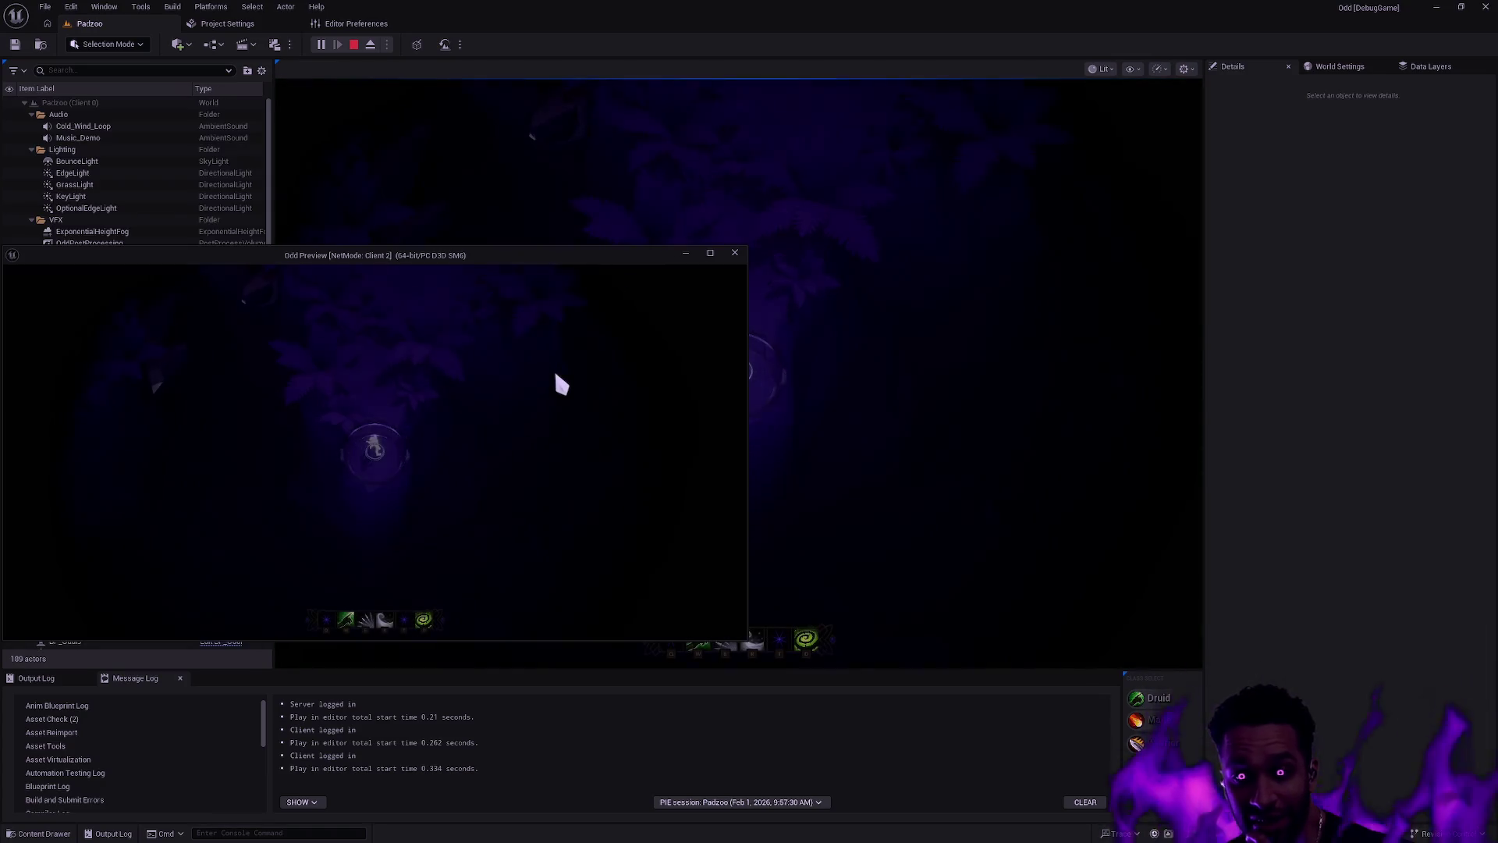
{"action": "key", "text": "Escape"}
Step: Reopen the play options and bring up the Save Content prompt with Ctrl+Shift+S
{"action": "left_click", "coordinate": [387, 45]}
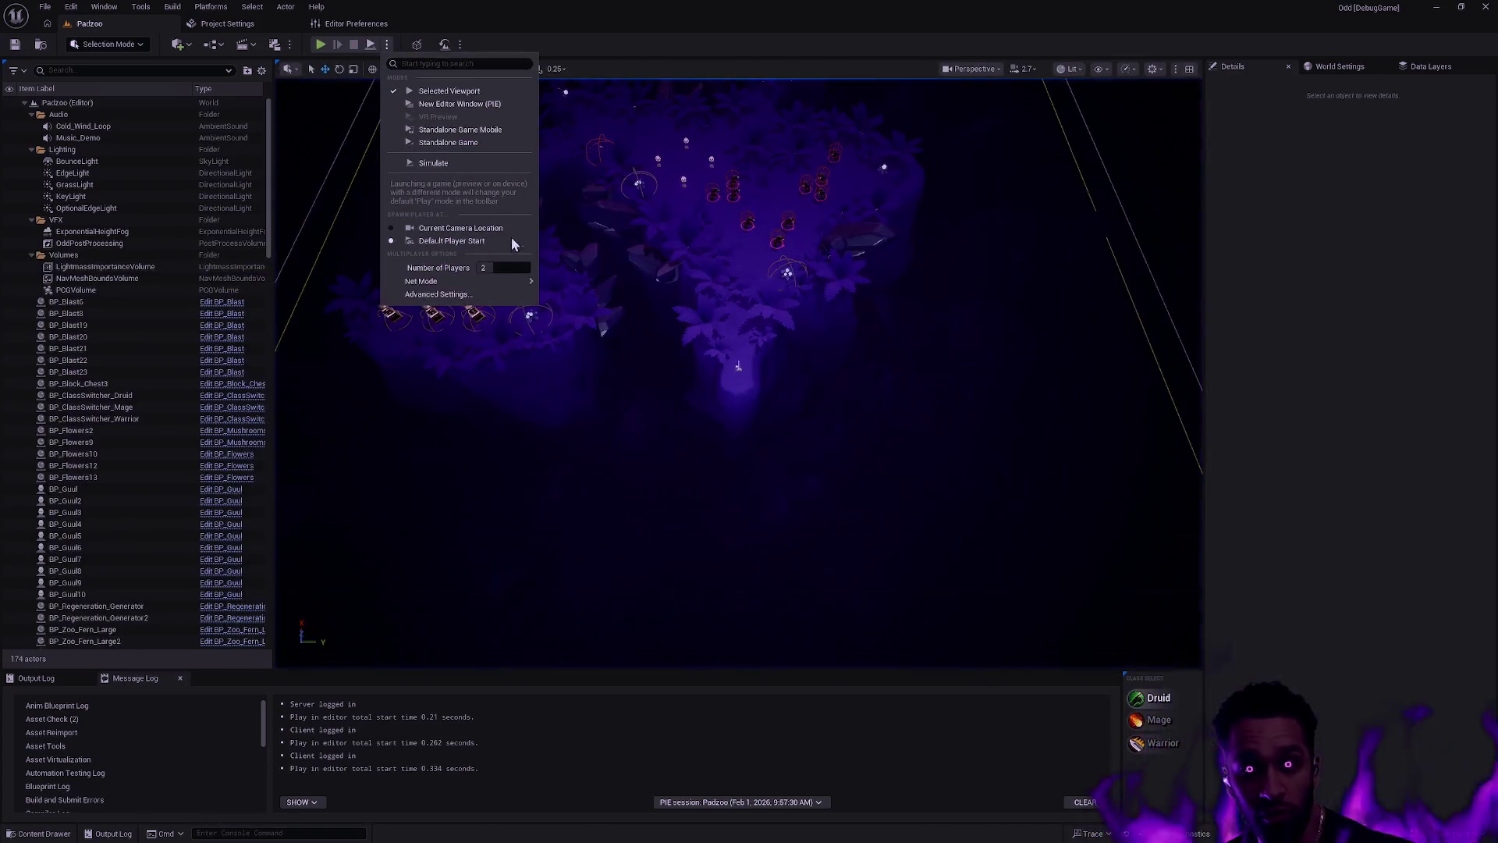
{"action": "mouse_move", "coordinate": [504, 282]}
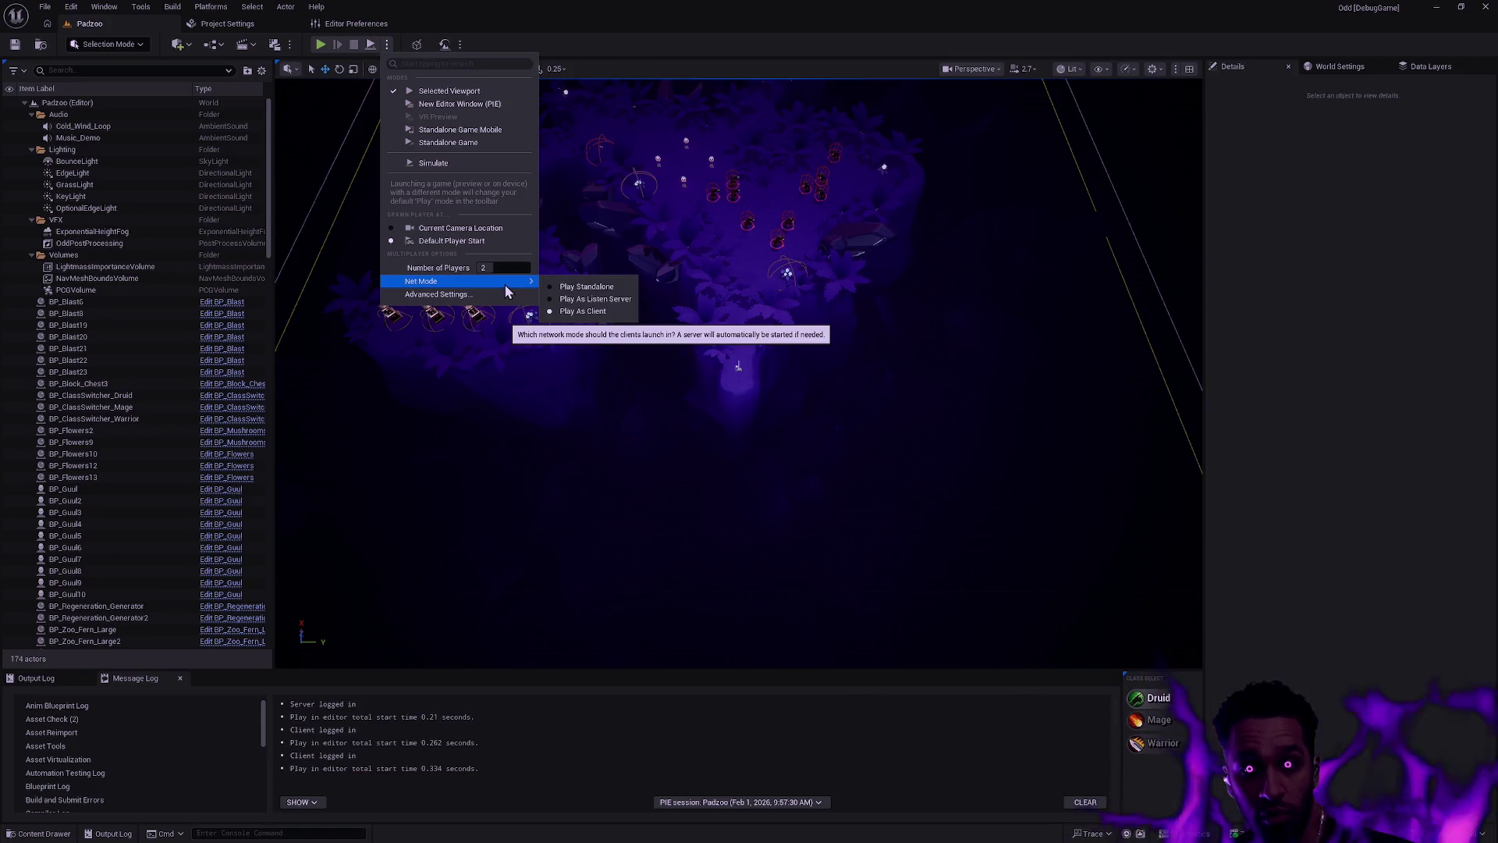
{"action": "key", "text": "ctrl+shift+s"}
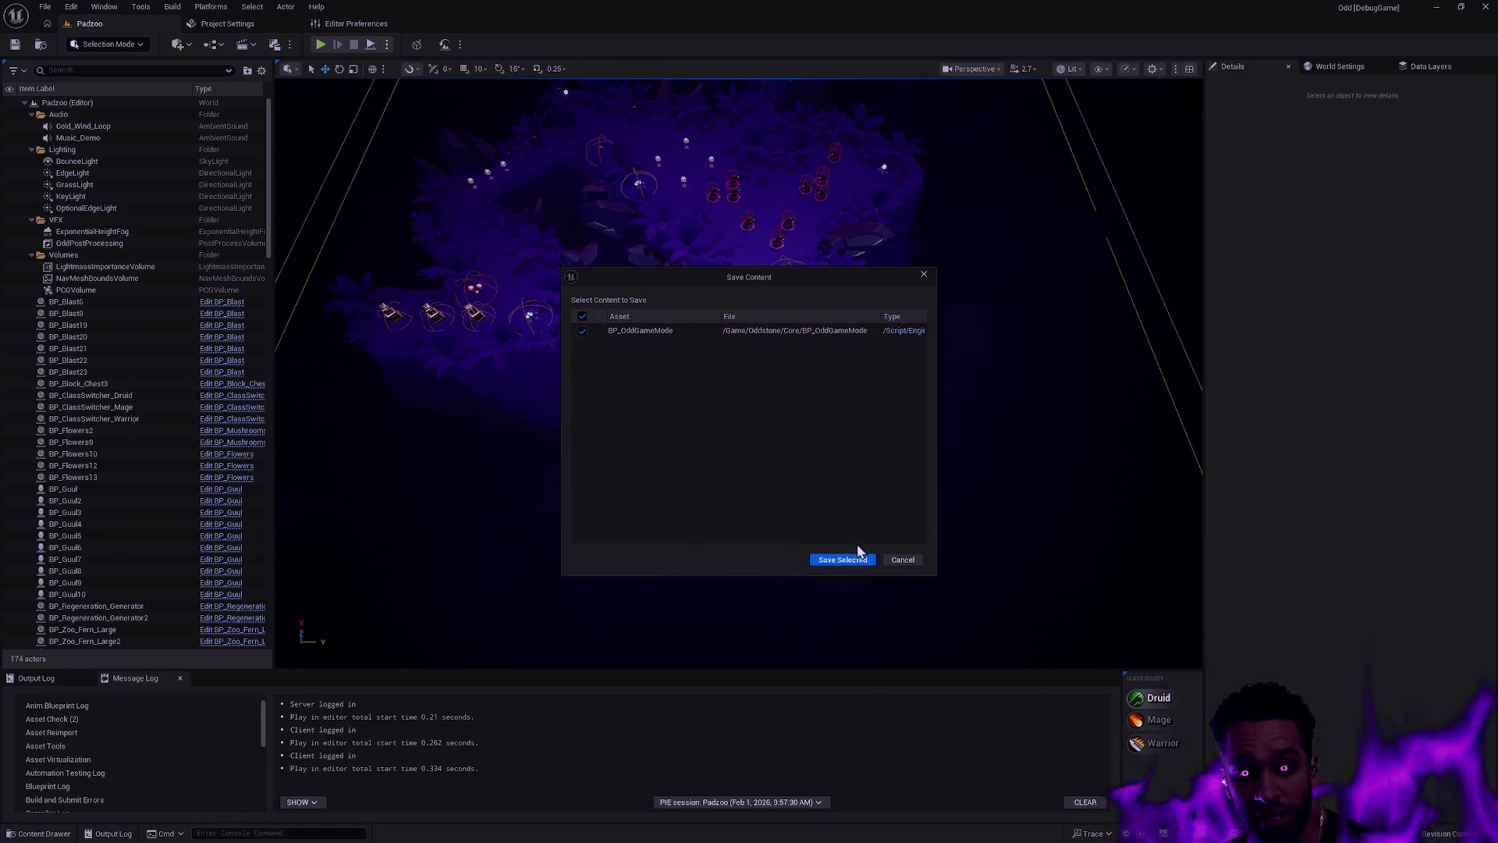
Step: Save BP_OddGameMode via Save Selected, acknowledge the fatal-error crash, and focus the debug console
{"action": "left_click", "coordinate": [857, 559]}
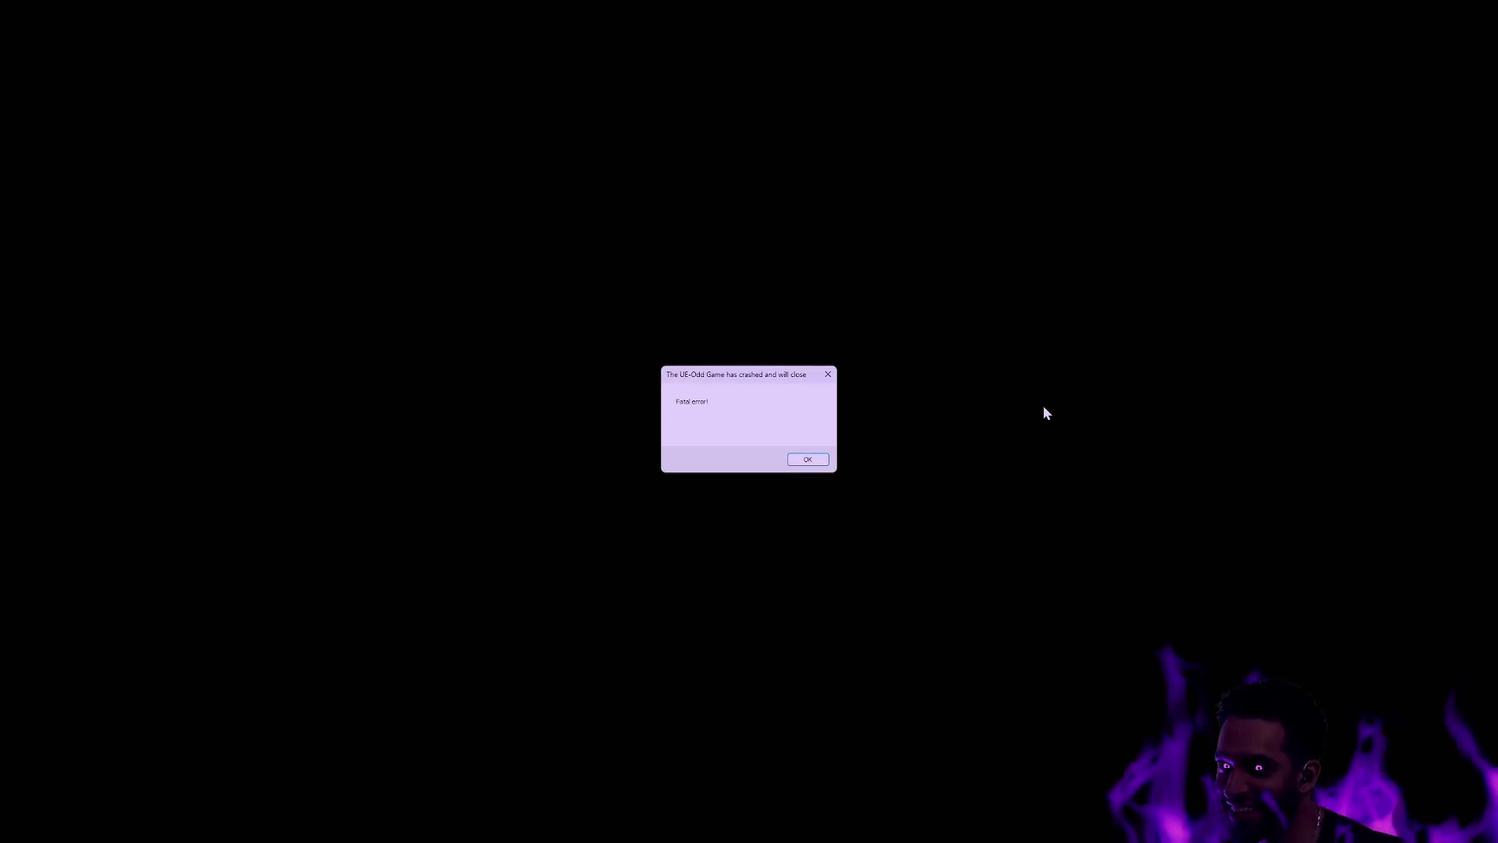
{"action": "left_click", "coordinate": [808, 460]}
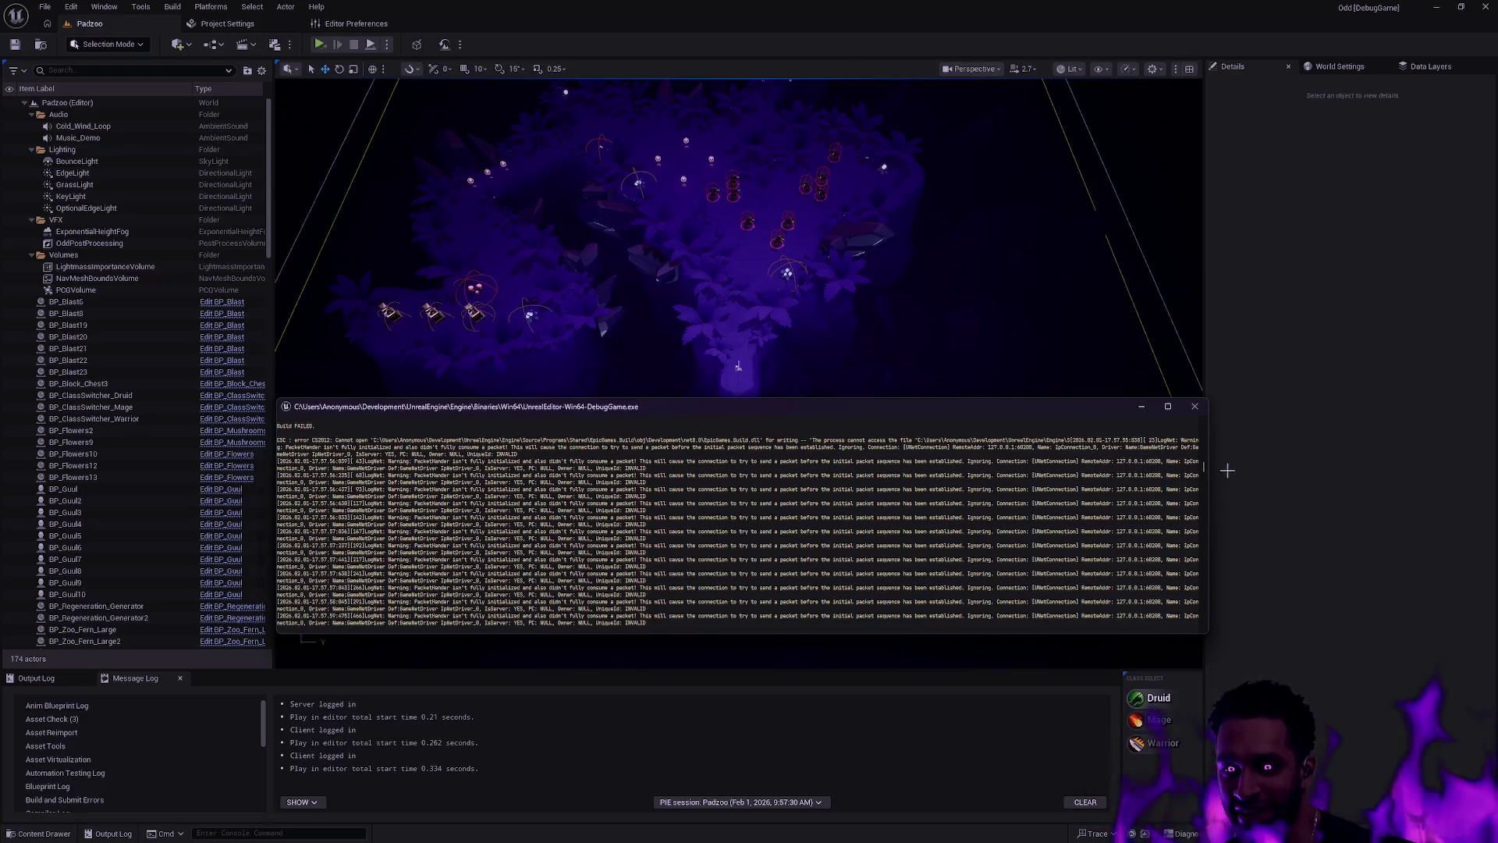
{"action": "left_click", "coordinate": [1195, 420]}
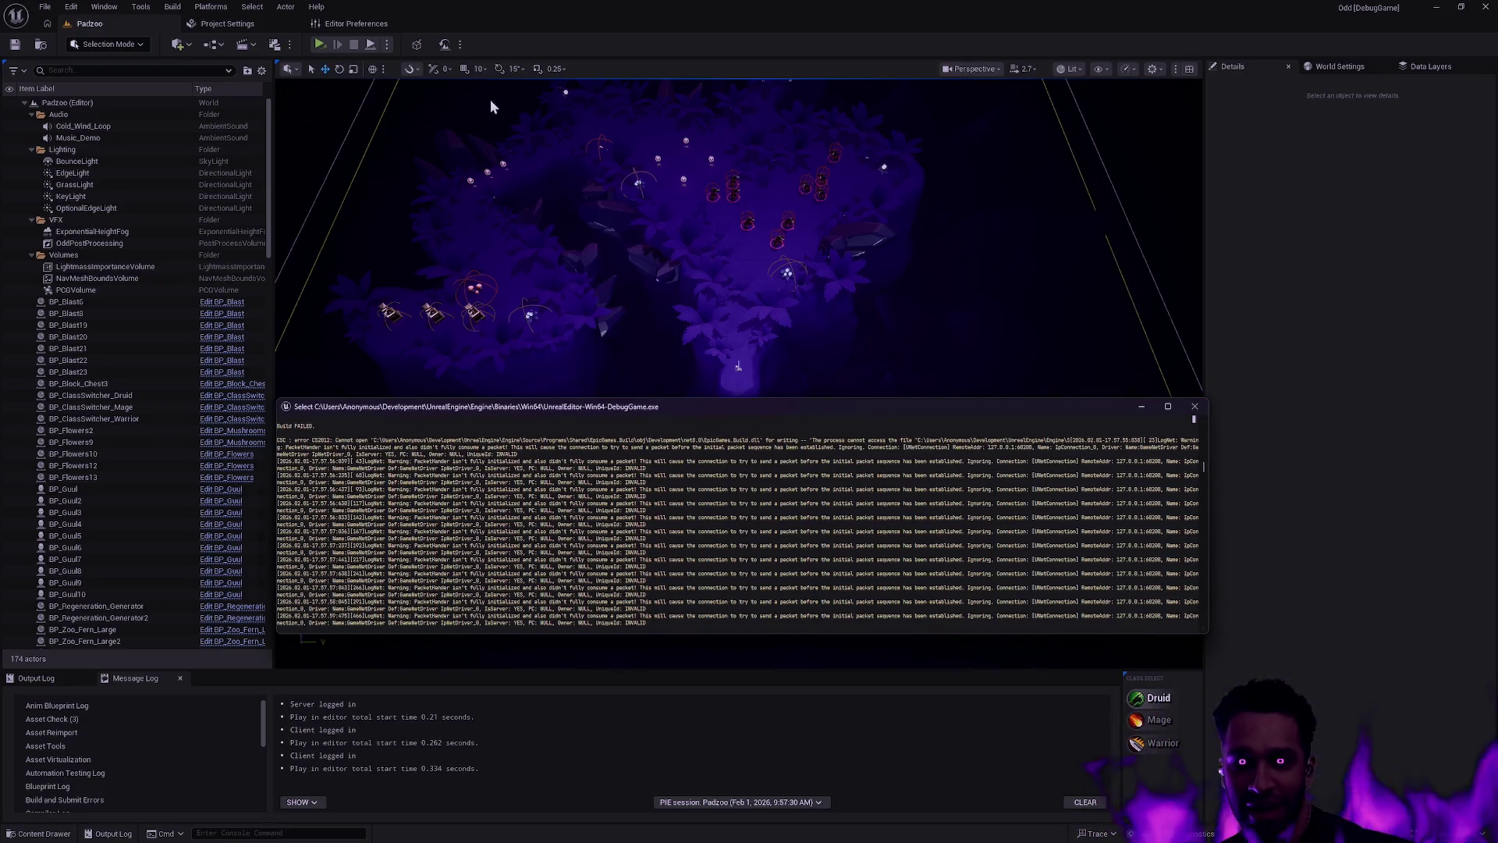
Step: Launch play in New Editor Window (PIE) and arrange the Client 1 window on the right half
{"action": "left_click", "coordinate": [1231, 402]}
{"action": "left_click", "coordinate": [387, 45]}
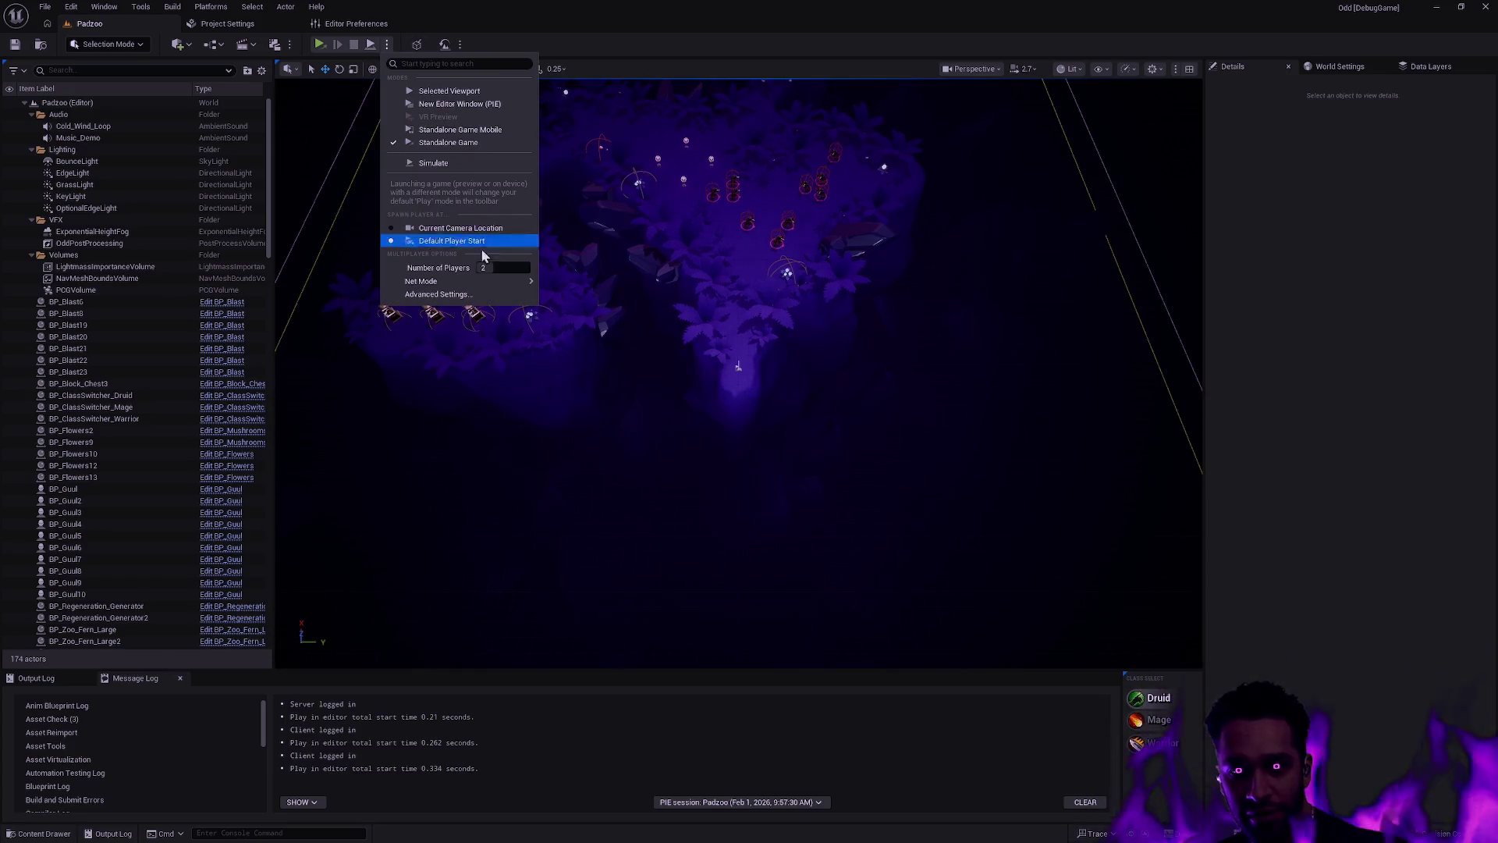
{"action": "left_click", "coordinate": [460, 104]}
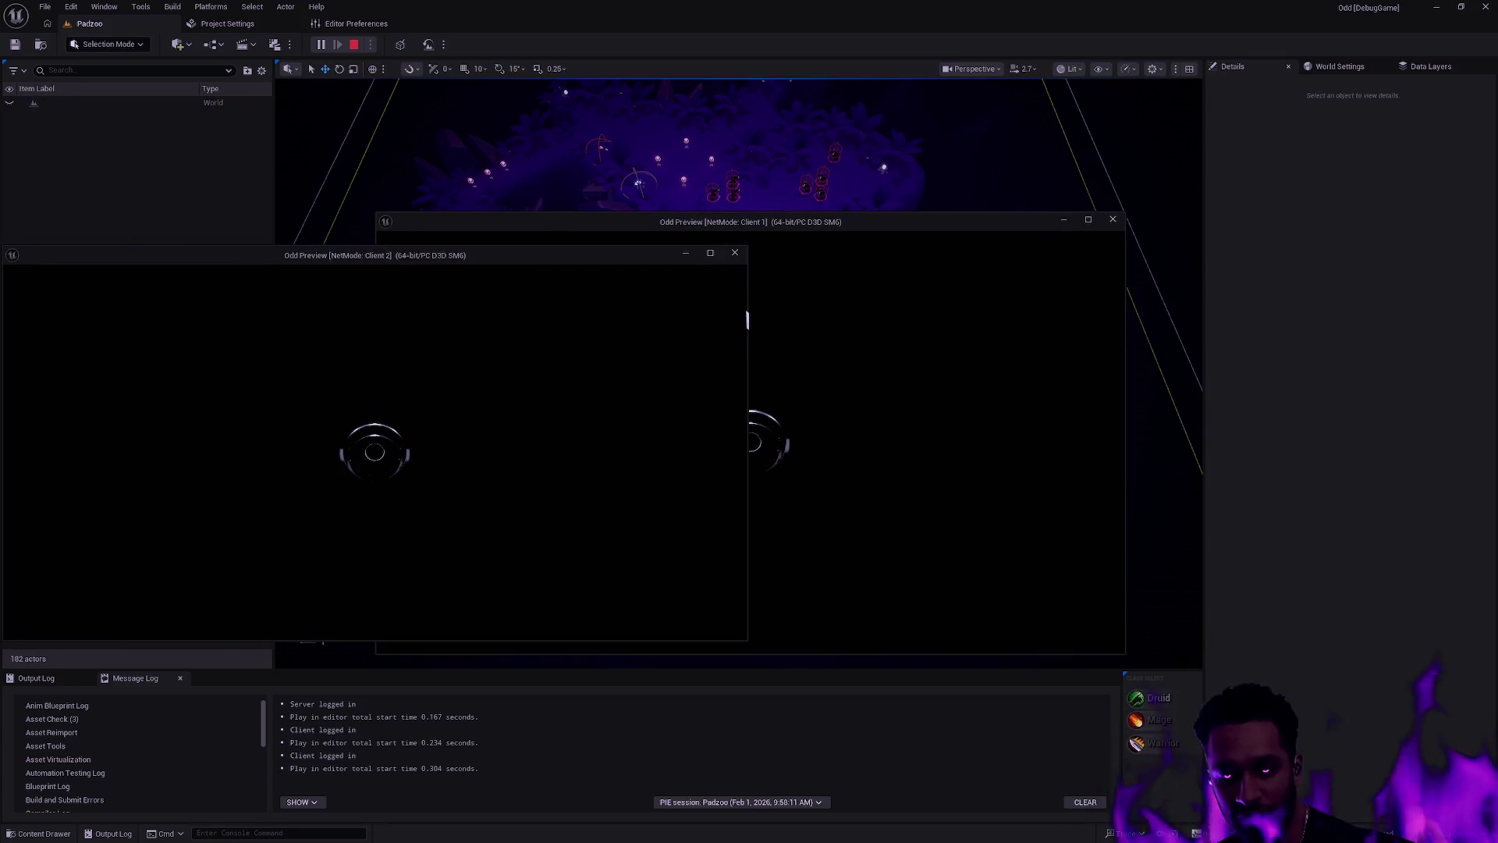
{"action": "left_click_drag", "start_coordinate": [812, 223], "coordinate": [1187, 239]}
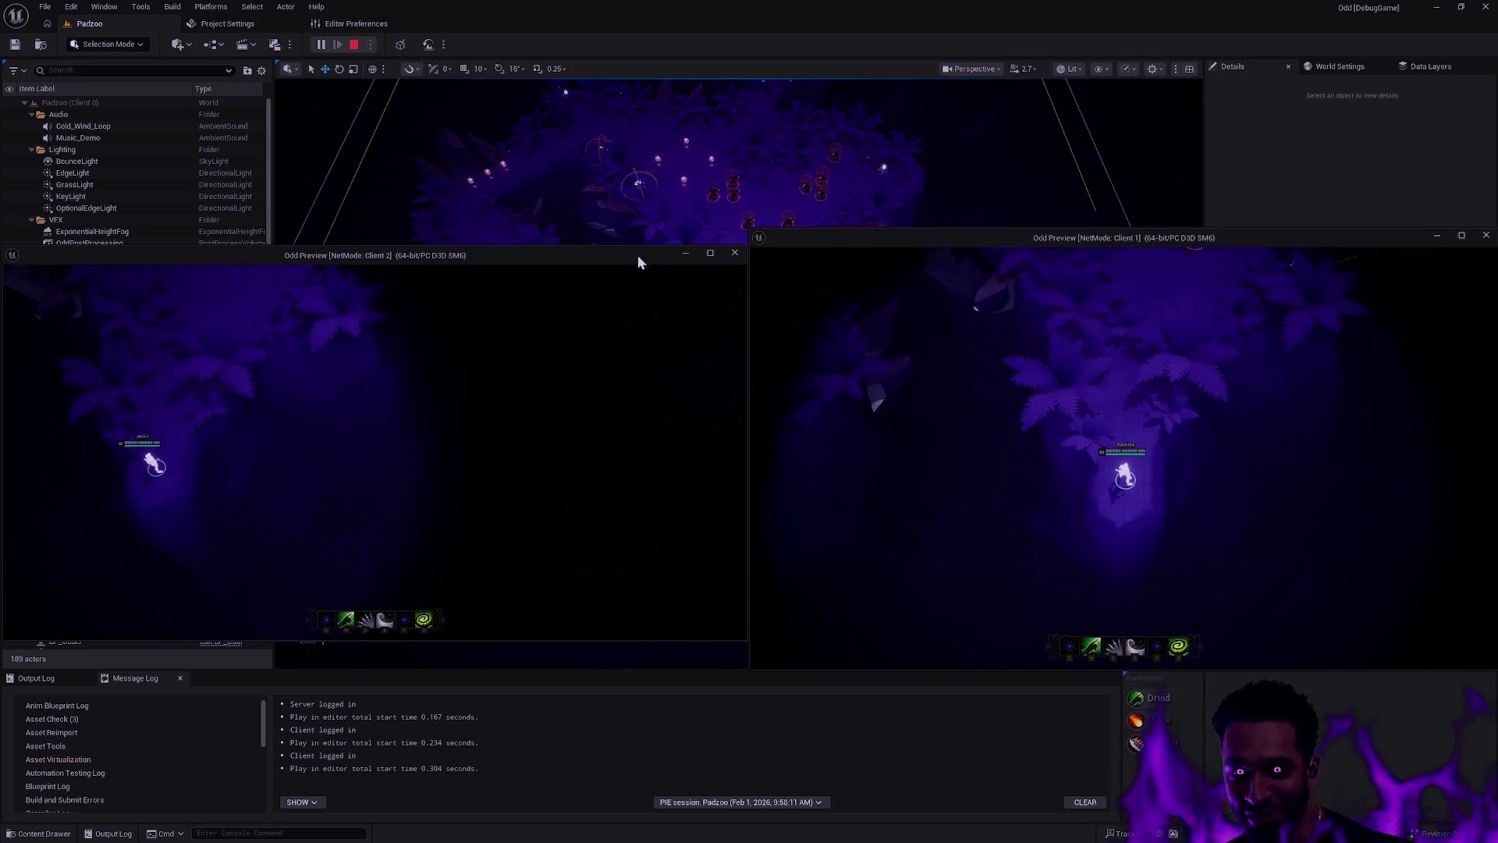
{"action": "left_click_drag", "start_coordinate": [794, 228], "coordinate": [794, 246]}
{"action": "left_click_drag", "start_coordinate": [809, 669], "coordinate": [823, 641]}
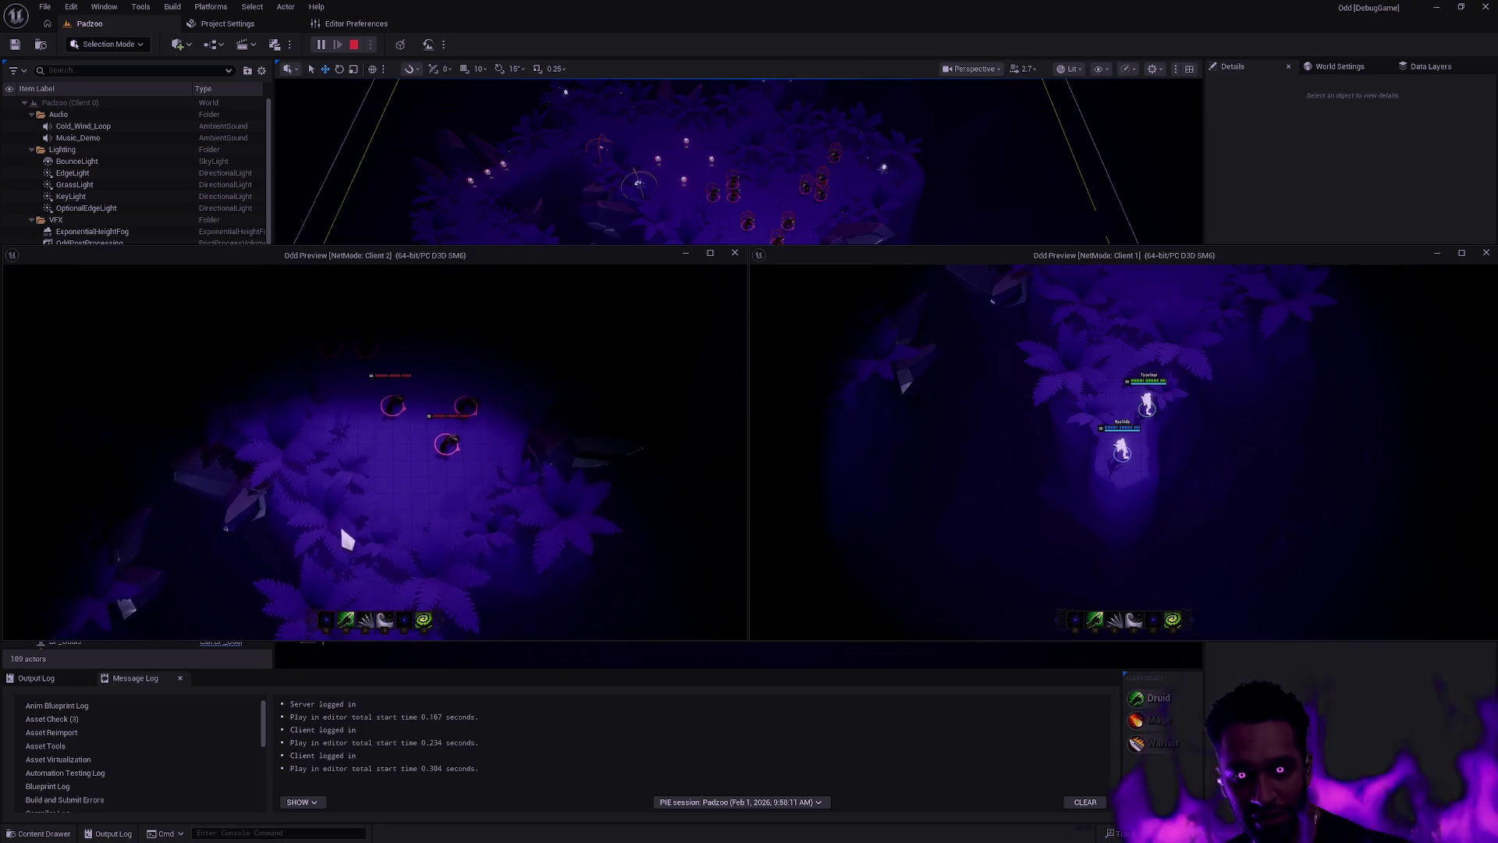
Step: Move the hero up to the ghoul camp, cast abilities at the ghouls, then stop the session
{"action": "left_click", "coordinate": [296, 467]}
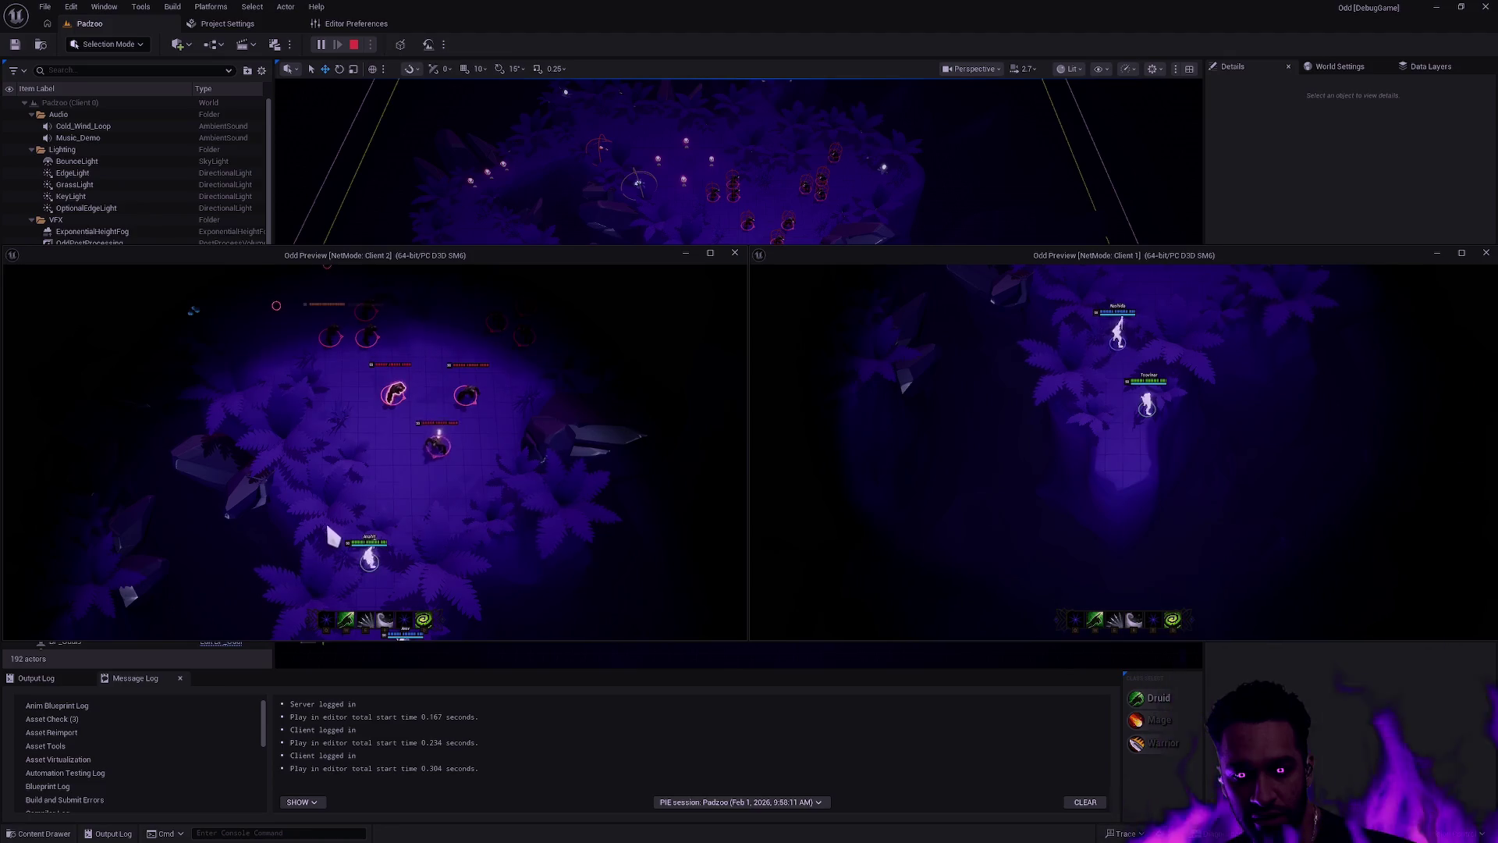
{"action": "left_click", "coordinate": [1374, 493]}
{"action": "key", "text": "e"}
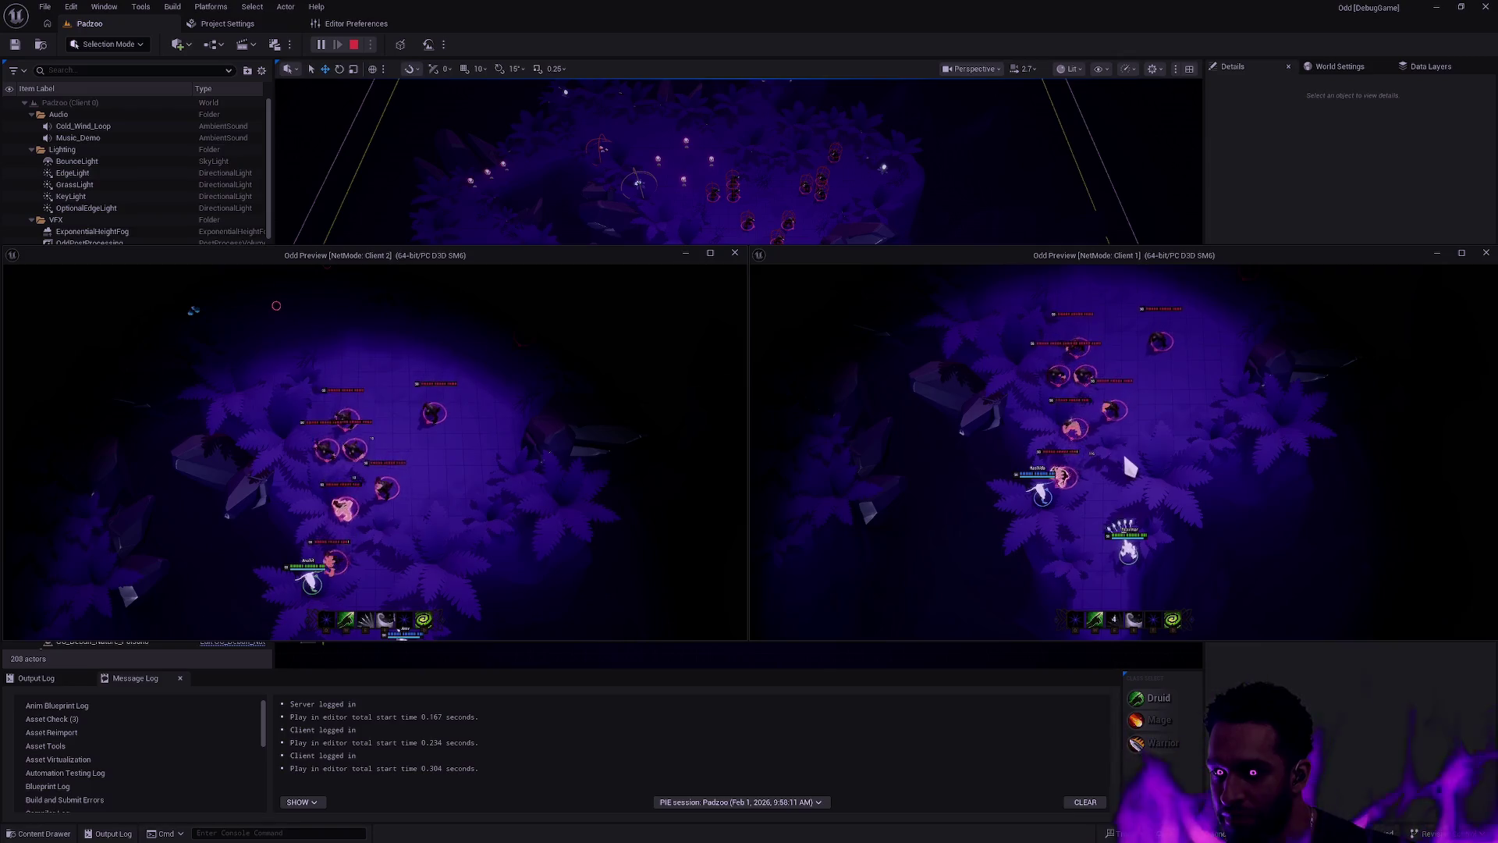
{"action": "left_click", "coordinate": [1192, 454]}
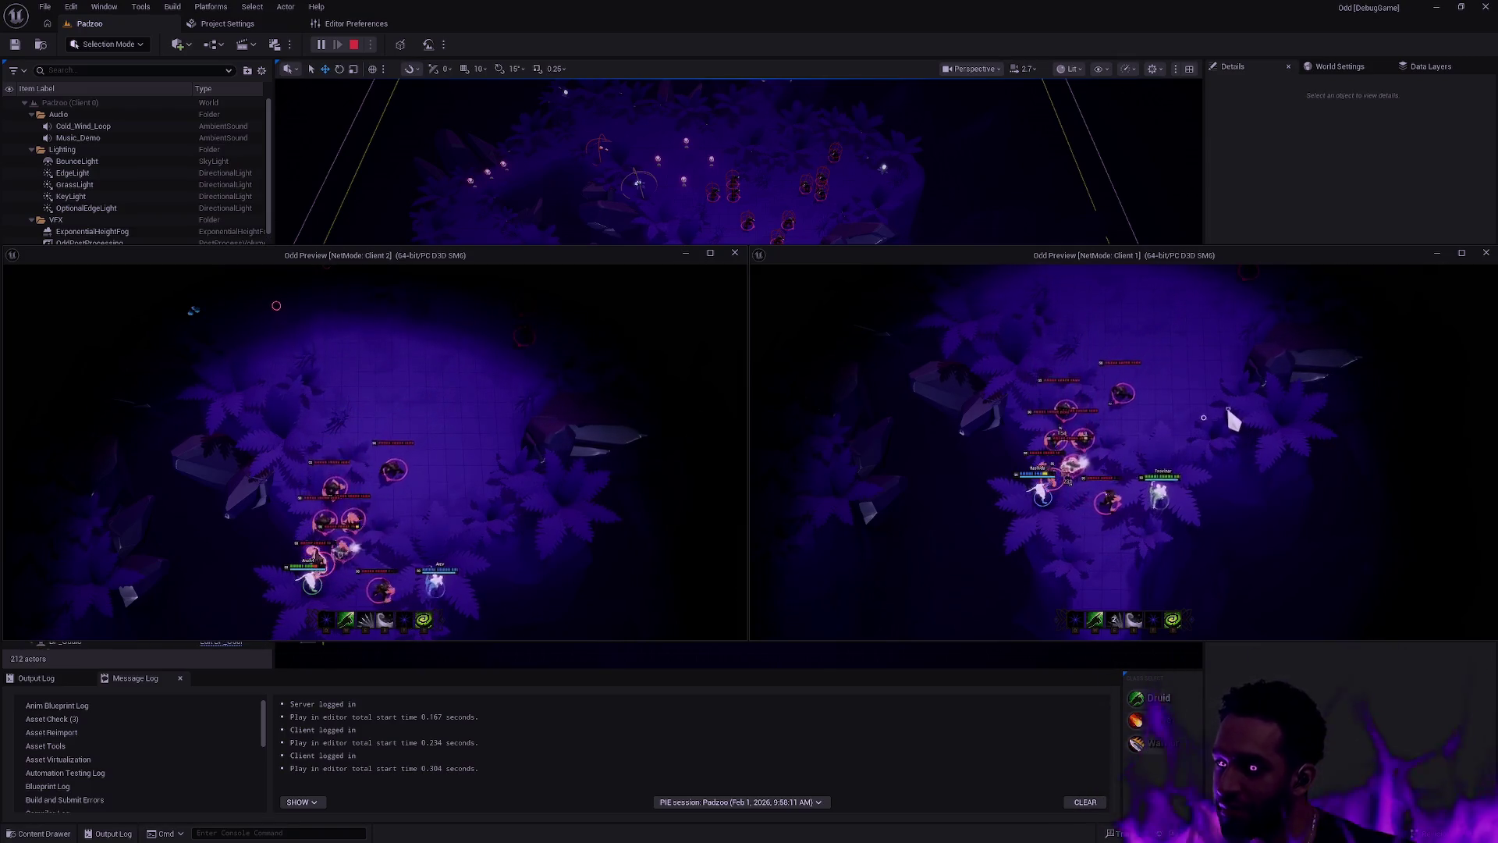
{"action": "left_click", "coordinate": [1163, 403]}
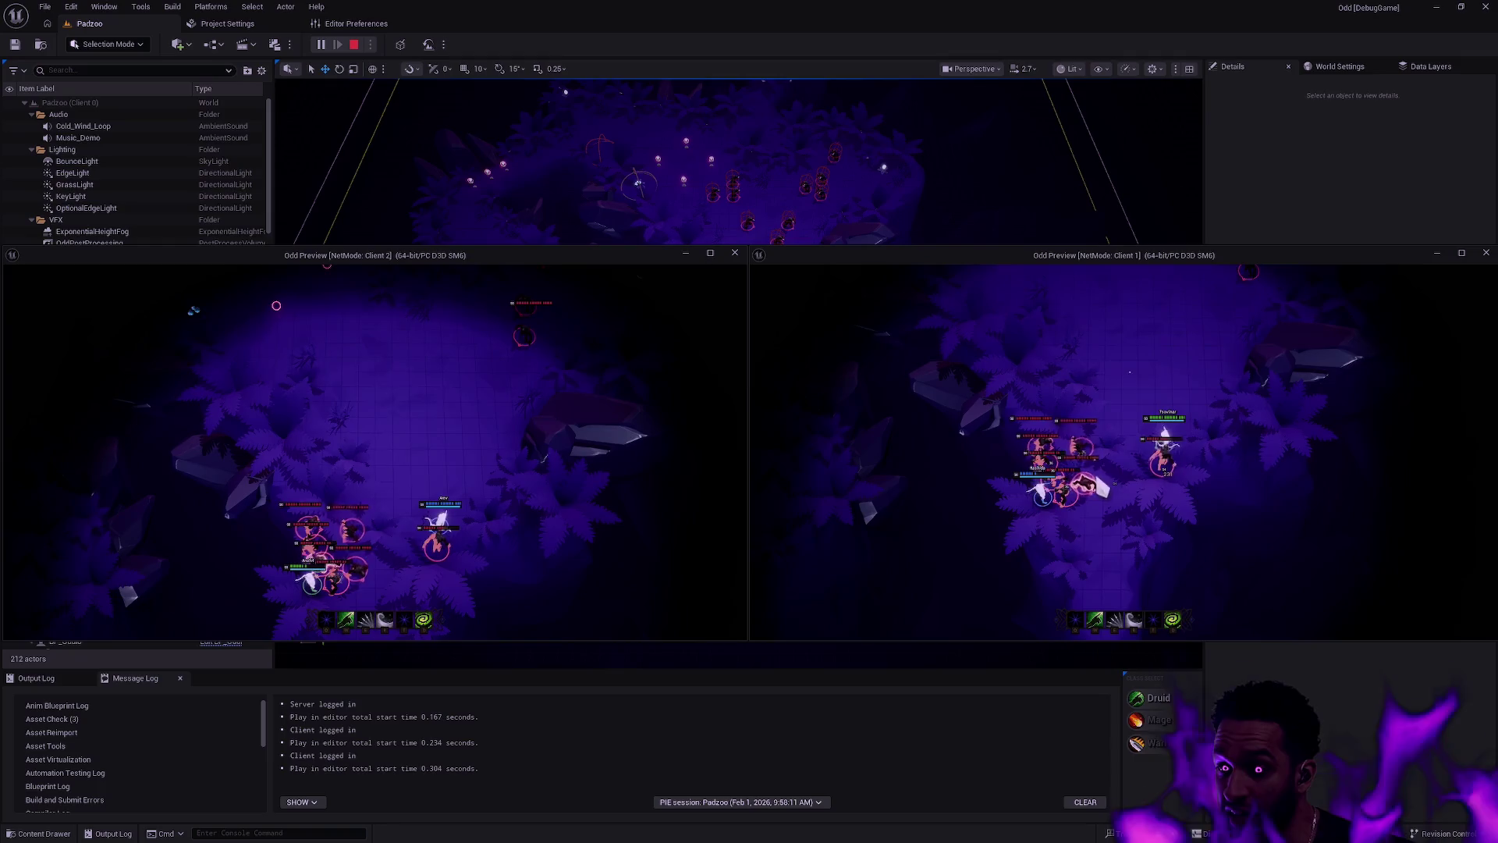
{"action": "left_click", "coordinate": [1138, 337]}
{"action": "key", "text": "e"}
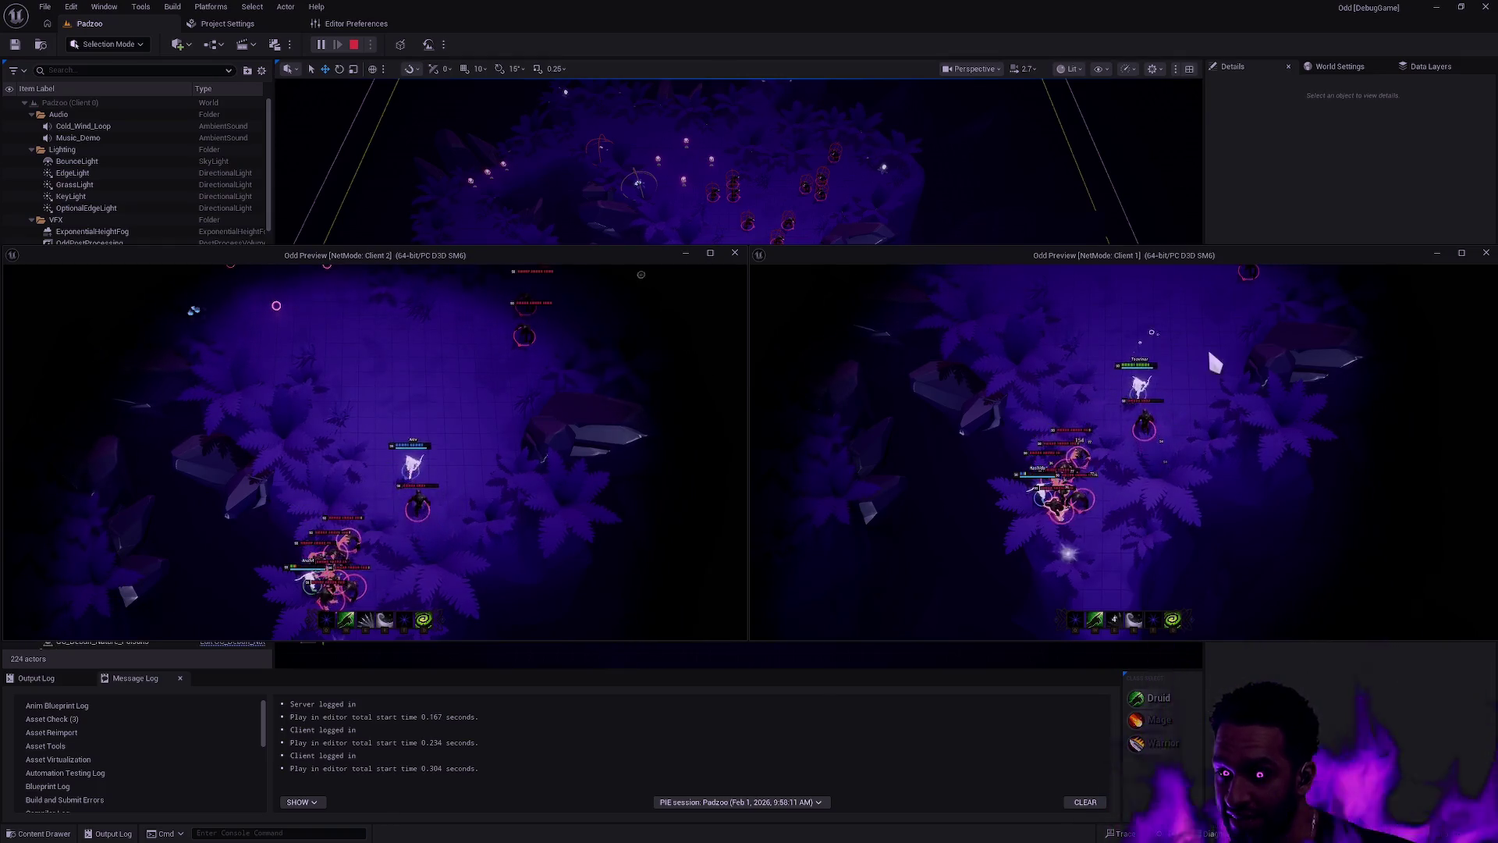
{"action": "key", "text": "Escape"}
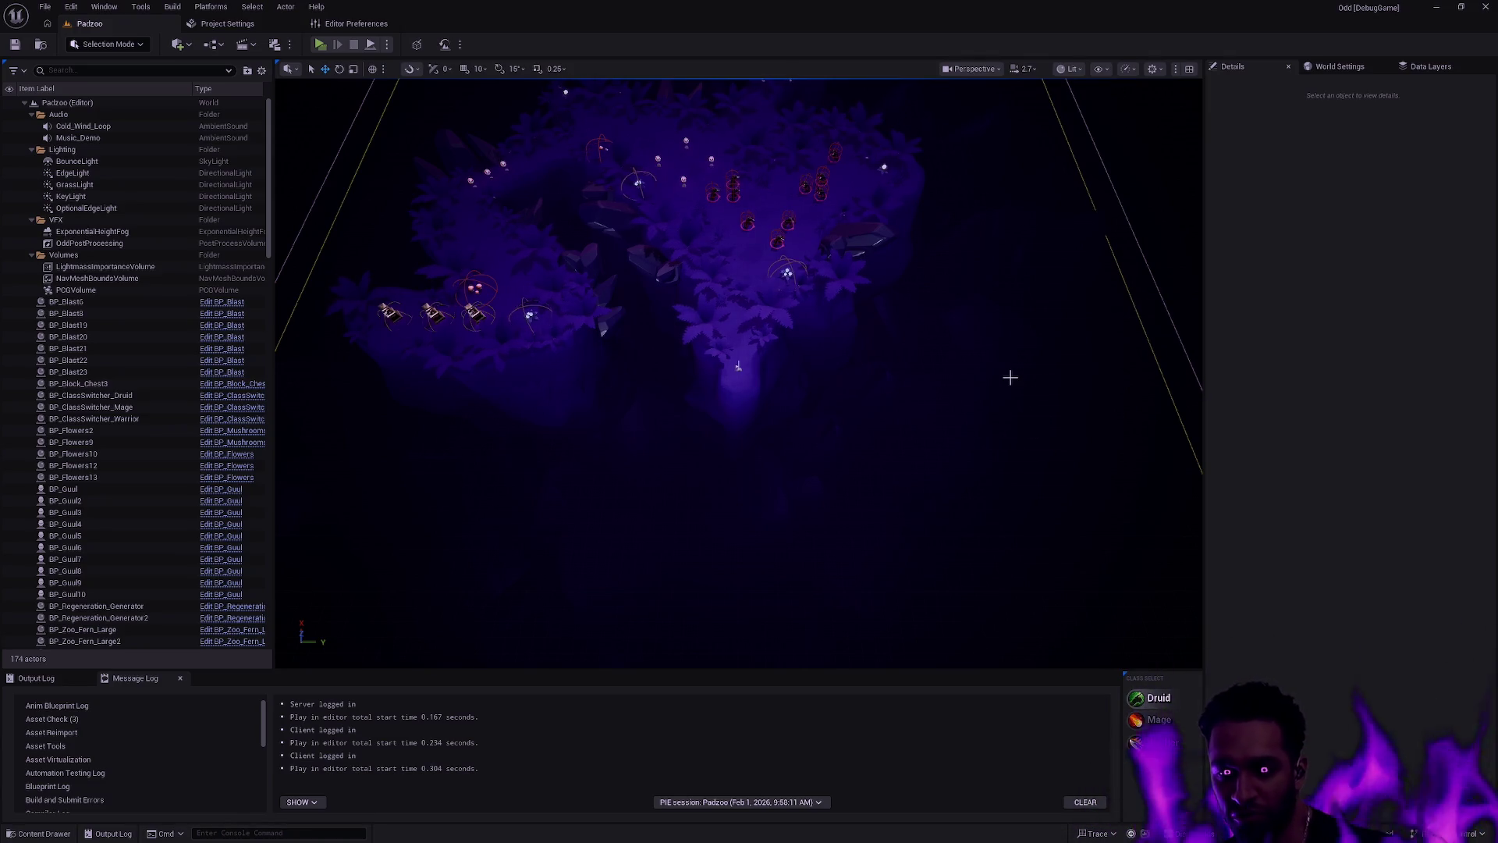
Step: Fly the viewport camera down over the ghoul camp and show the play mode options
{"action": "mouse_move", "coordinate": [902, 378]}
{"action": "left_mouse_down"}
{"action": "mouse_move", "coordinate": [902, 226]}
{"action": "mouse_move", "coordinate": [879, 437]}
{"action": "left_mouse_up"}
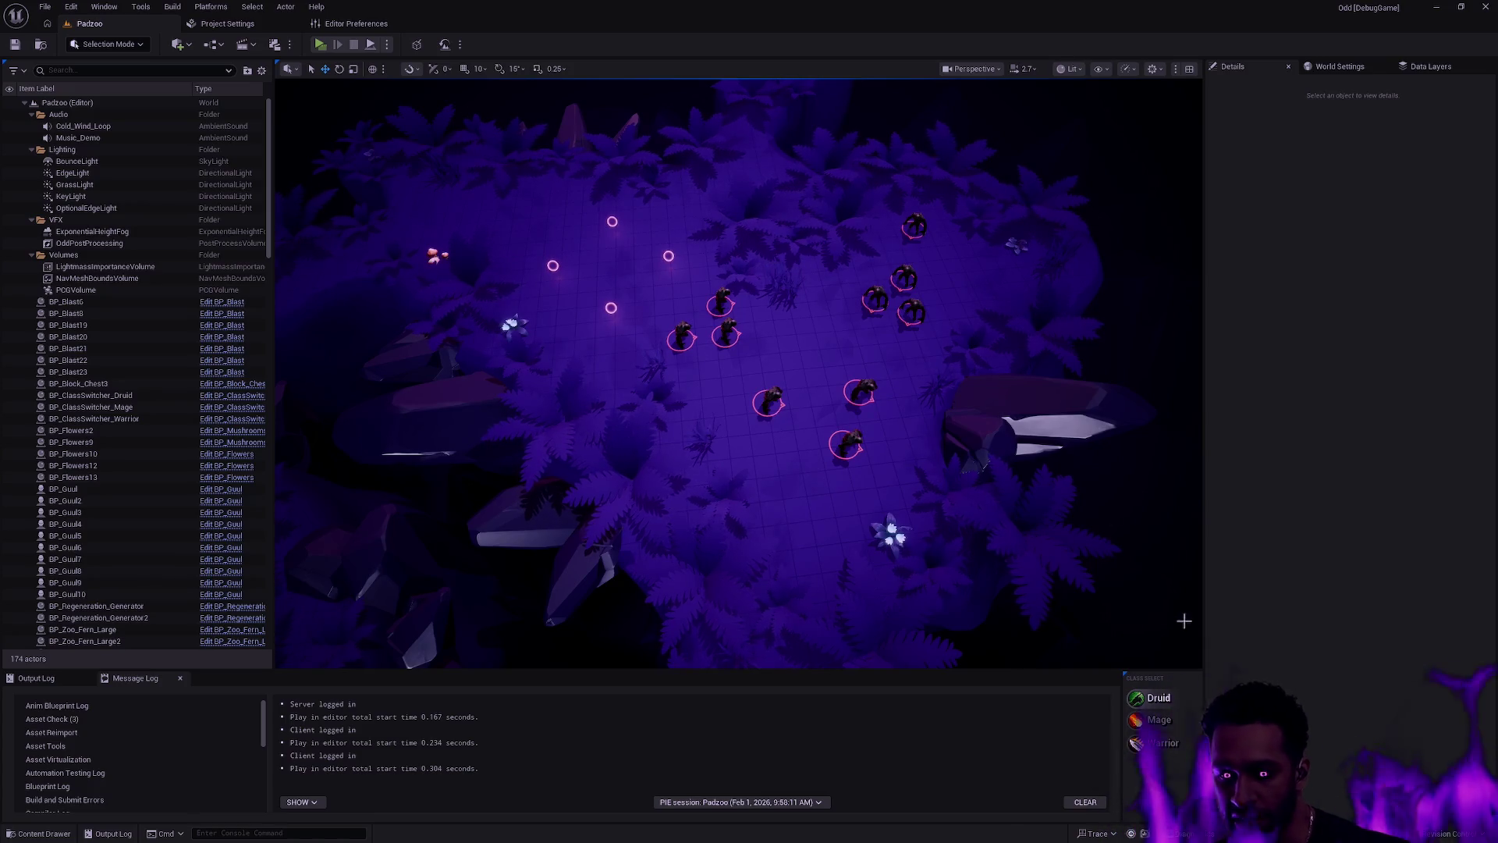
{"action": "left_click", "coordinate": [384, 44]}
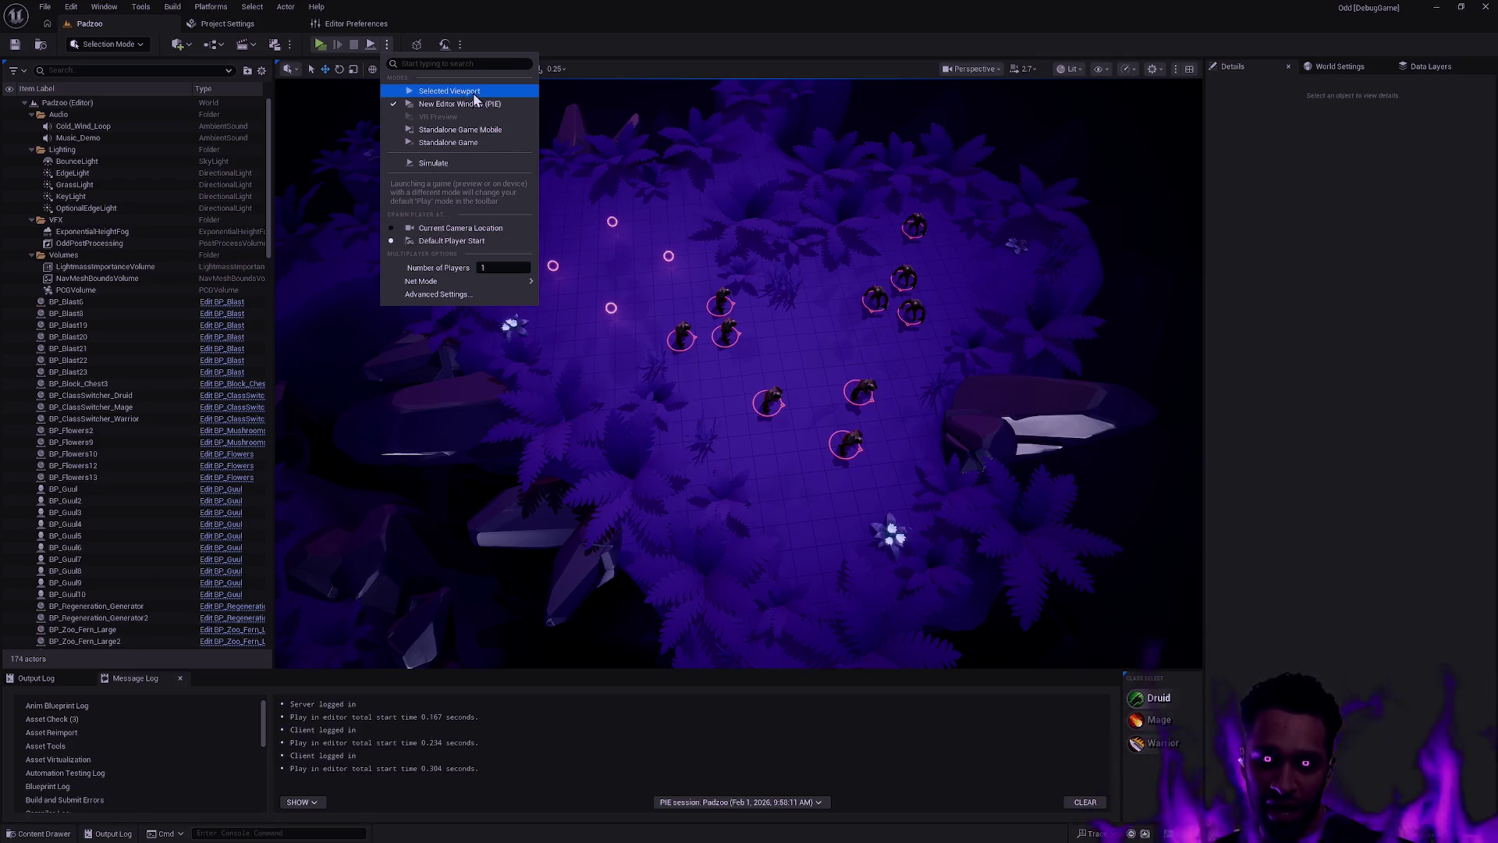
Step: Play Padzoo in the Selected Viewport full screen, dashing the druid at ghouls near the camp
{"action": "left_click", "coordinate": [437, 90]}
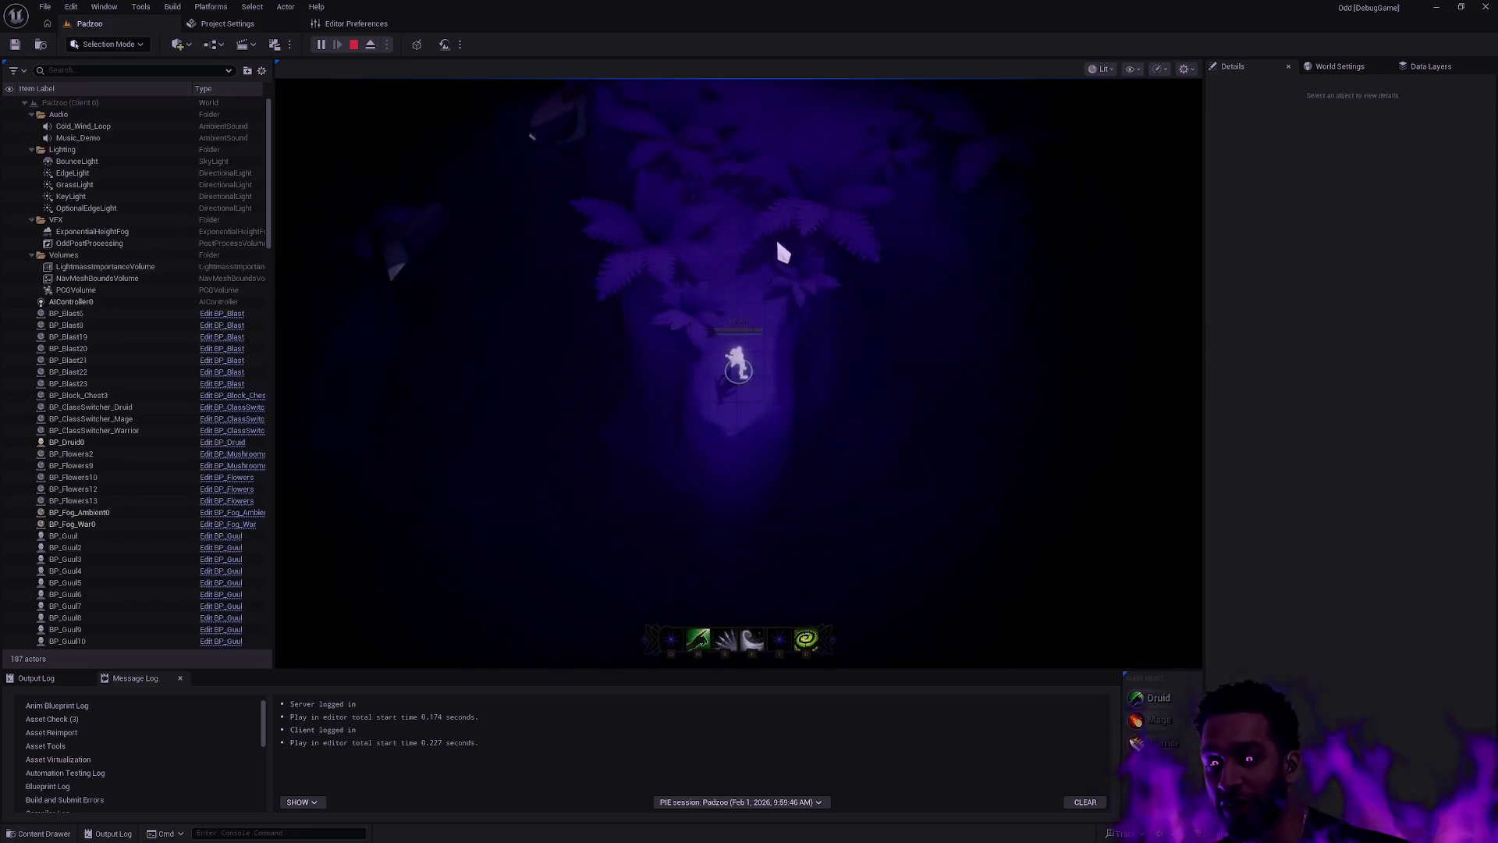
{"action": "key", "text": "F11"}
{"action": "left_click", "coordinate": [874, 351]}
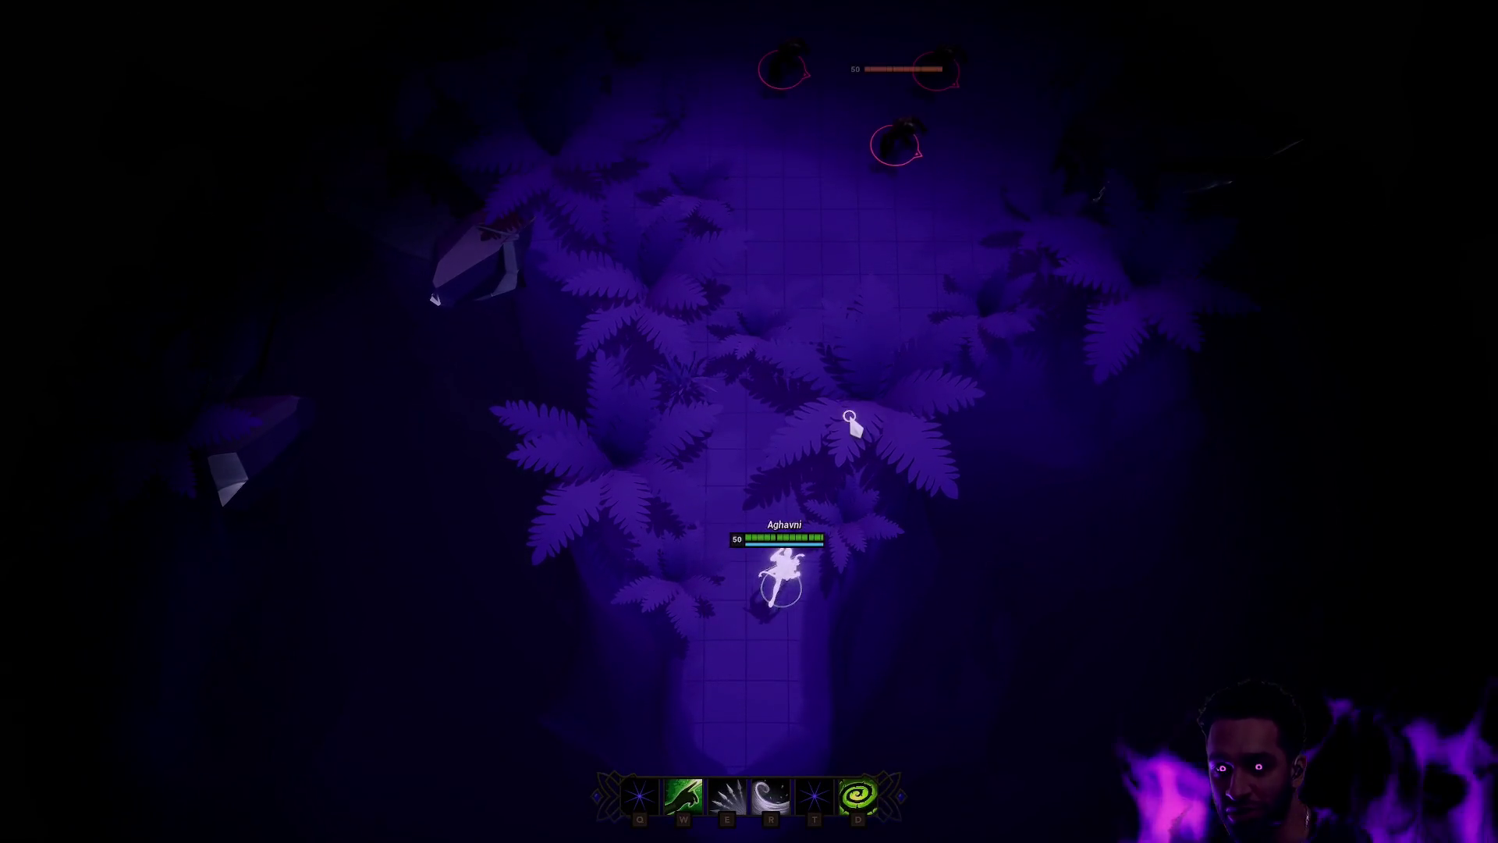
{"action": "left_click", "coordinate": [719, 667]}
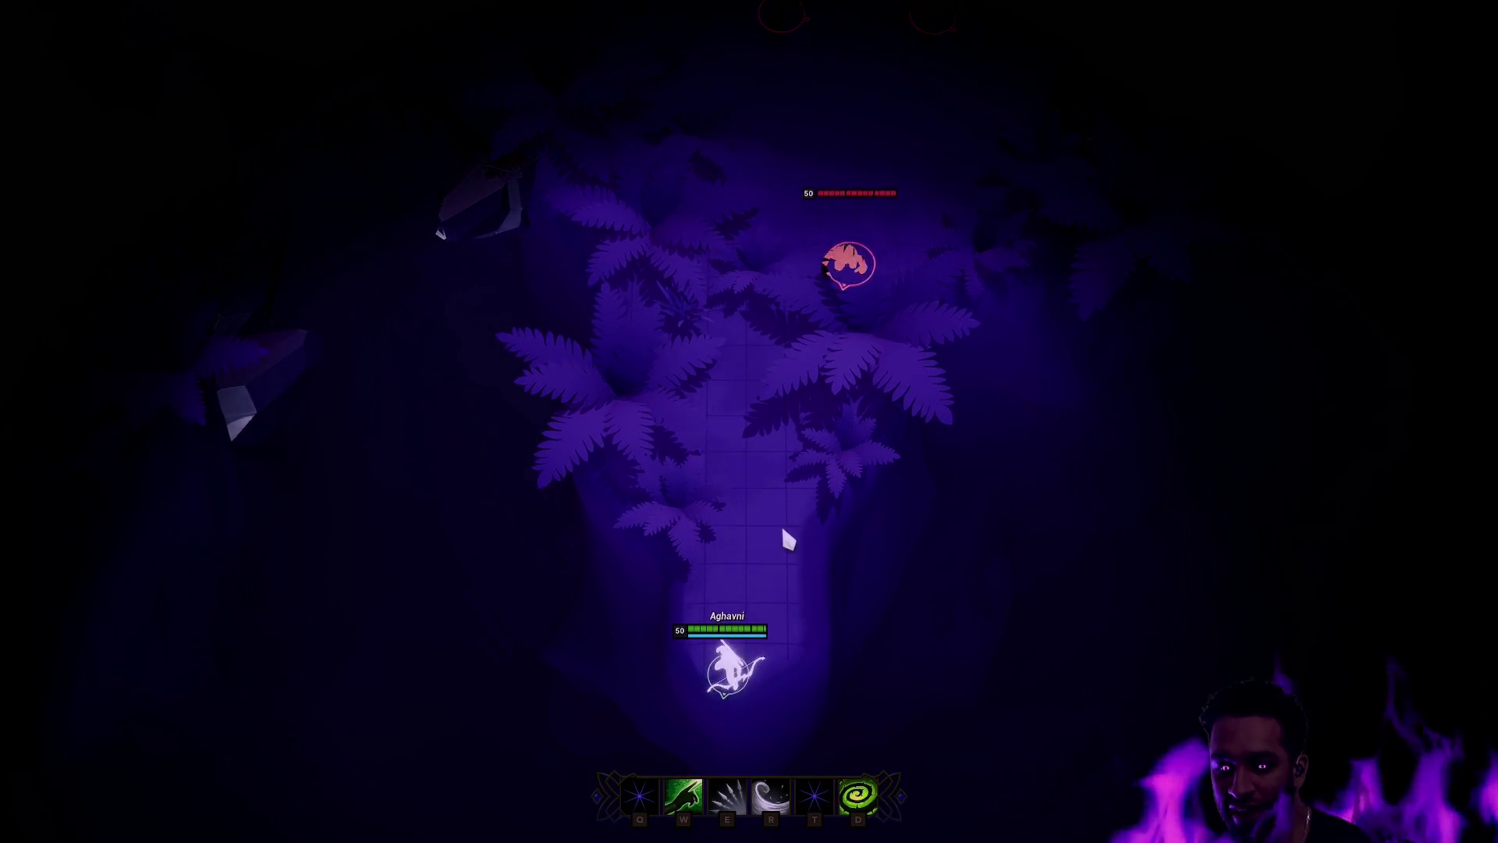
{"action": "key", "text": "d"}
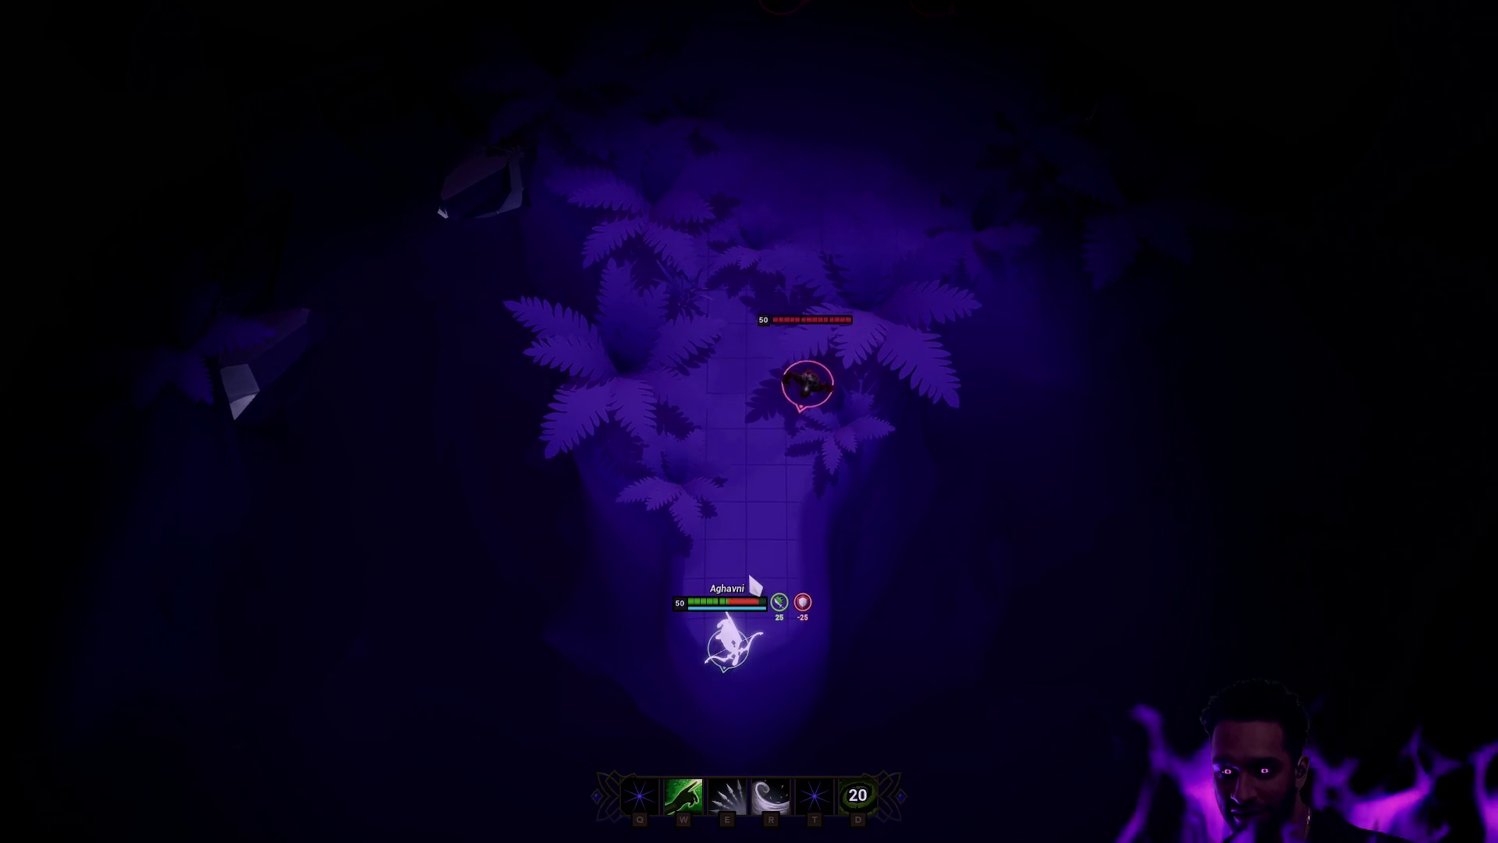
{"action": "left_click", "coordinate": [769, 530]}
{"action": "key", "text": "e"}
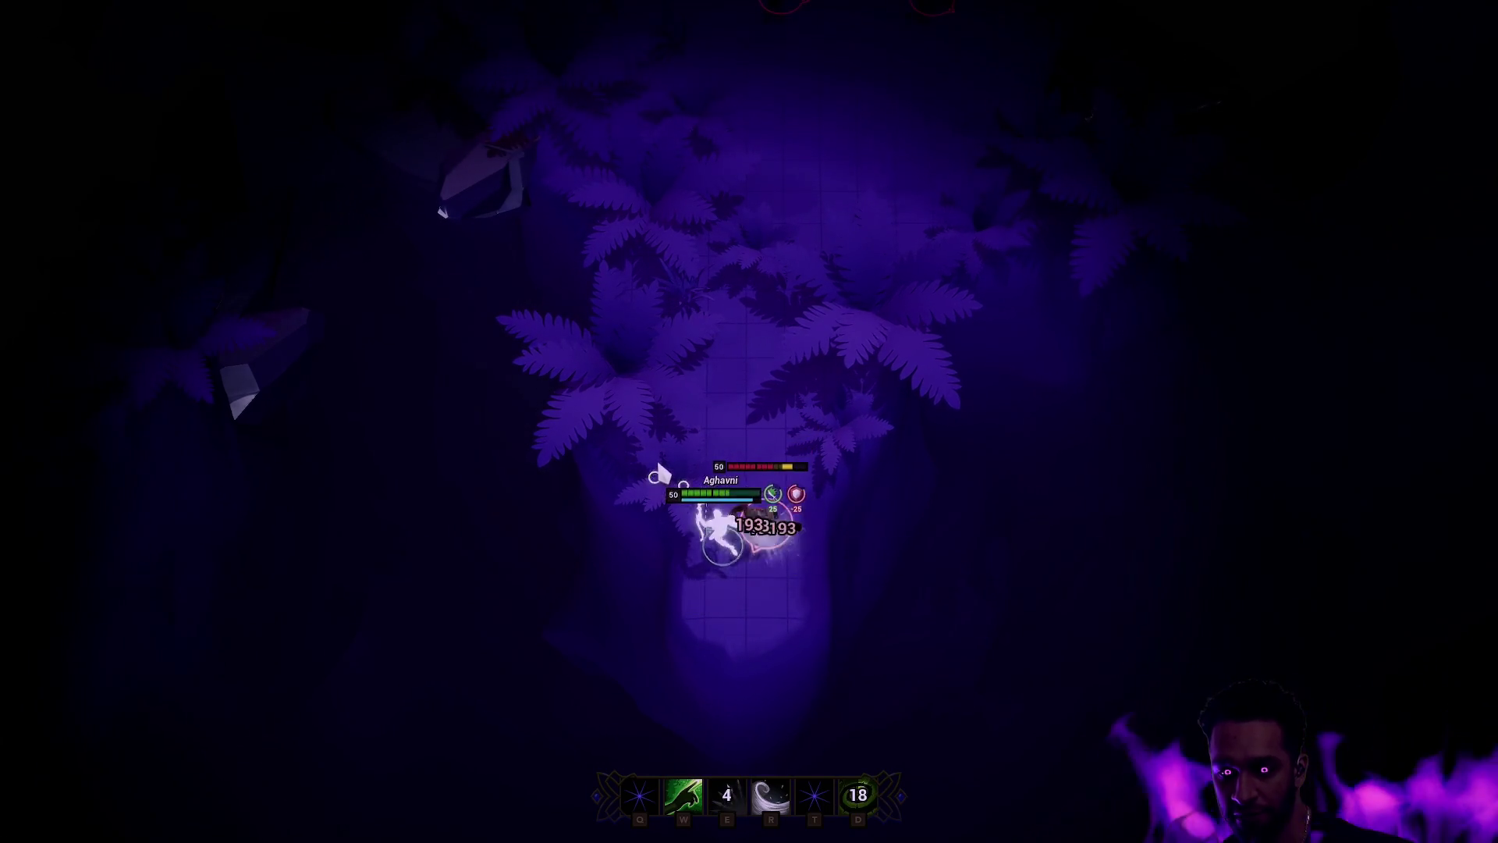
{"action": "left_click", "coordinate": [859, 312]}
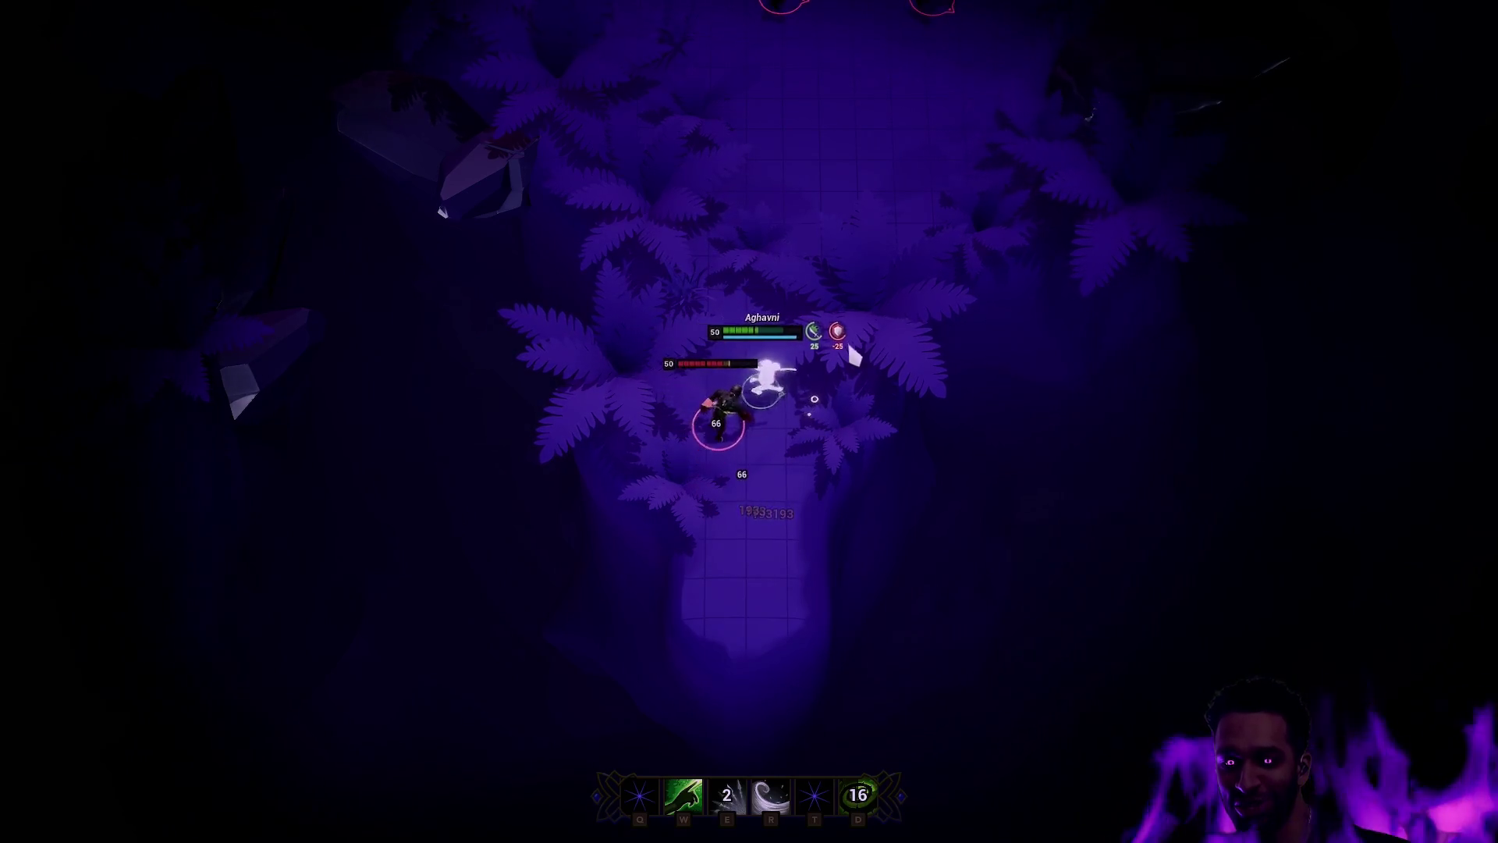
{"action": "key", "text": "e"}
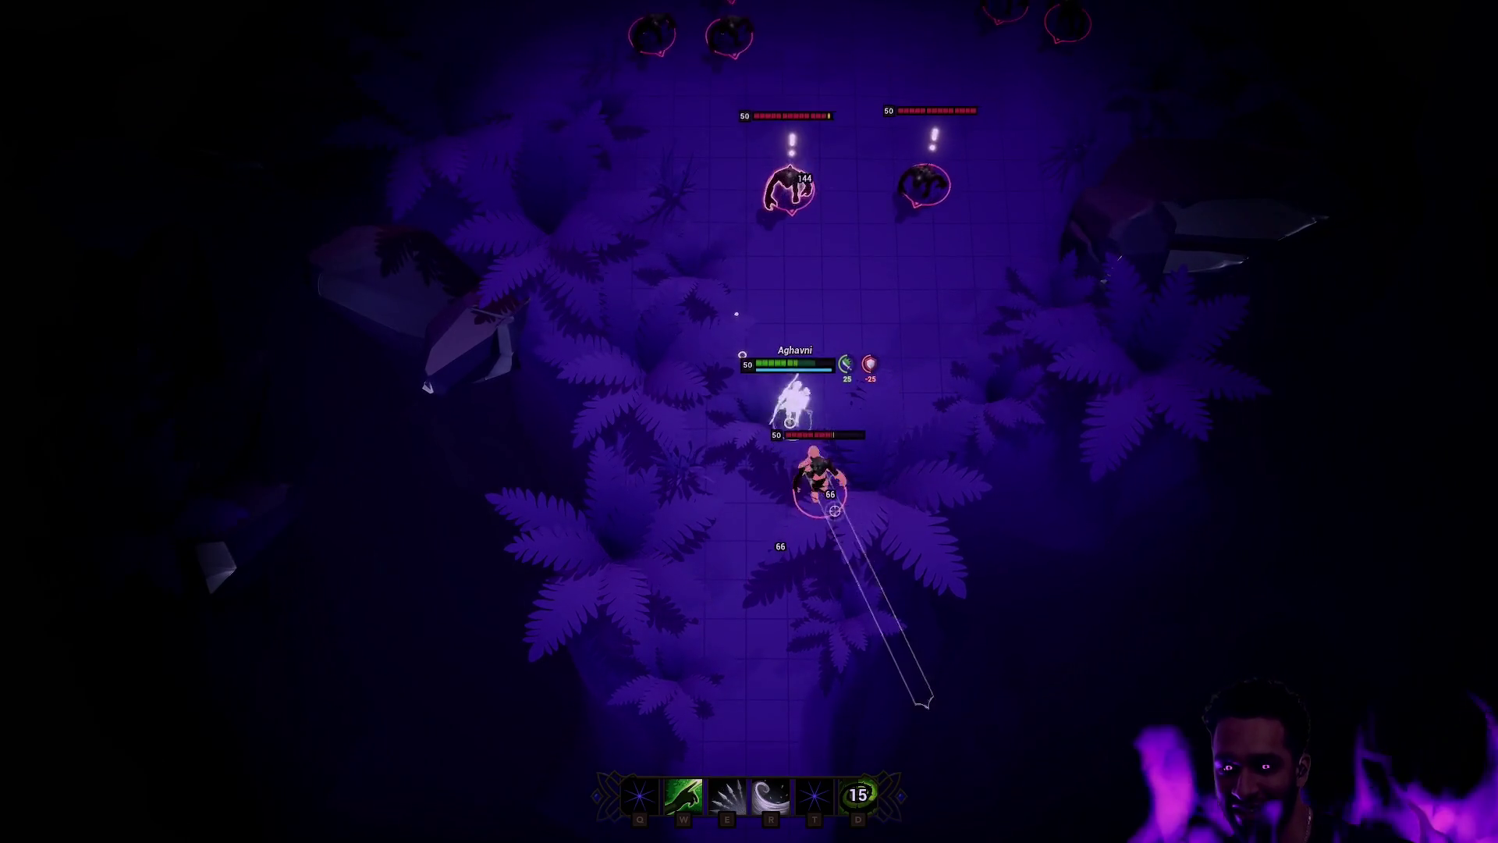
{"action": "left_click", "coordinate": [602, 514]}
{"action": "left_click", "coordinate": [751, 665]}
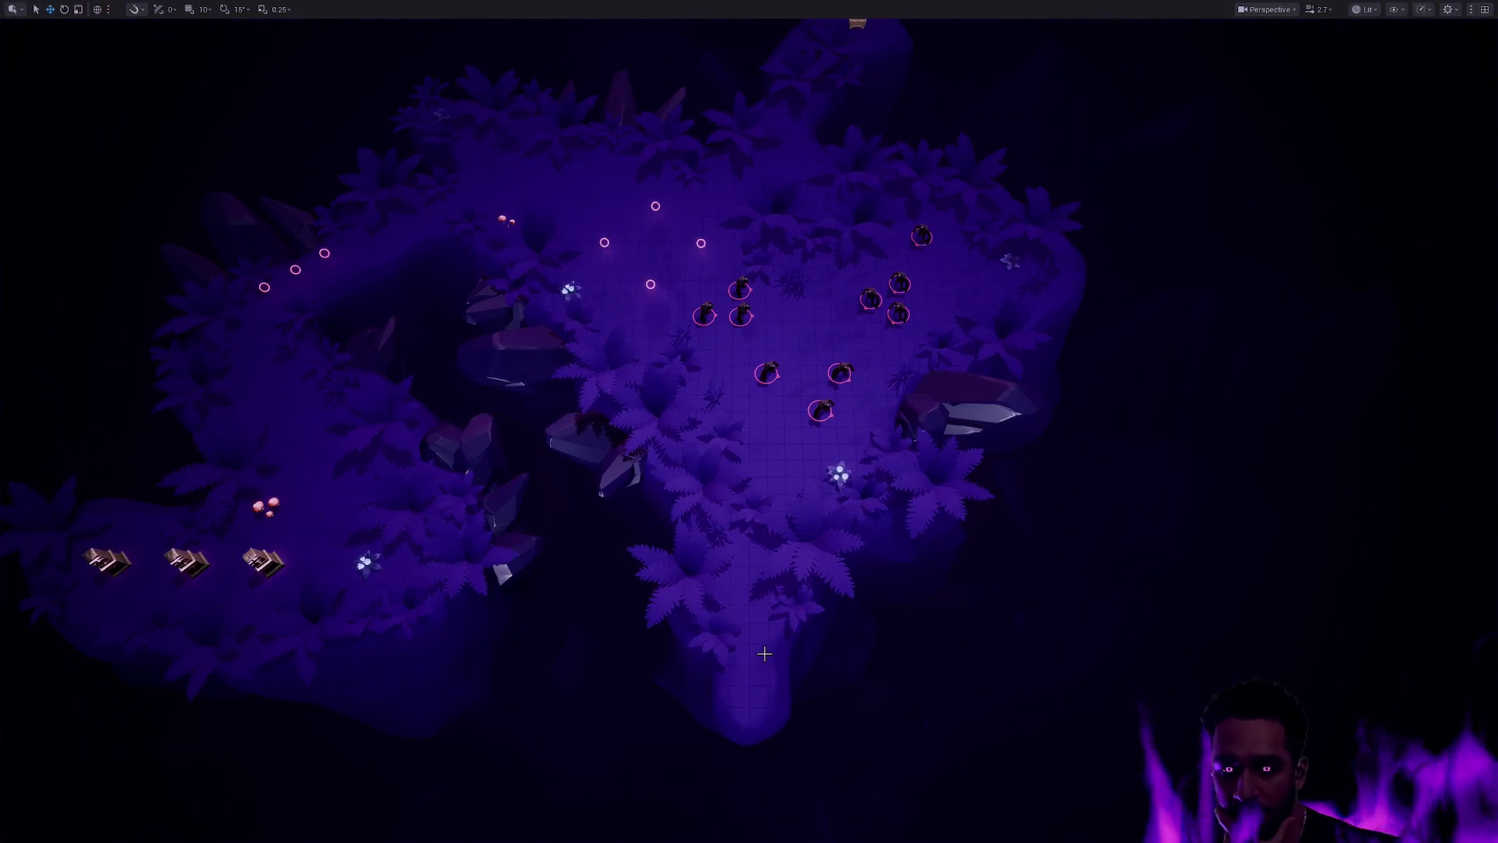
Step: Leave immersive mode with F11 to restore the outliner, details and output log panels
{"action": "key", "text": "F11"}
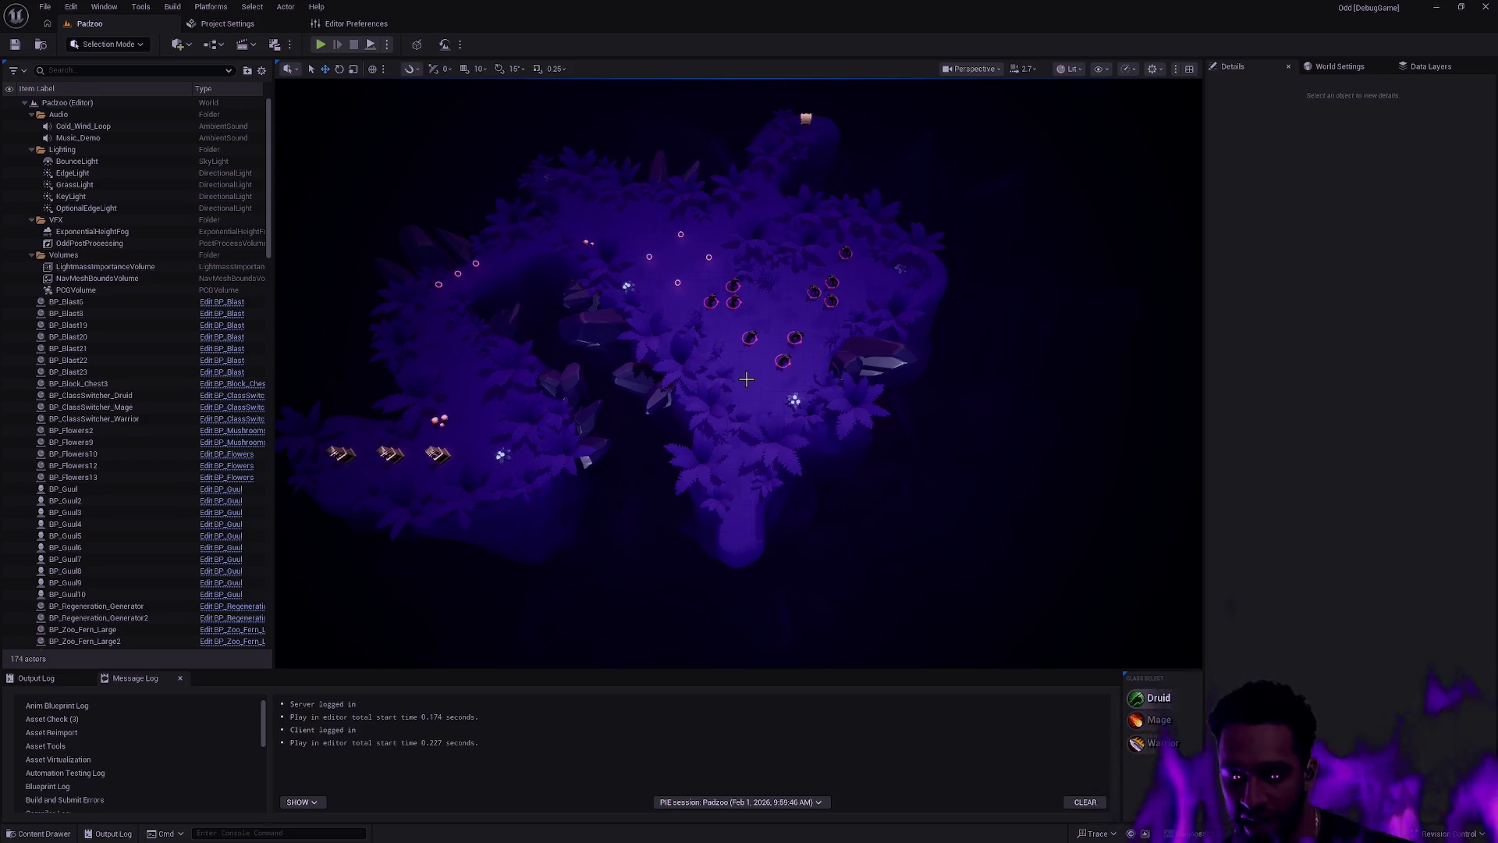
{"action": "scroll", "coordinate": [746, 381], "scroll_direction": "up", "scroll_amount": 5}
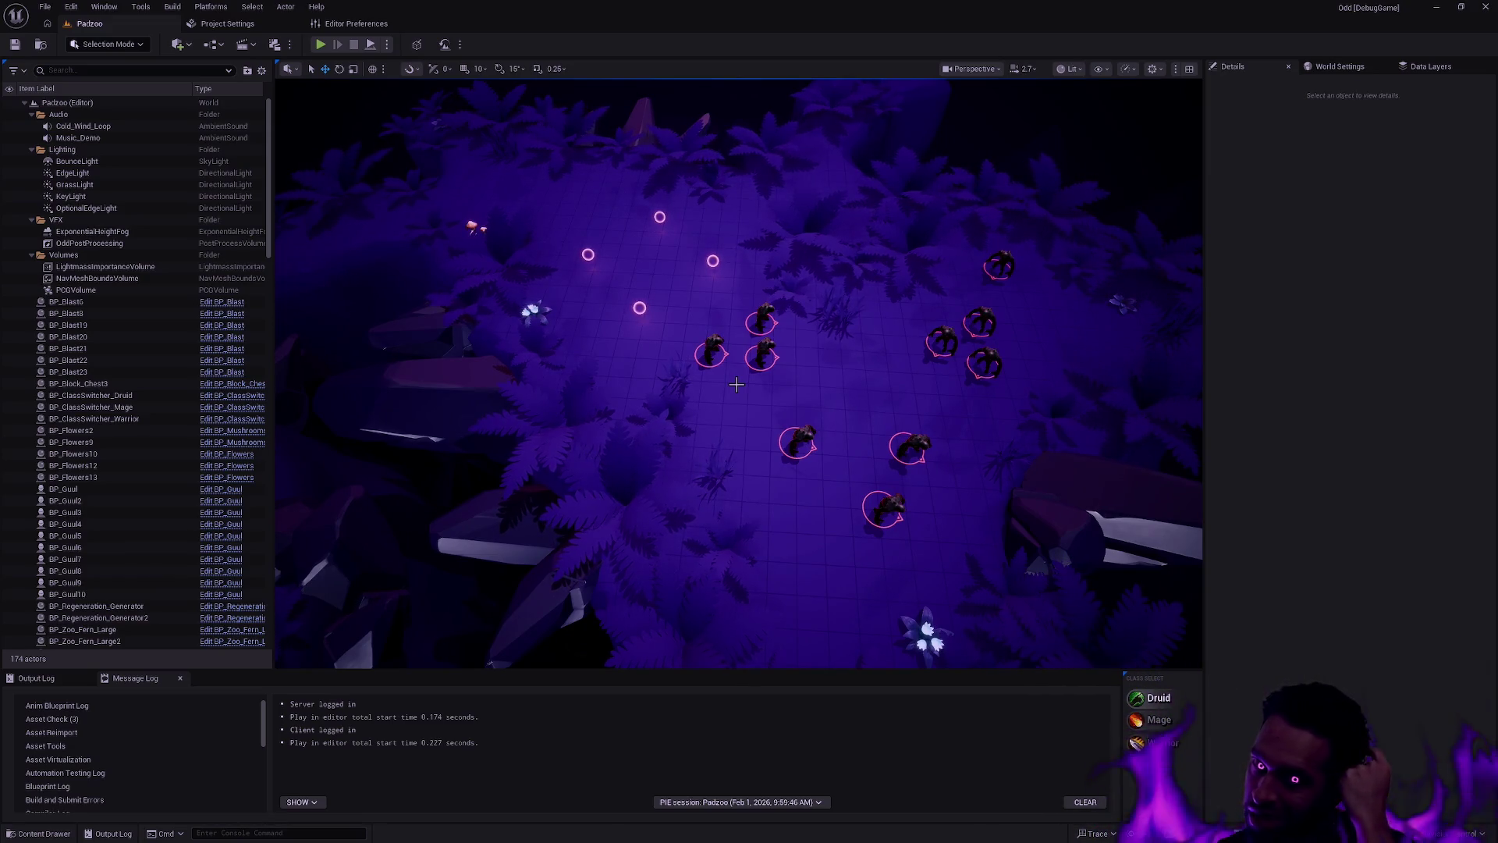
Step: Fly the camera forward over the camp's ten ghouls and four empty pink rings
{"action": "key", "text": "d"}
{"action": "key", "text": "w"}
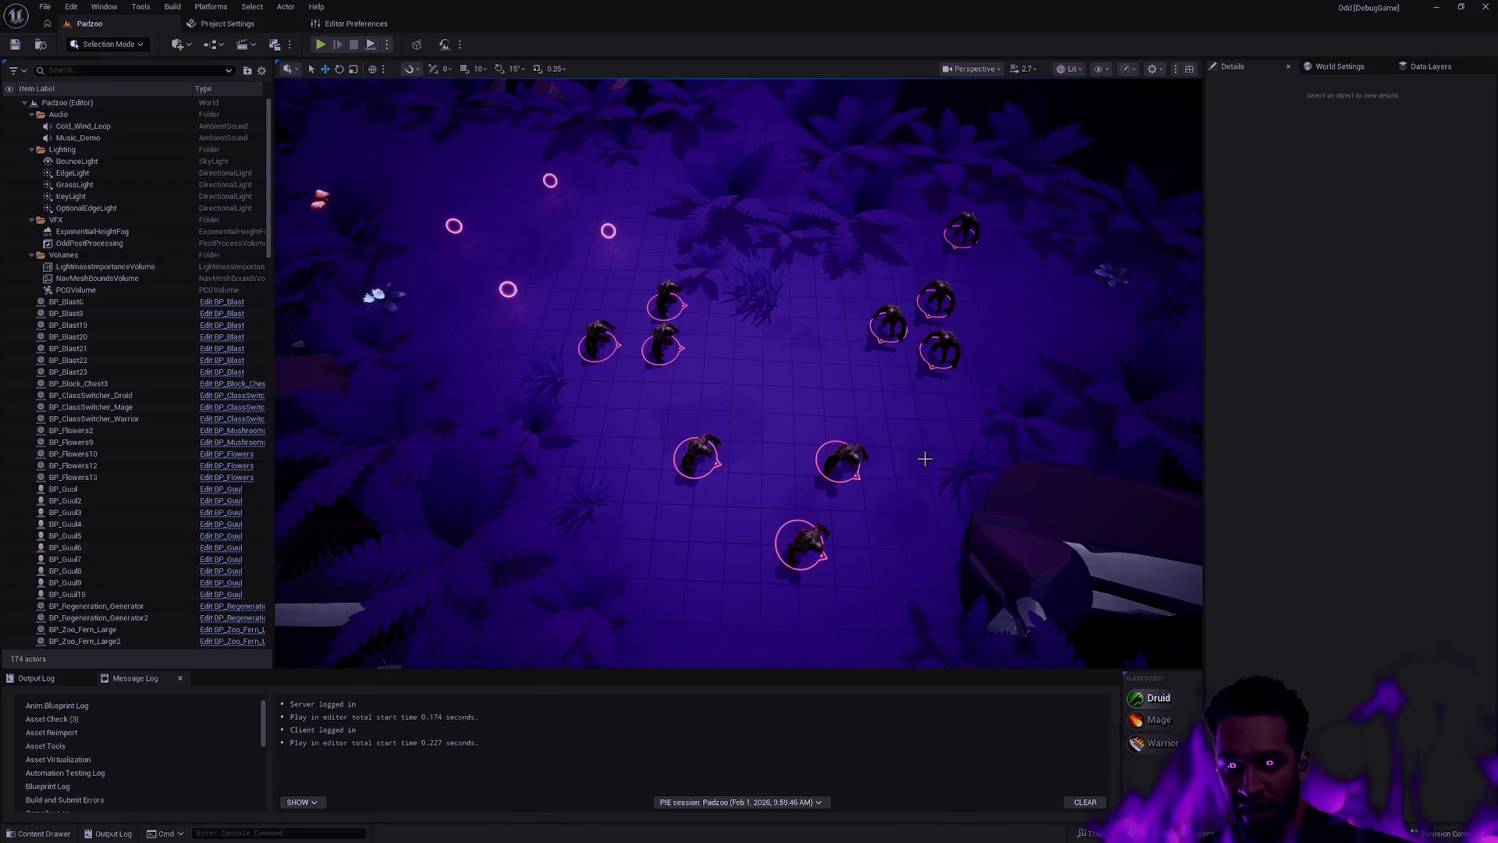
Step: Fly and orbit around the ten ghouls in their pink rings, then launch another Padzoo play-test
{"action": "key", "text": "w"}
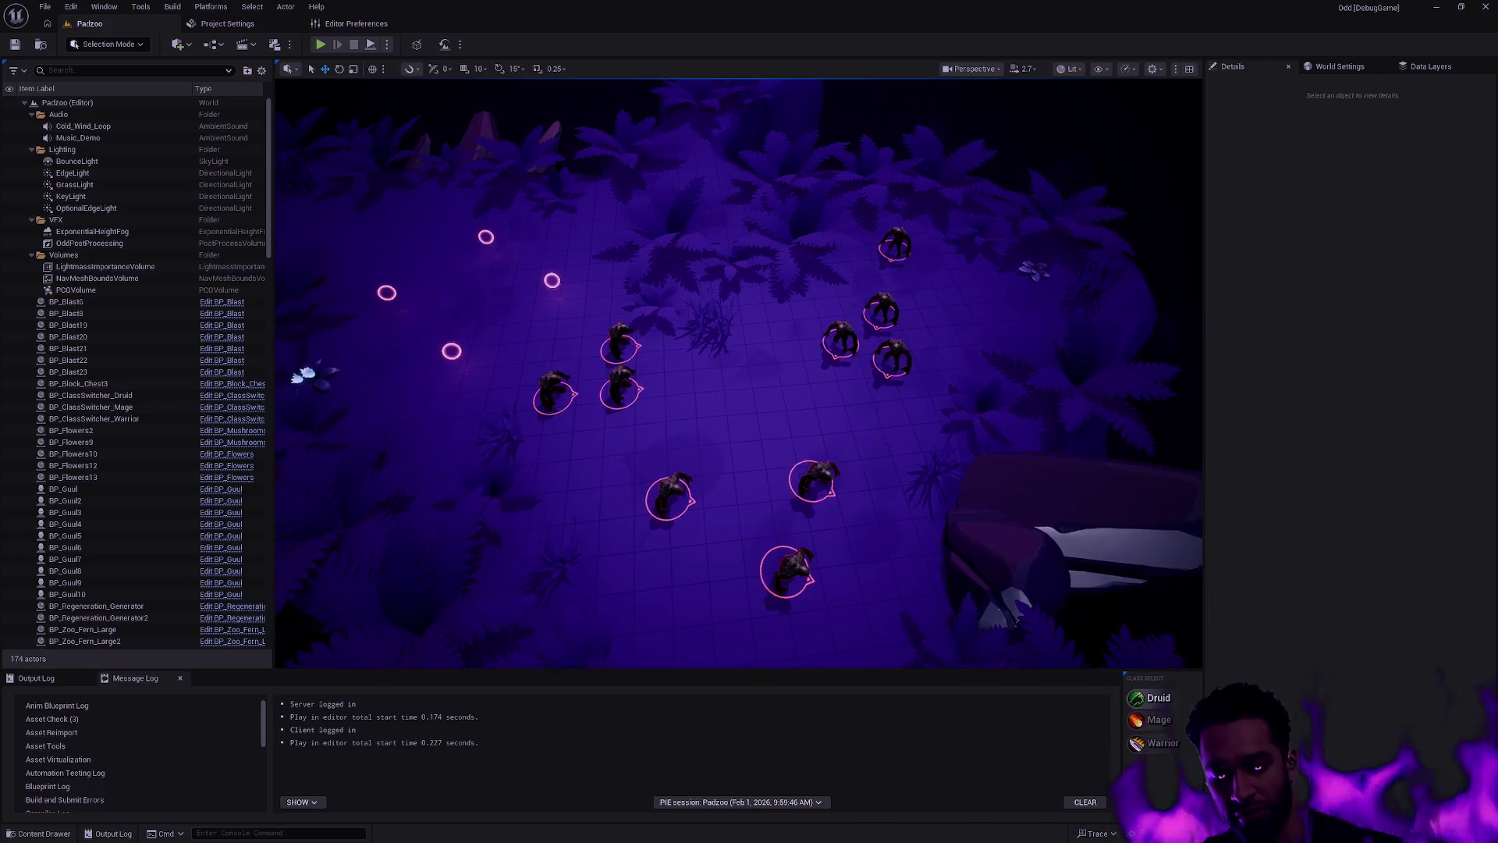
{"action": "scroll", "coordinate": [738, 373], "scroll_direction": "up", "scroll_amount": 2}
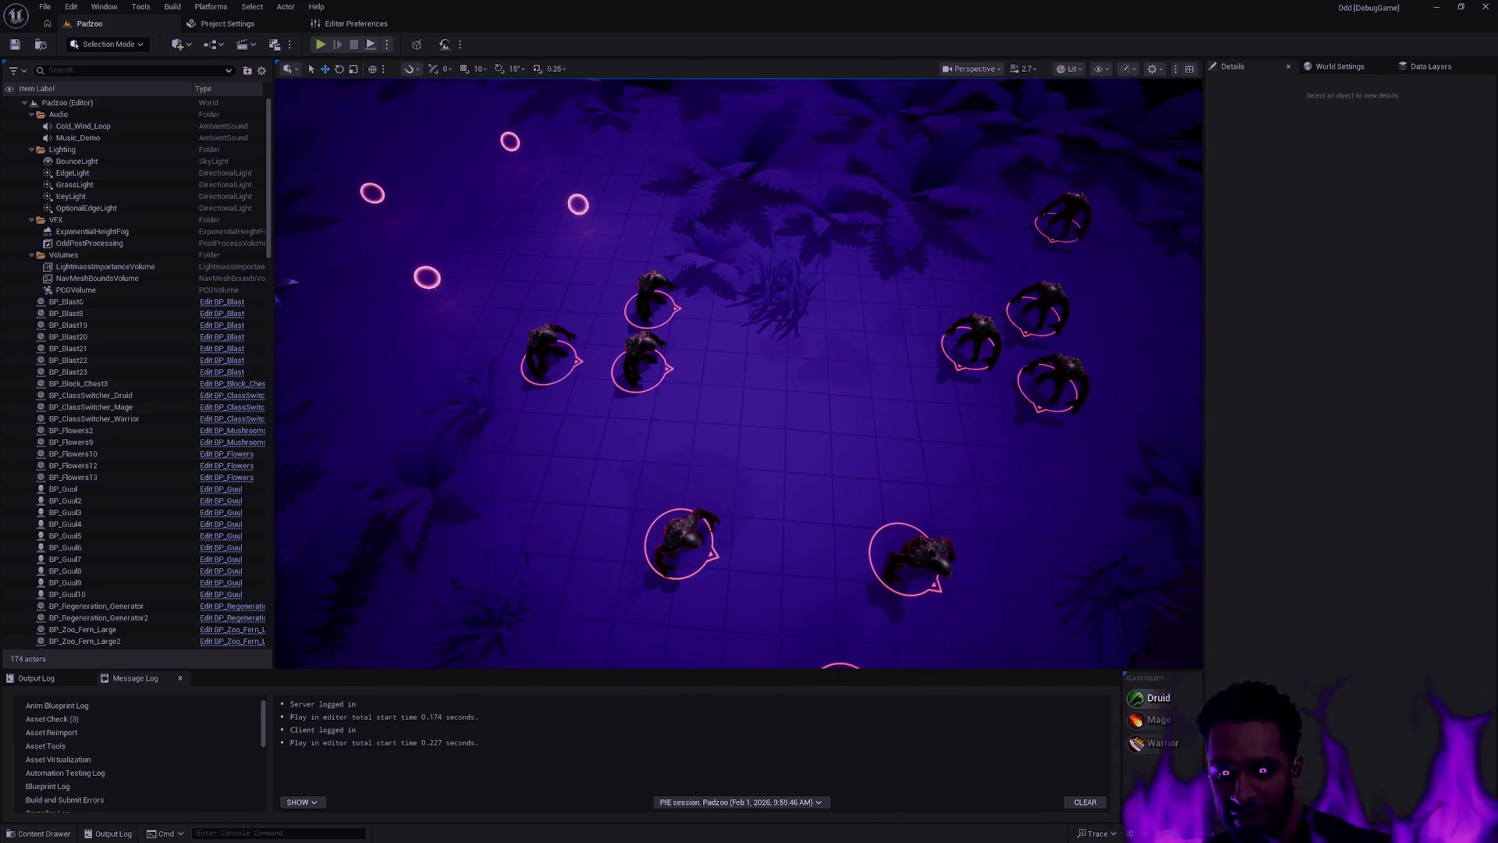
{"action": "scroll", "coordinate": [948, 485], "scroll_direction": "down", "scroll_amount": 3}
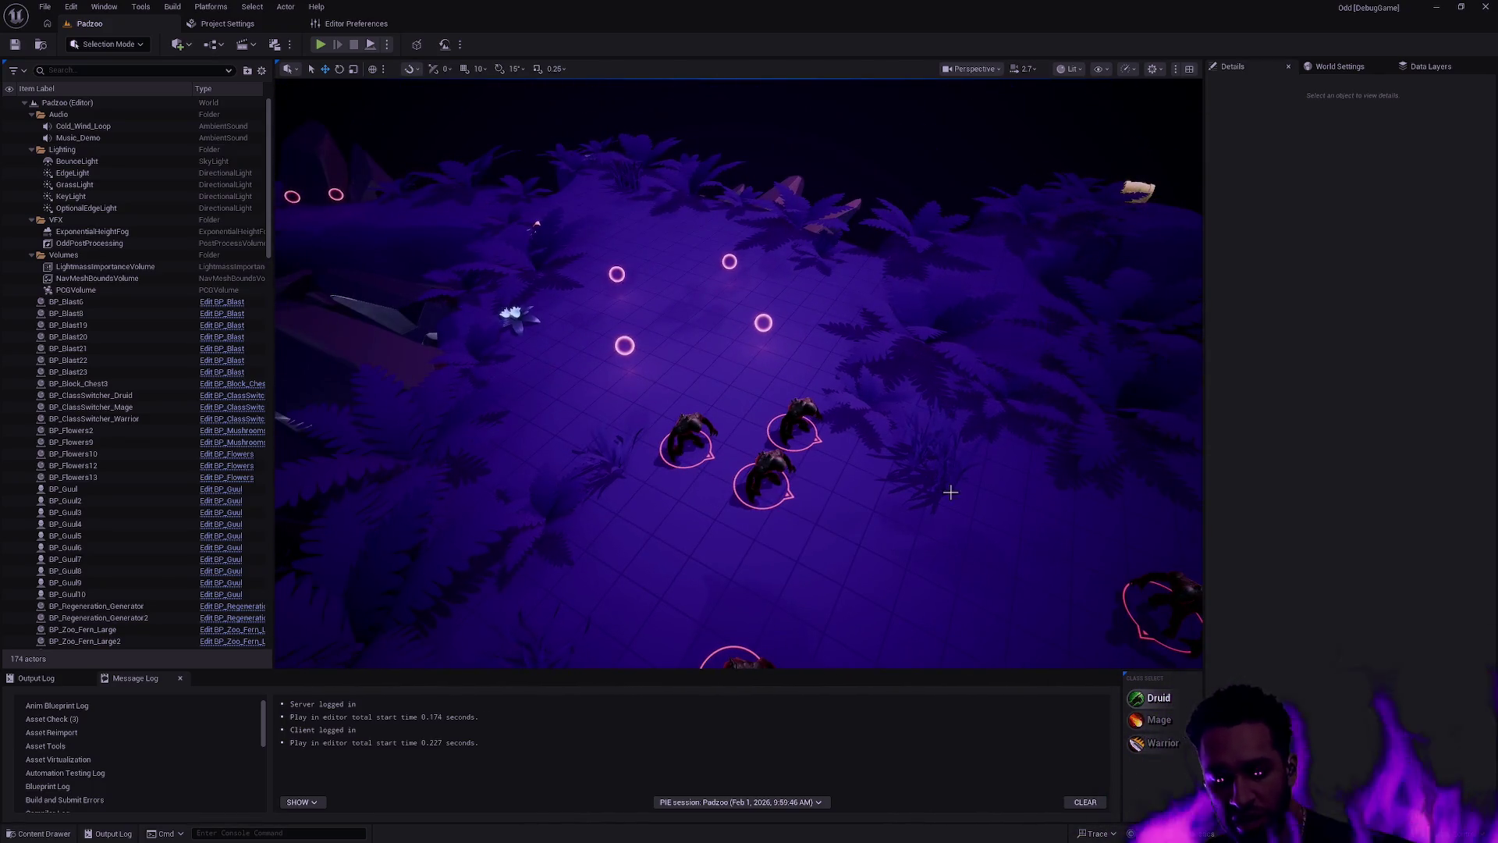
{"action": "key", "text": "w"}
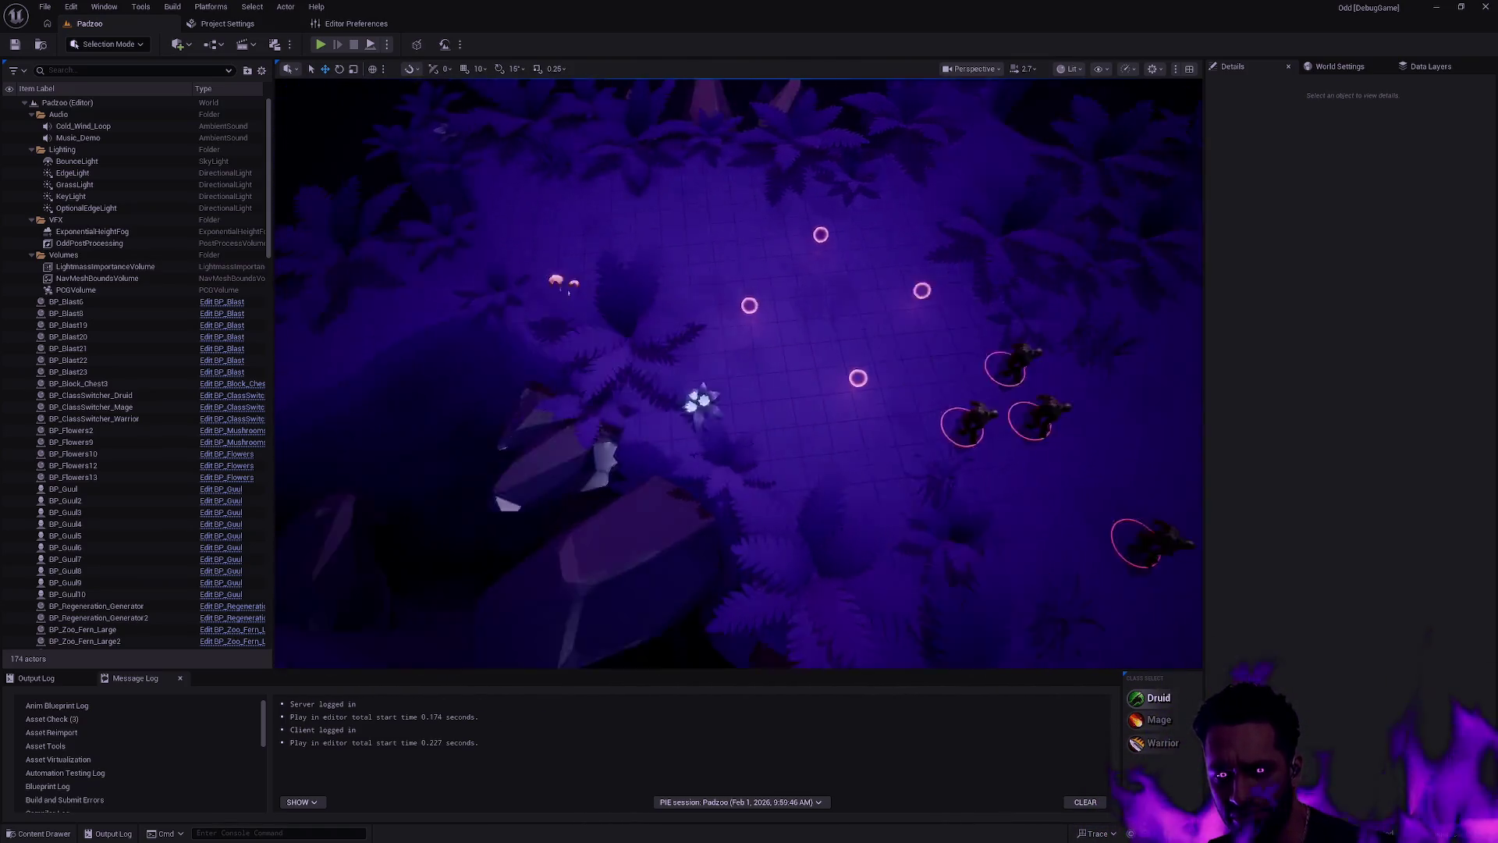
{"action": "key", "text": "s"}
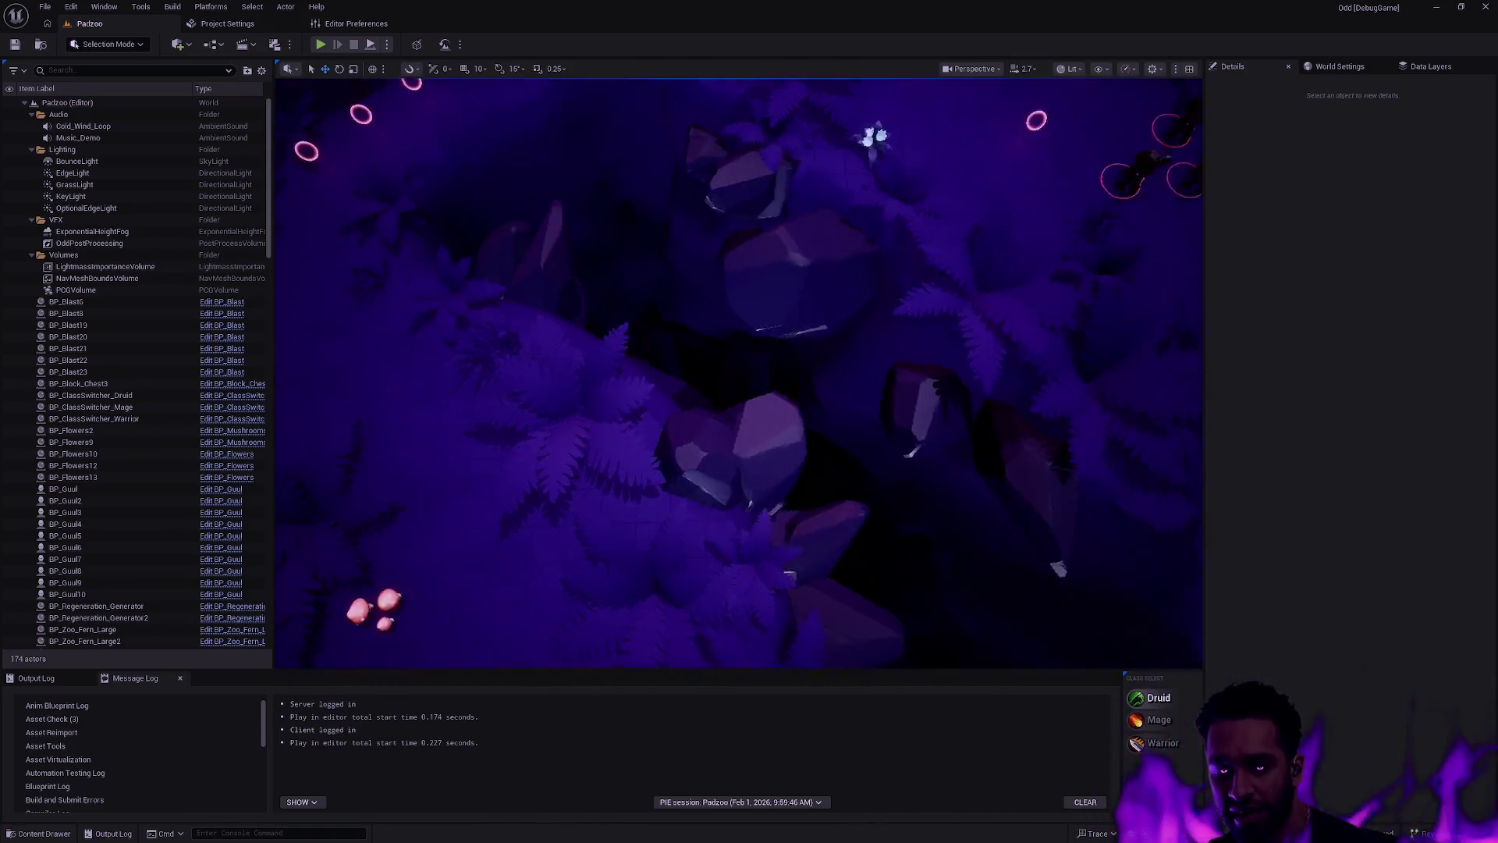
{"action": "key", "text": "w"}
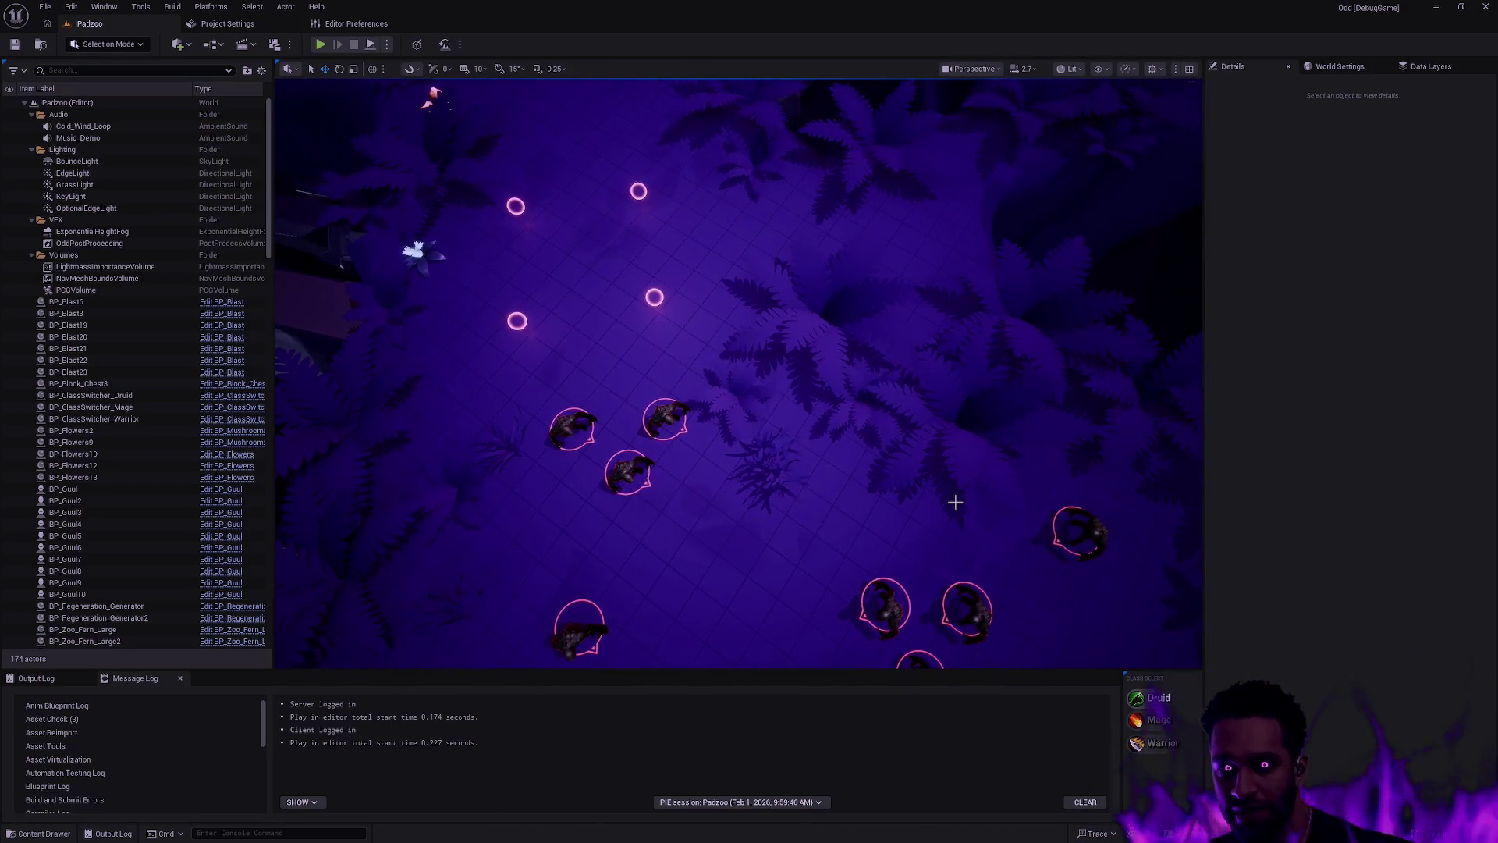
{"action": "key", "text": "d"}
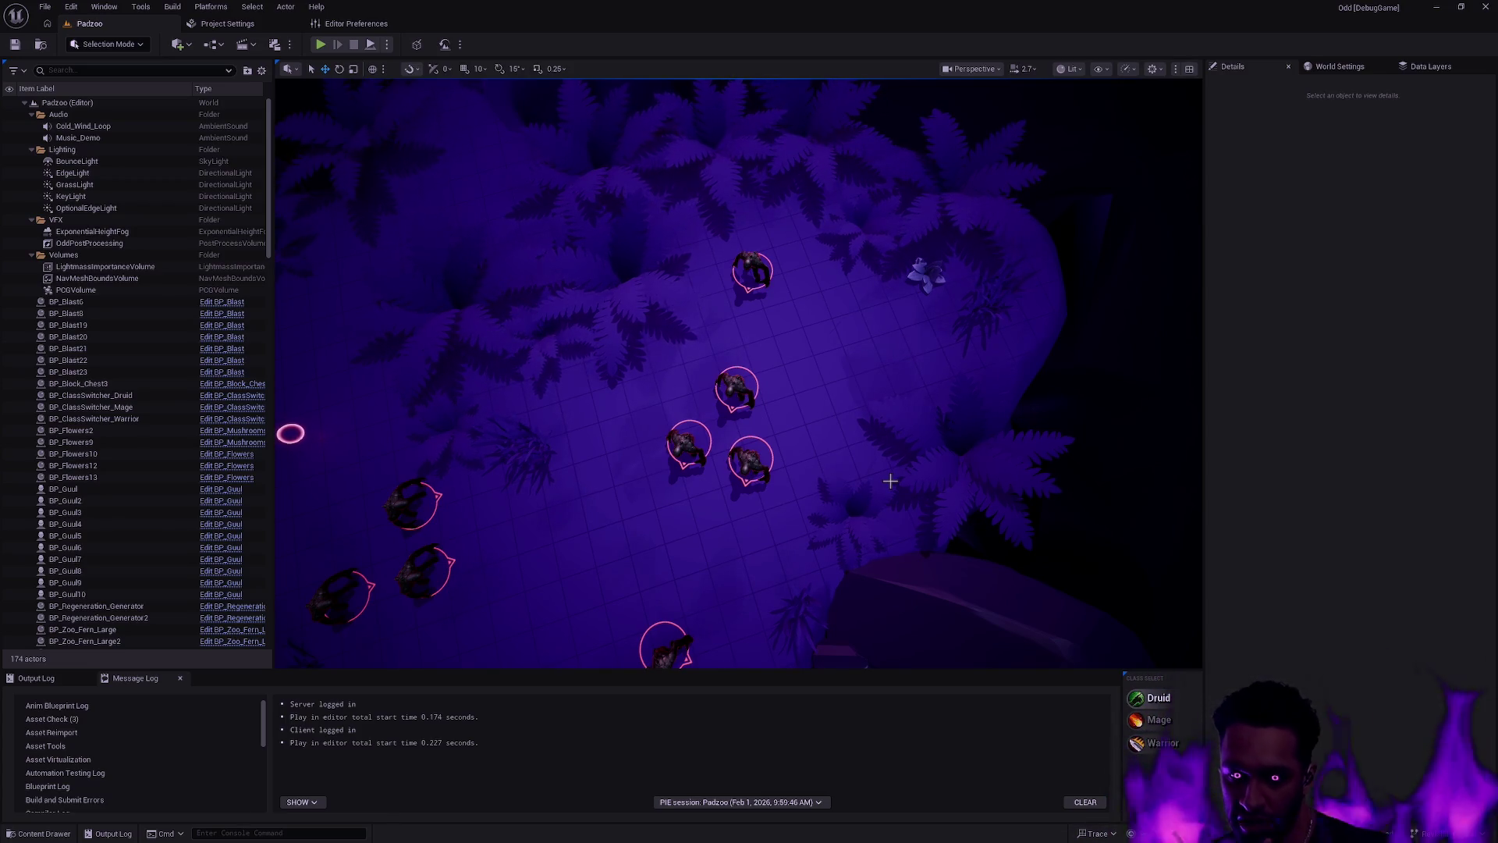
{"action": "mouse_move", "coordinate": [882, 515]}
{"action": "left_mouse_down"}
{"action": "mouse_move", "coordinate": [881, 343]}
{"action": "mouse_move", "coordinate": [913, 398]}
{"action": "mouse_move", "coordinate": [781, 367]}
{"action": "mouse_move", "coordinate": [671, 375]}
{"action": "mouse_move", "coordinate": [866, 511]}
{"action": "mouse_move", "coordinate": [851, 509]}
{"action": "mouse_move", "coordinate": [880, 512]}
{"action": "left_mouse_up"}
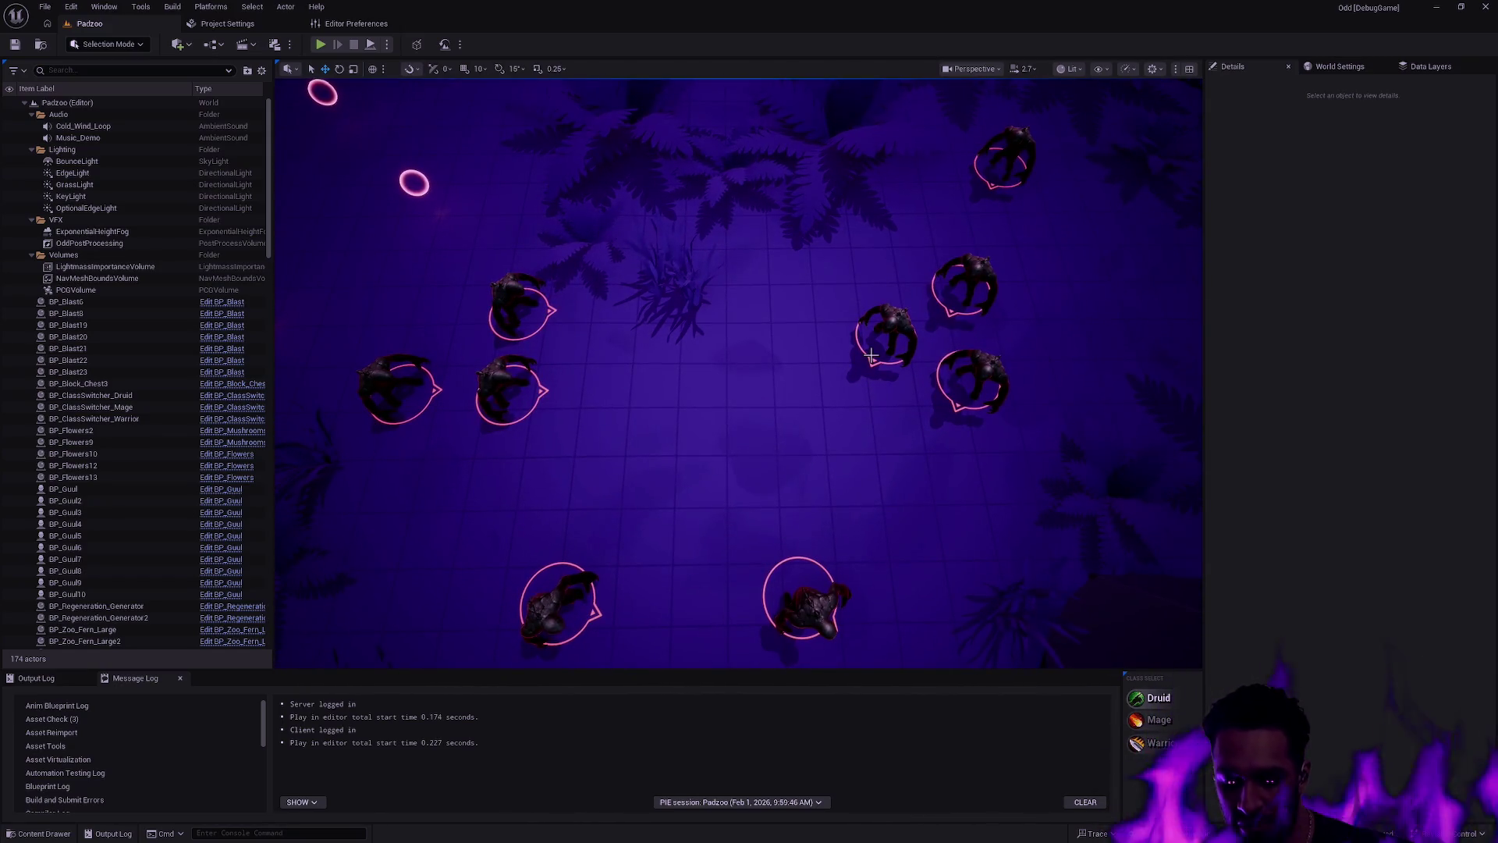
{"action": "key", "text": "alt+p"}
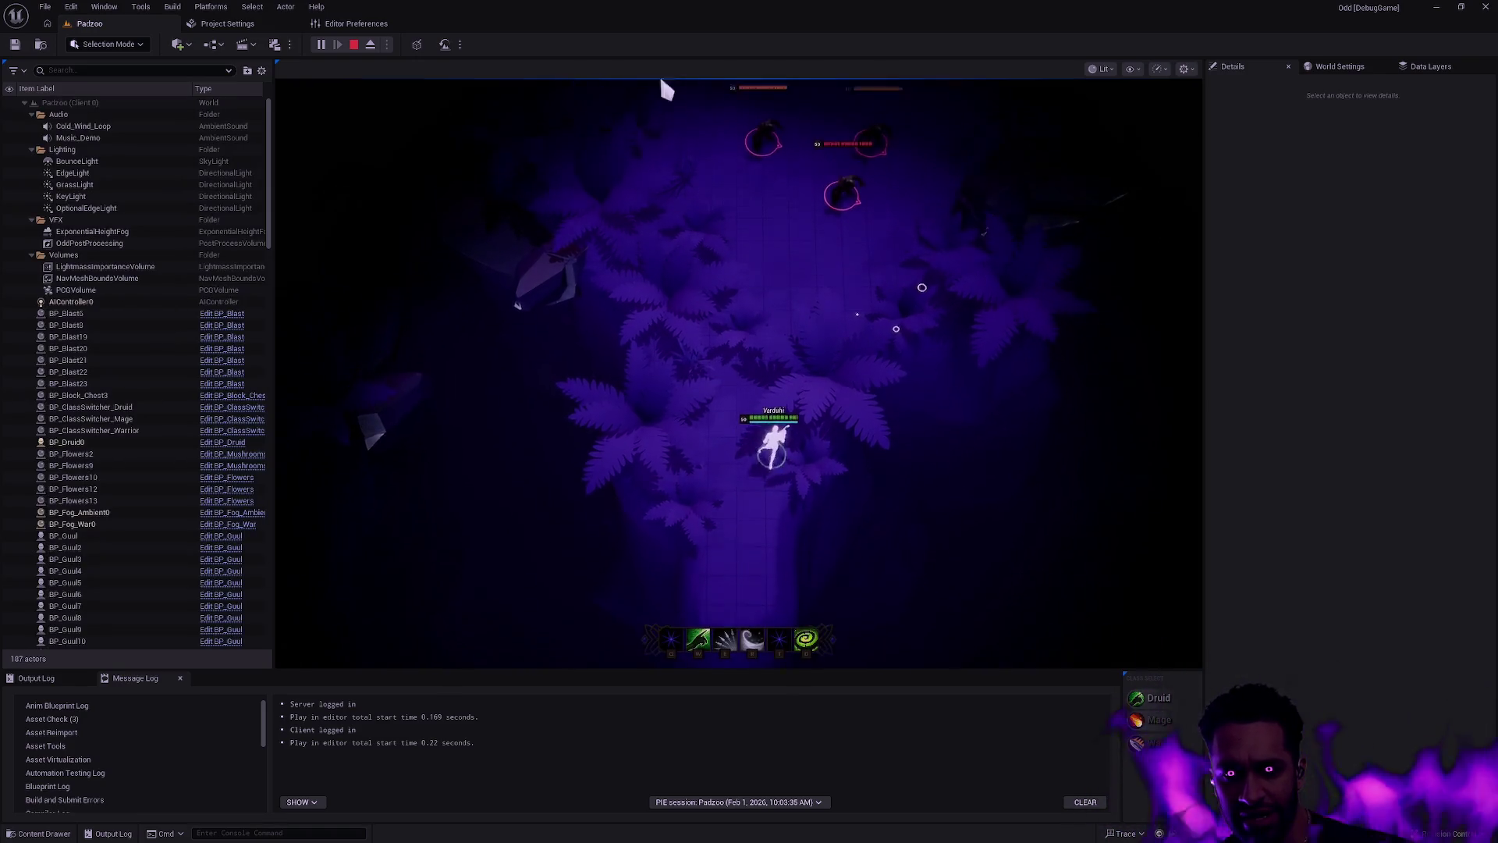
Step: Stop the play-test, select the Merge island mesh, and zoom in on the ghoul camp
{"action": "key", "text": "Escape"}
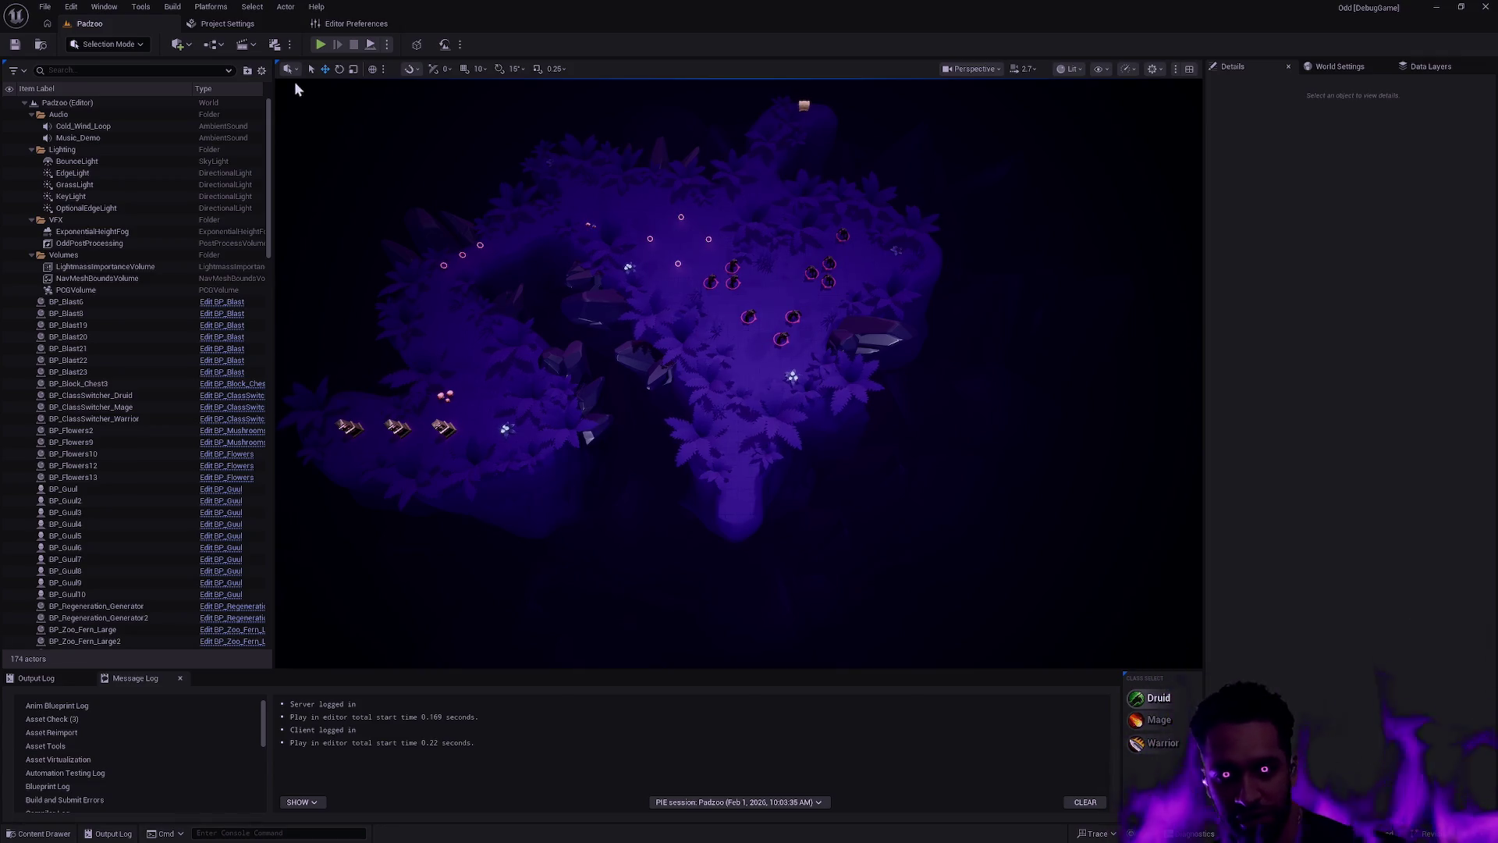
{"action": "left_click", "coordinate": [805, 300]}
{"action": "scroll", "coordinate": [805, 301], "scroll_direction": "up", "scroll_amount": 5}
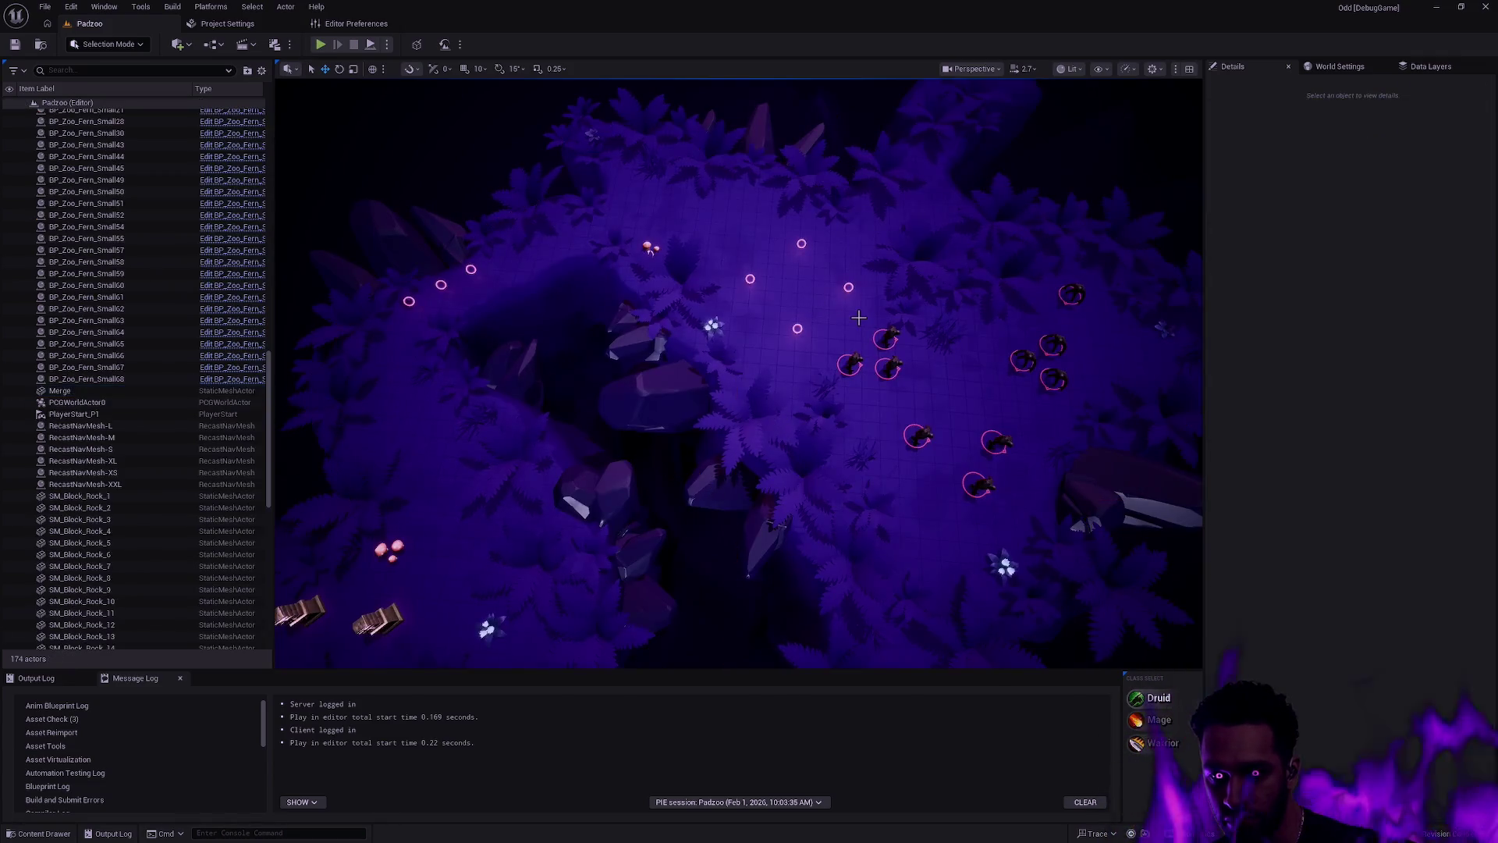